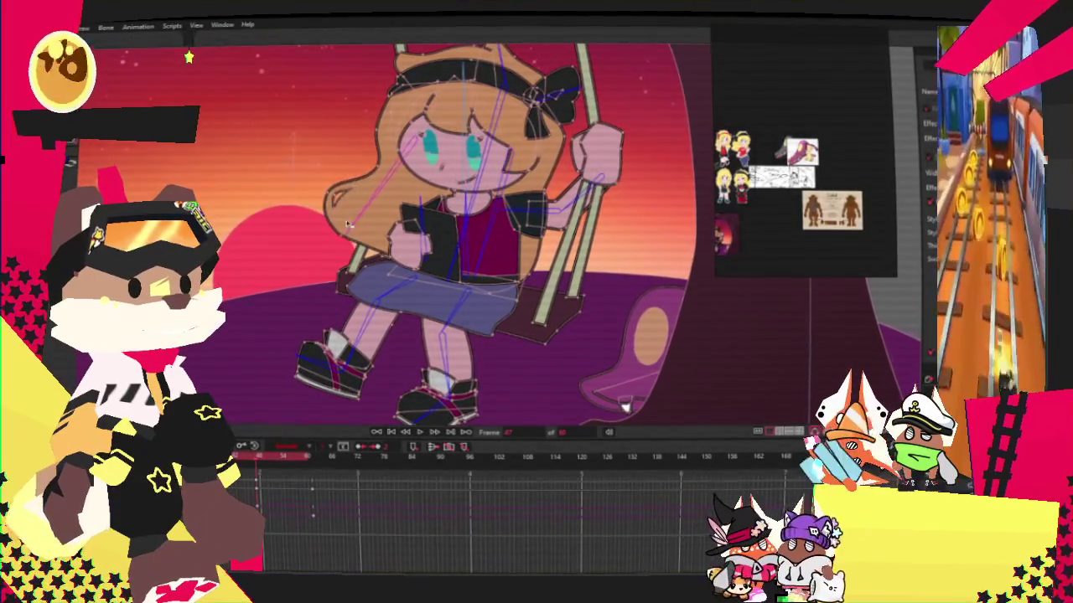
Select the bone by the girl's hair to begin posing the swing keyframes.
{"action": "left_click", "coordinate": [364, 148]}
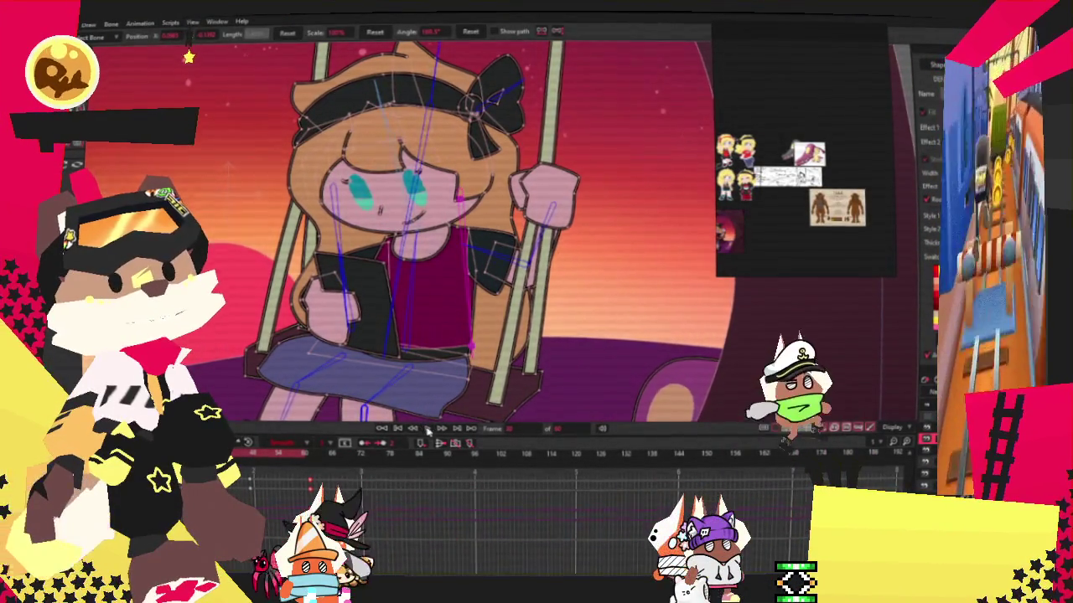
Play back the swing animation from the timeline controls below the canvas.
{"action": "left_click", "coordinate": [427, 429]}
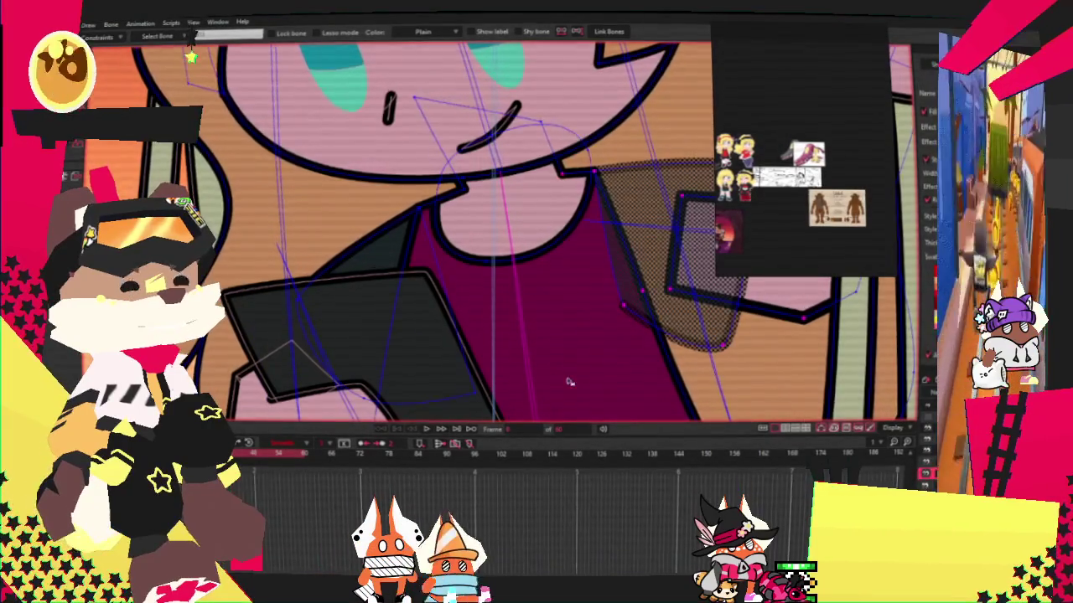
Zoom into the girl's neck and inspect which of its points are bound to bones.
{"action": "scroll", "coordinate": [521, 319], "scroll_direction": "up", "scroll_amount": 2}
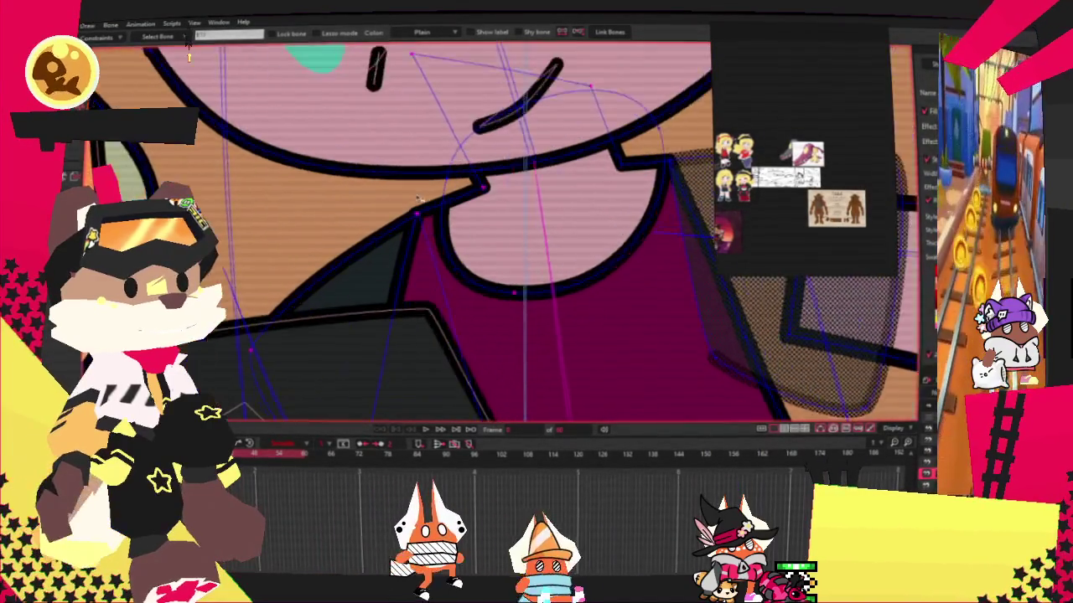
{"action": "scroll", "coordinate": [522, 320], "scroll_direction": "up", "scroll_amount": 2}
{"action": "scroll", "coordinate": [521, 319], "scroll_direction": "up", "scroll_amount": 2}
{"action": "scroll", "coordinate": [522, 320], "scroll_direction": "up", "scroll_amount": 2}
{"action": "key", "text": "g"}
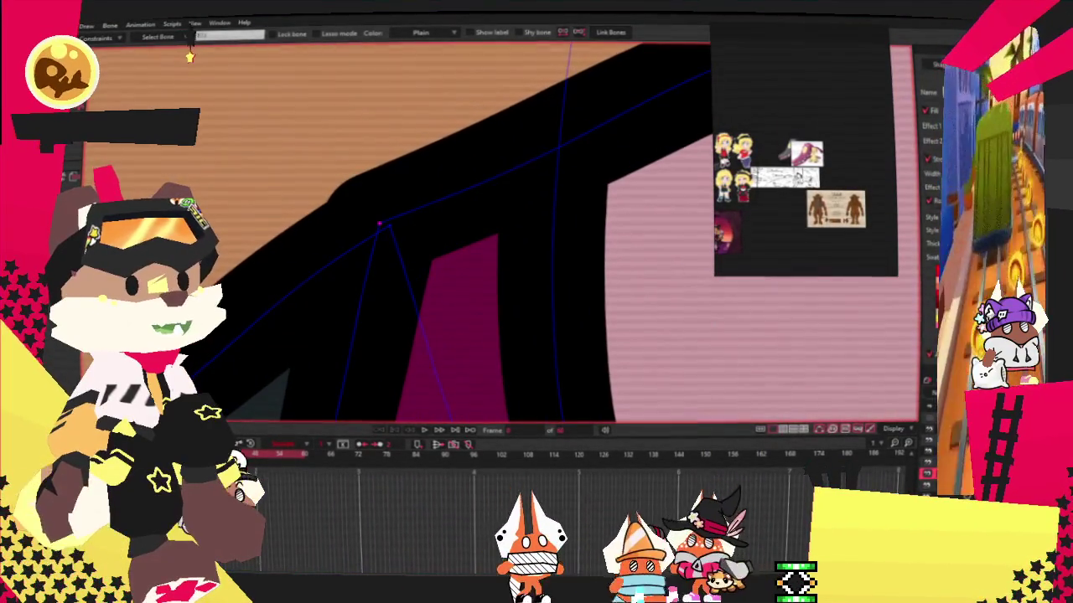
{"action": "key", "text": "i"}
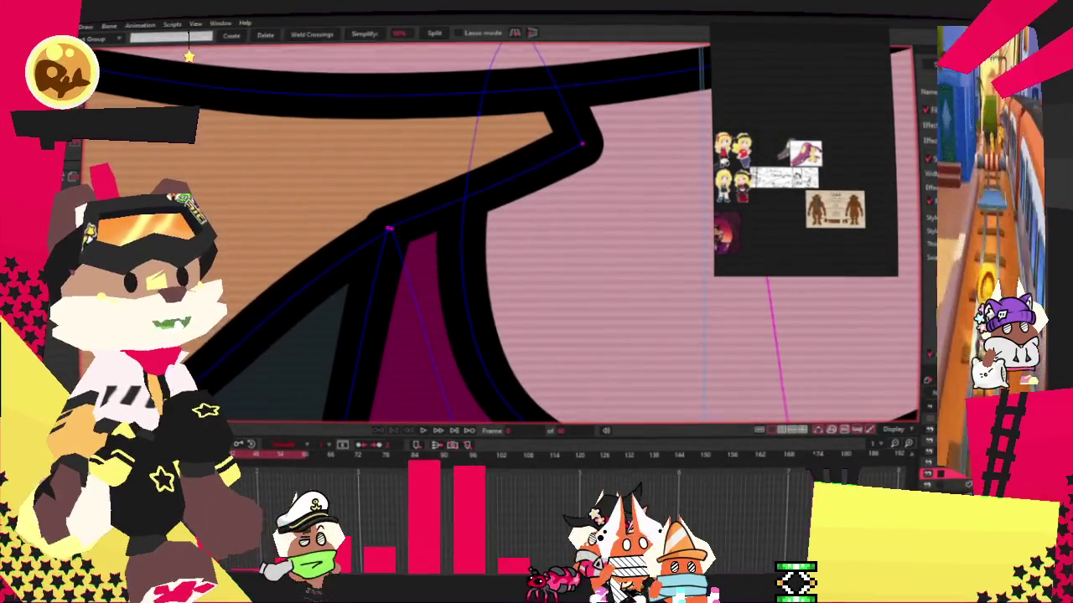
{"action": "scroll", "coordinate": [419, 335], "scroll_direction": "down", "scroll_amount": 3}
{"action": "scroll", "coordinate": [419, 335], "scroll_direction": "down", "scroll_amount": 3}
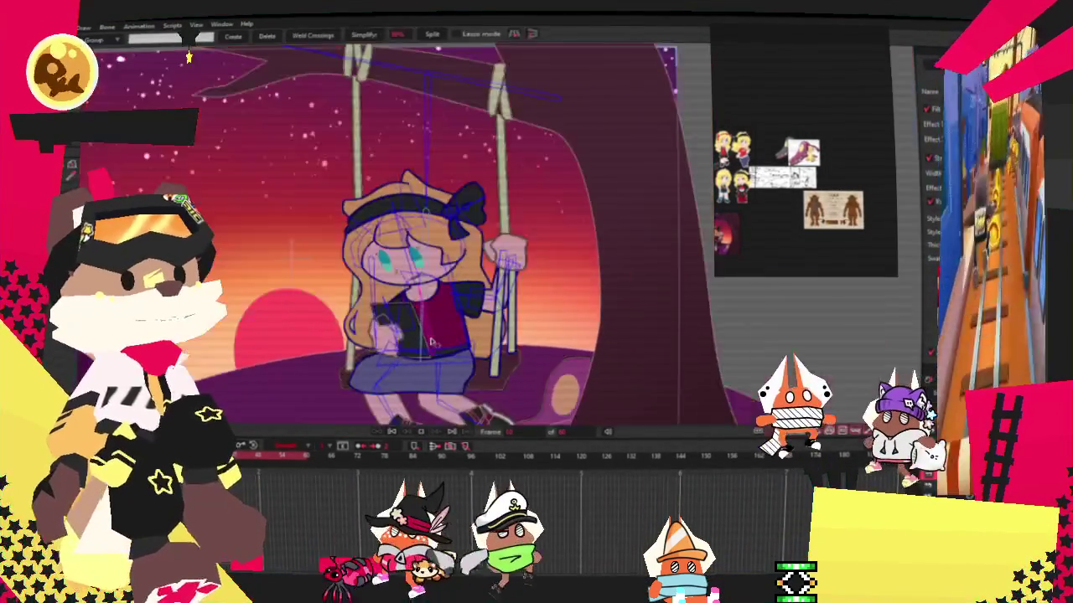
{"action": "key", "text": "g"}
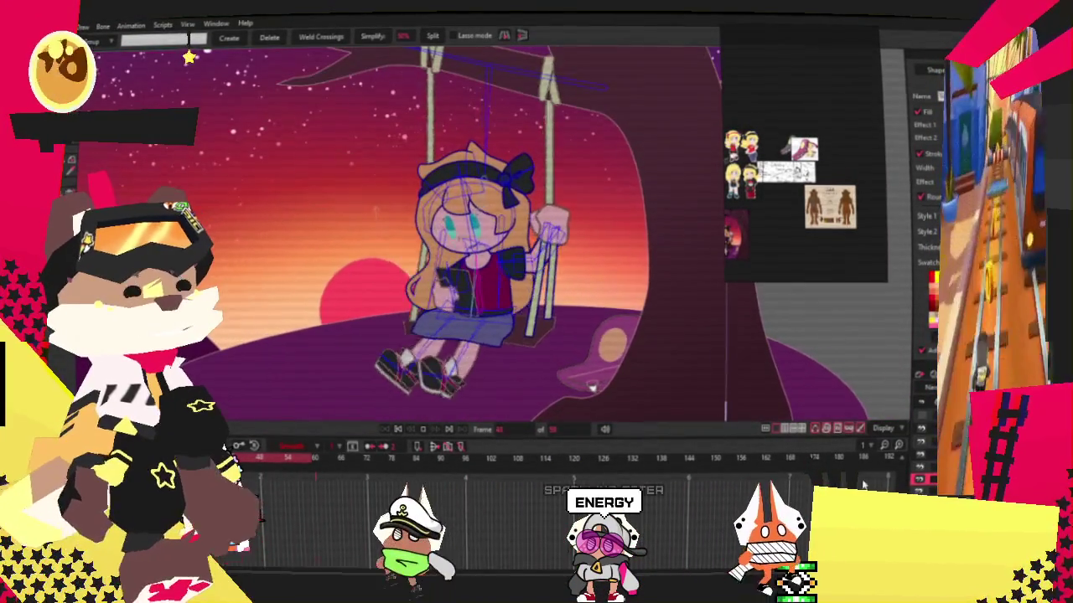
{"action": "key", "text": "z"}
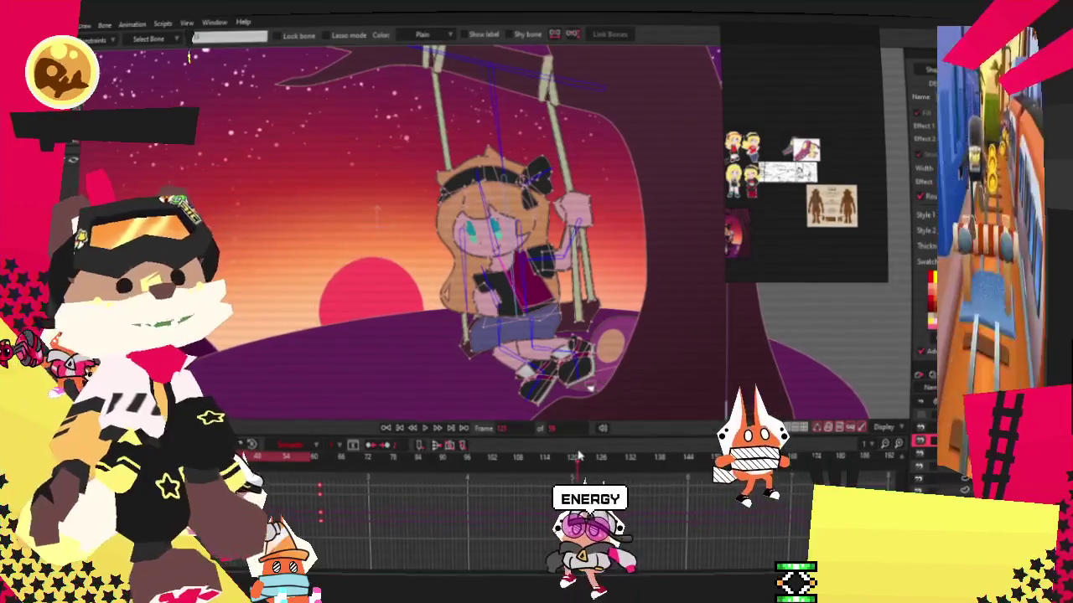
Change the animation's end frame and move the playhead to a later frame.
{"action": "left_click", "coordinate": [570, 428]}
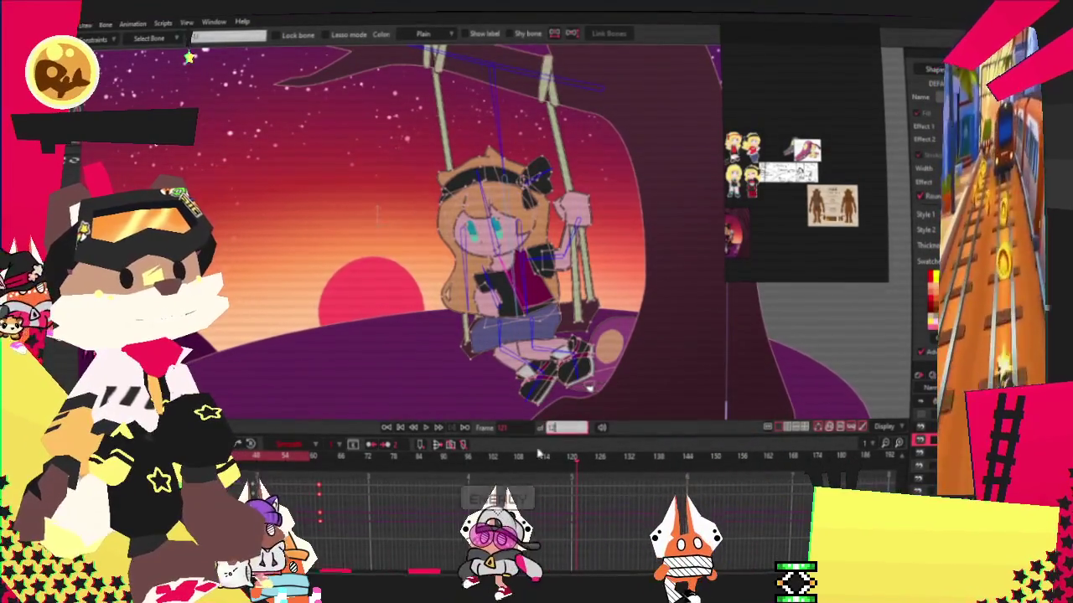
{"action": "left_click", "coordinate": [557, 458]}
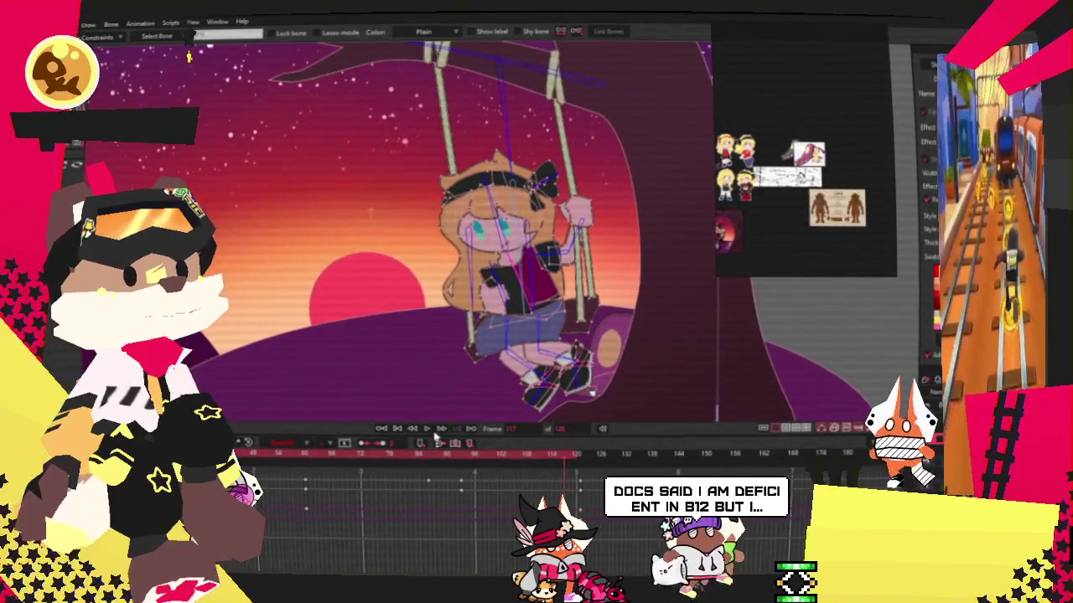
{"action": "scroll", "coordinate": [482, 326], "scroll_direction": "down", "scroll_amount": 2}
Play the swing animation through against the sunset, then stop playback.
{"action": "scroll", "coordinate": [483, 327], "scroll_direction": "up", "scroll_amount": 1}
{"action": "scroll", "coordinate": [483, 327], "scroll_direction": "down", "scroll_amount": 1}
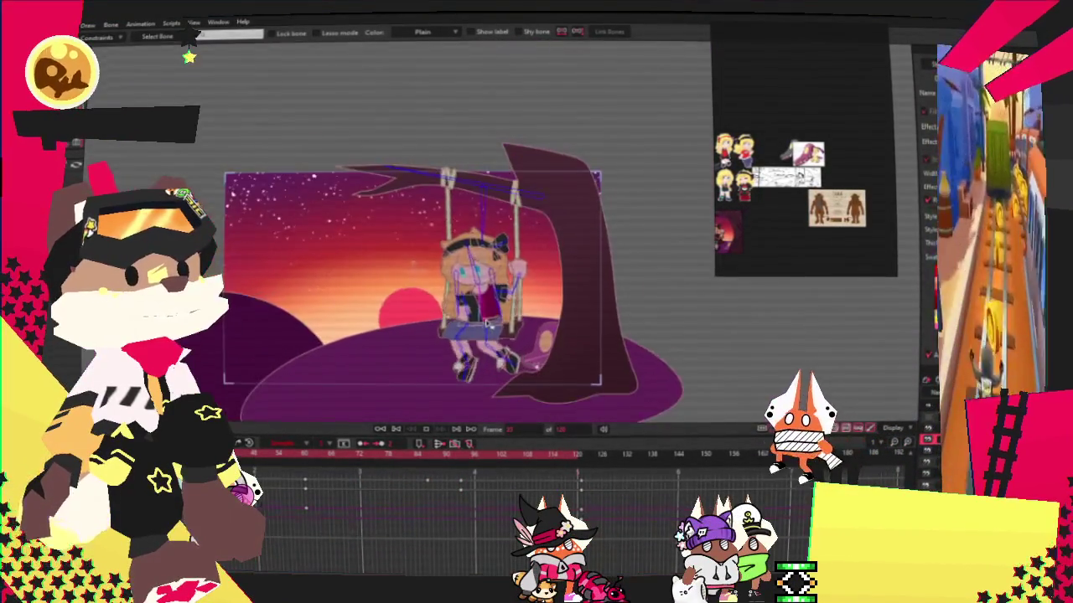
{"action": "scroll", "coordinate": [487, 327], "scroll_direction": "up", "scroll_amount": 2}
{"action": "scroll", "coordinate": [487, 327], "scroll_direction": "down", "scroll_amount": 1}
{"action": "scroll", "coordinate": [487, 326], "scroll_direction": "up", "scroll_amount": 2}
{"action": "scroll", "coordinate": [495, 327], "scroll_direction": "down", "scroll_amount": 1}
{"action": "scroll", "coordinate": [495, 327], "scroll_direction": "up", "scroll_amount": 2}
{"action": "scroll", "coordinate": [496, 327], "scroll_direction": "down", "scroll_amount": 2}
{"action": "scroll", "coordinate": [497, 310], "scroll_direction": "up", "scroll_amount": 2}
{"action": "scroll", "coordinate": [500, 290], "scroll_direction": "up", "scroll_amount": 1}
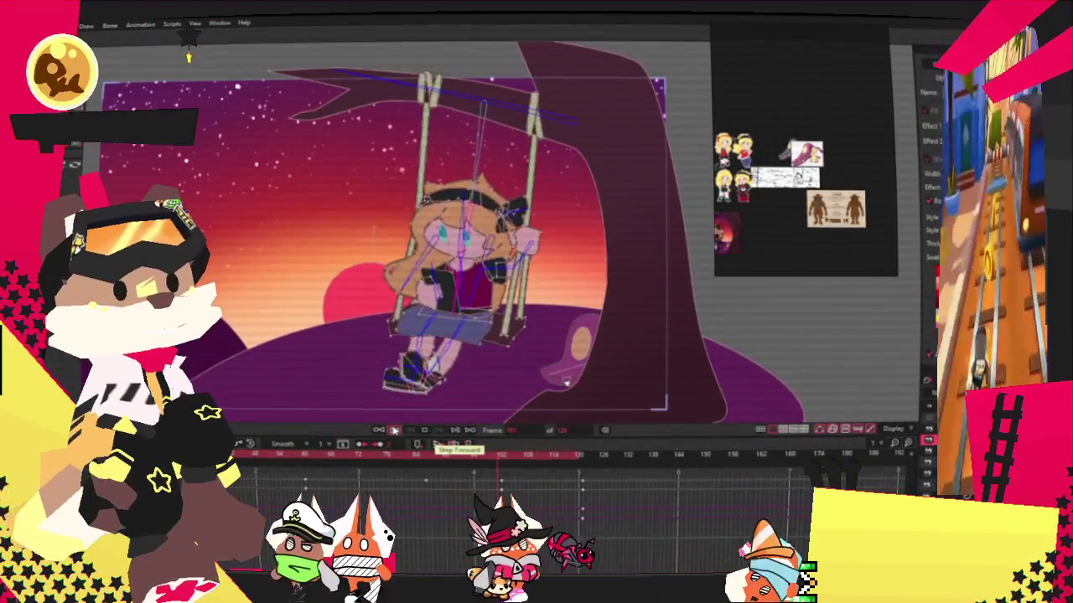
{"action": "key", "text": "space"}
Key the swing bone back to rest at the final frame, smooth the last keys, and replay.
{"action": "left_click", "coordinate": [462, 134]}
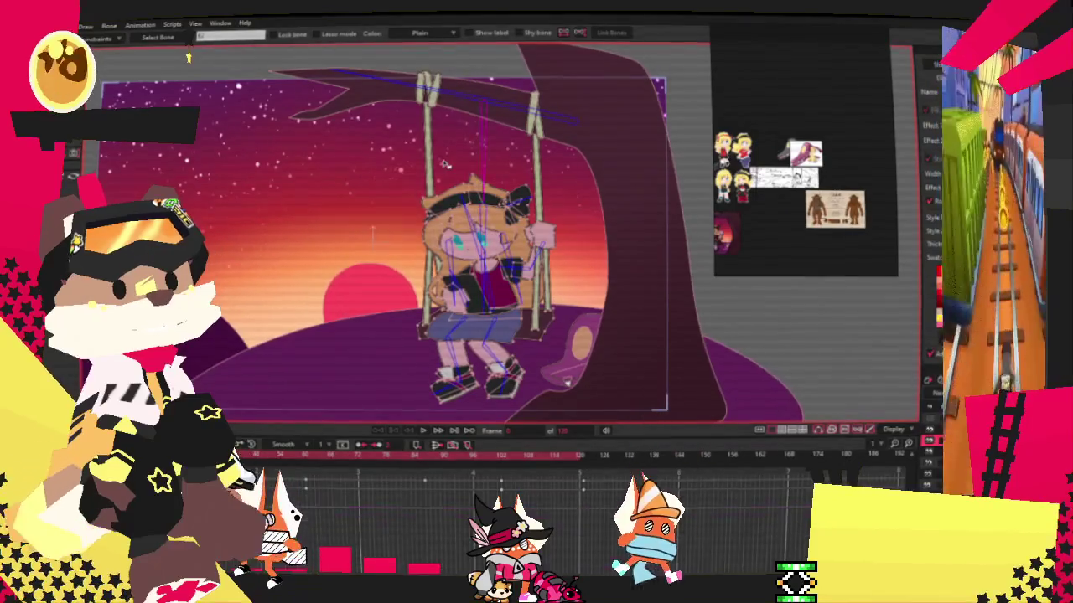
{"action": "left_click", "coordinate": [426, 431]}
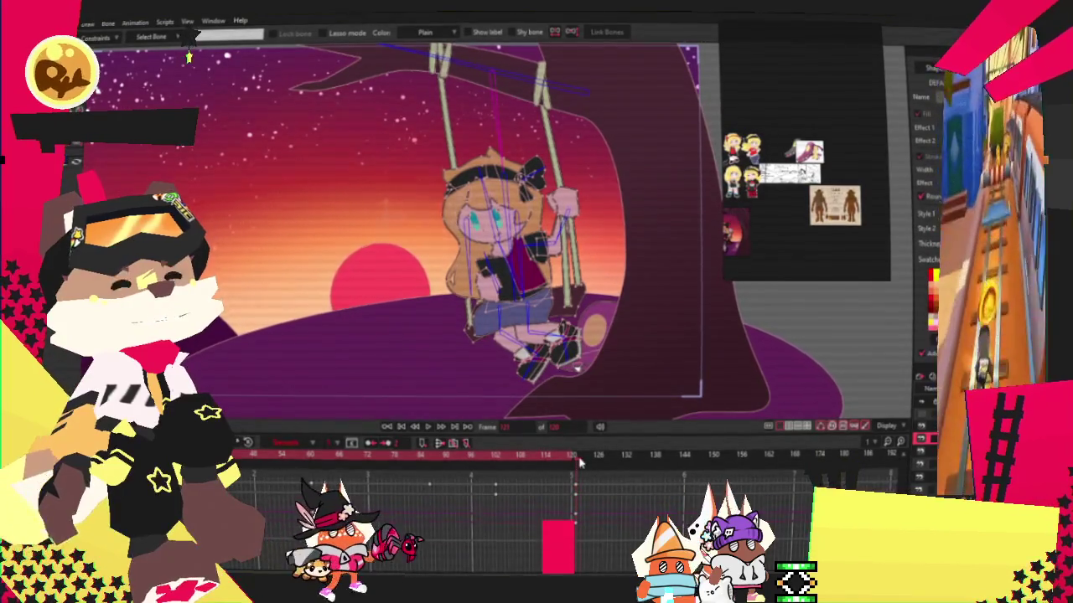
{"action": "key", "text": "ctrl+v"}
{"action": "left_click_drag", "start_coordinate": [573, 484], "coordinate": [565, 551]}
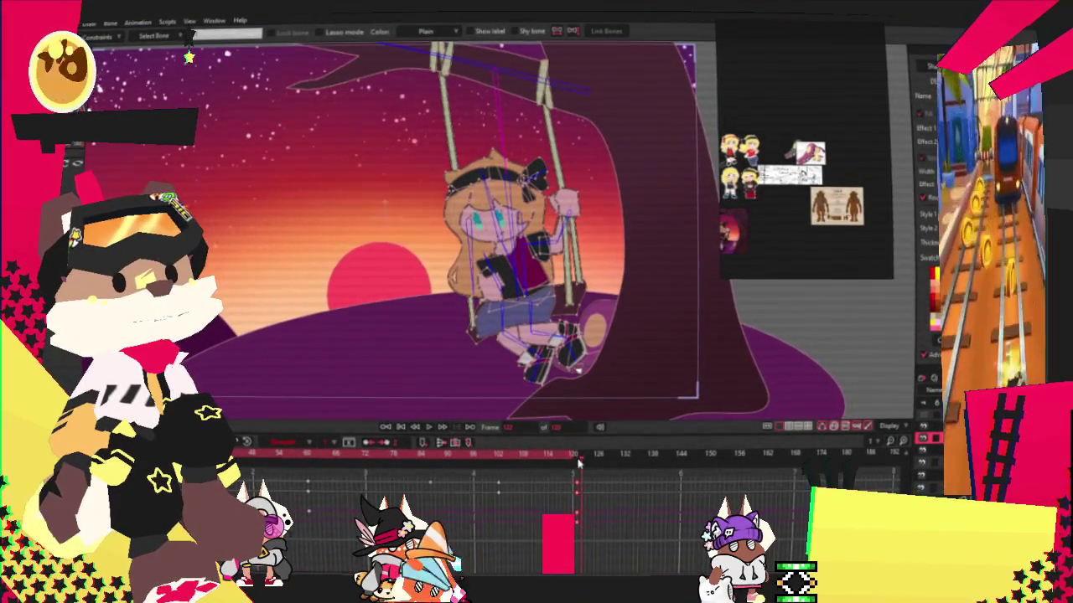
{"action": "key", "text": "space"}
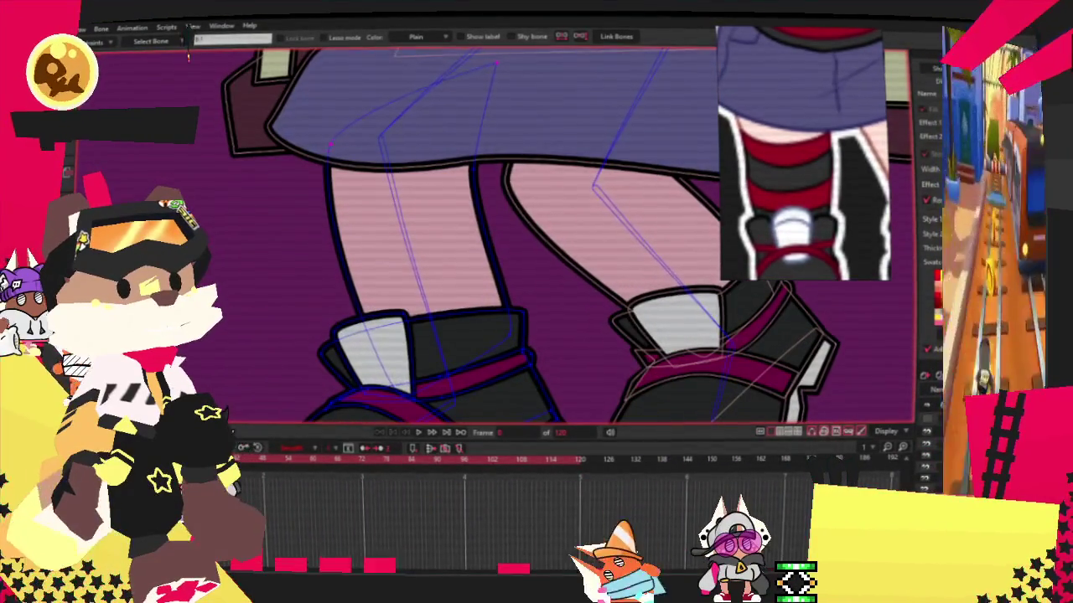
Draw a rectangle over the girl's left shin and fill it dark magenta.
{"action": "left_click_drag", "start_coordinate": [306, 201], "coordinate": [524, 331]}
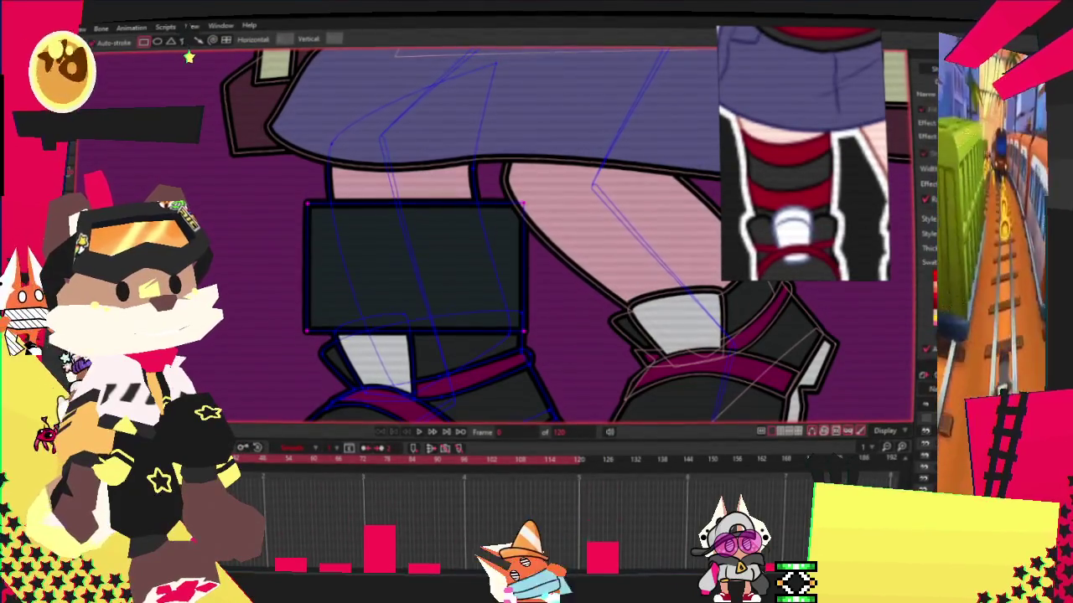
{"action": "key", "text": "g"}
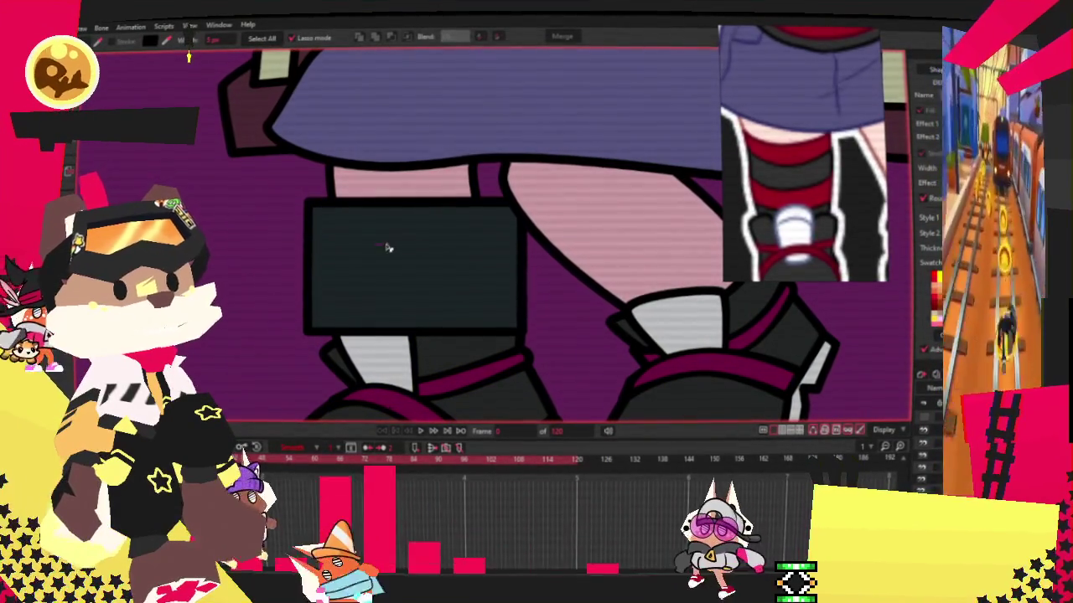
{"action": "left_click", "coordinate": [458, 270]}
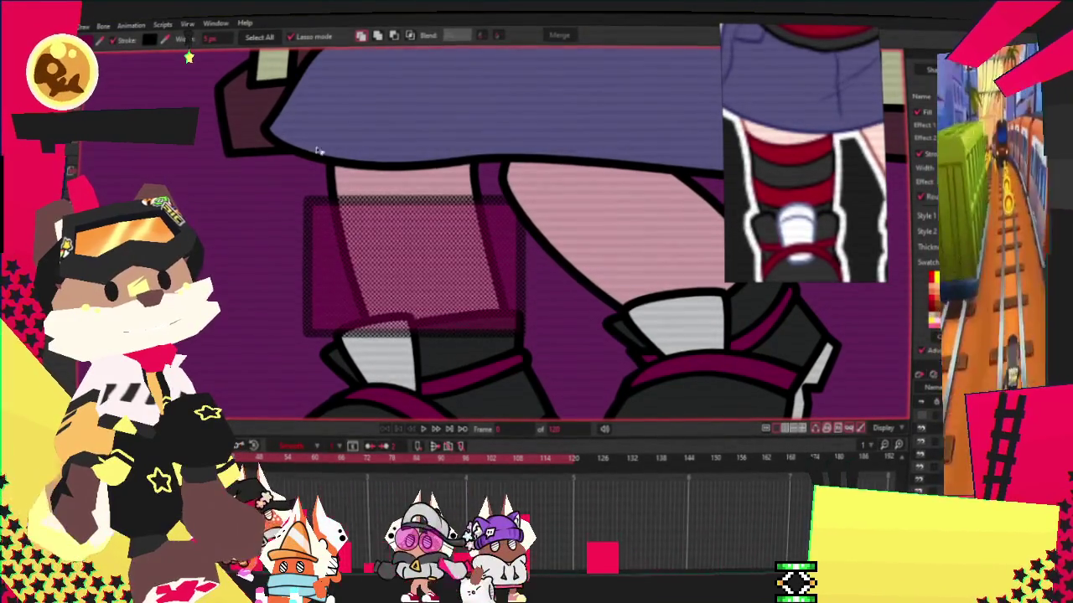
{"action": "key", "text": "Escape"}
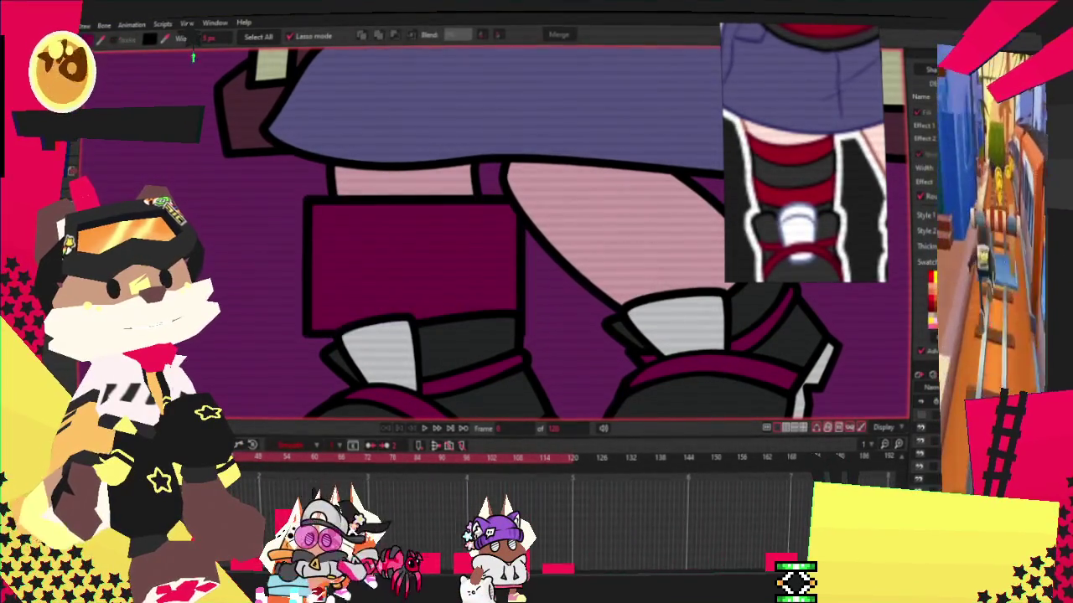
{"action": "key", "text": "a"}
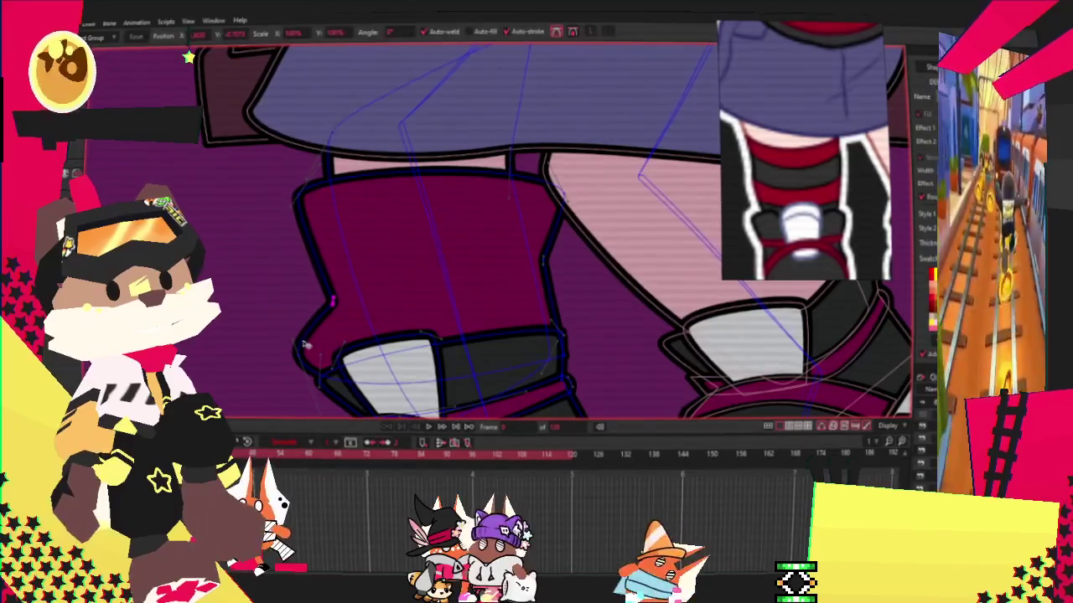
Adjust the leg warmer's points and corner curvature so its lower edge meets the sneaker.
{"action": "key", "text": "t"}
{"action": "scroll", "coordinate": [490, 381], "scroll_direction": "up", "scroll_amount": 1}
{"action": "scroll", "coordinate": [490, 382], "scroll_direction": "up", "scroll_amount": 2}
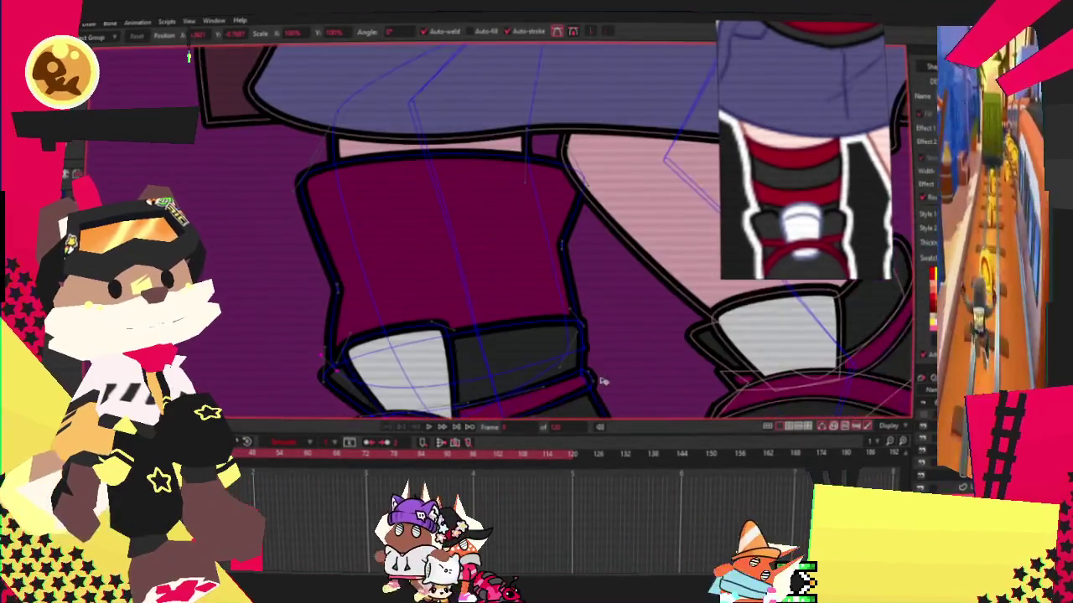
{"action": "key", "text": "c"}
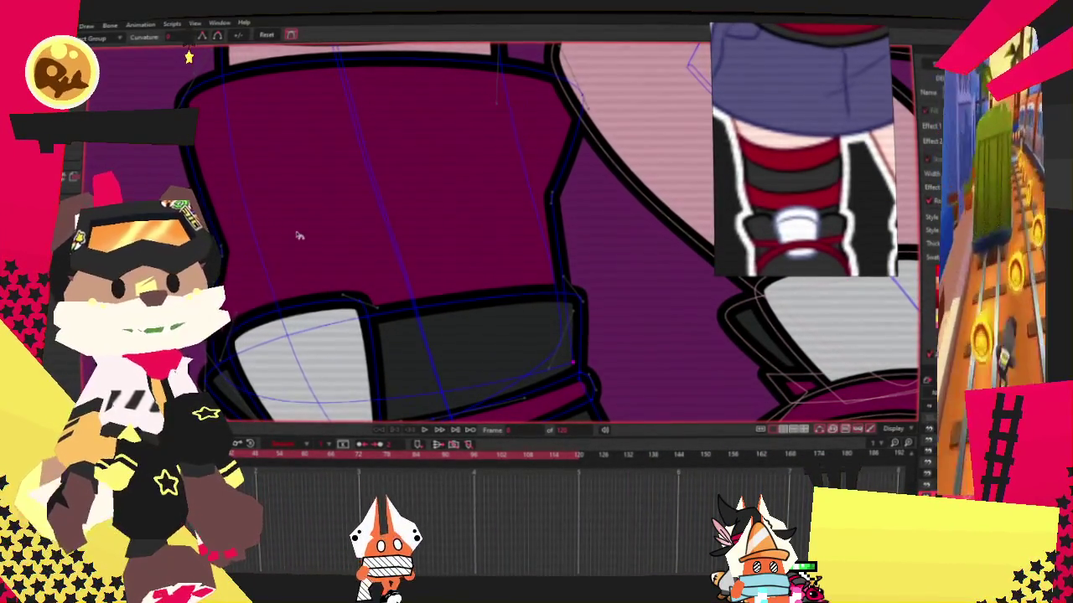
{"action": "scroll", "coordinate": [417, 225], "scroll_direction": "down", "scroll_amount": 1}
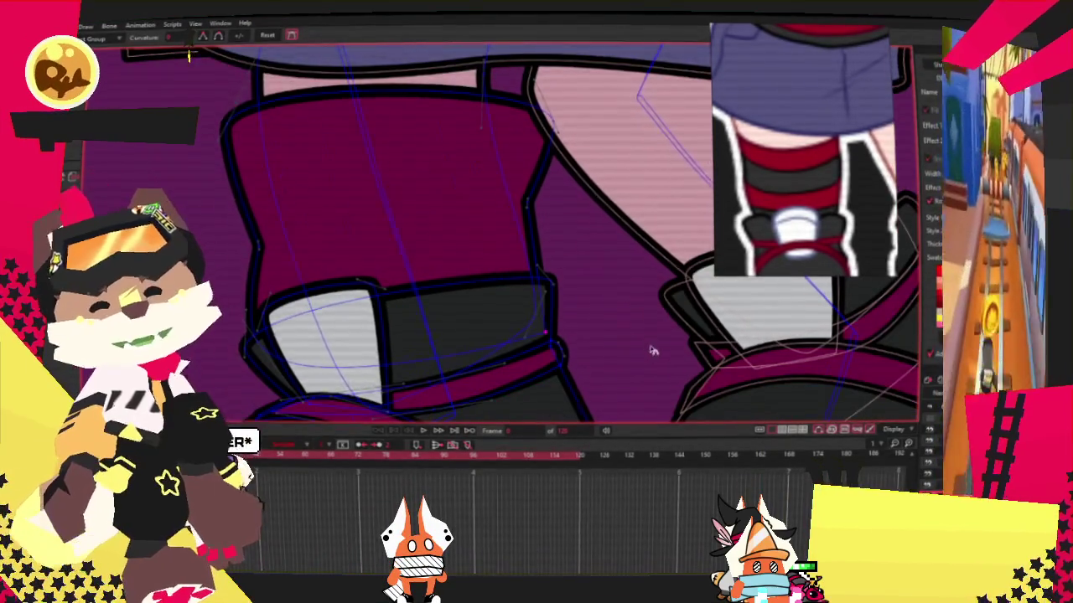
{"action": "scroll", "coordinate": [517, 326], "scroll_direction": "up", "scroll_amount": 3}
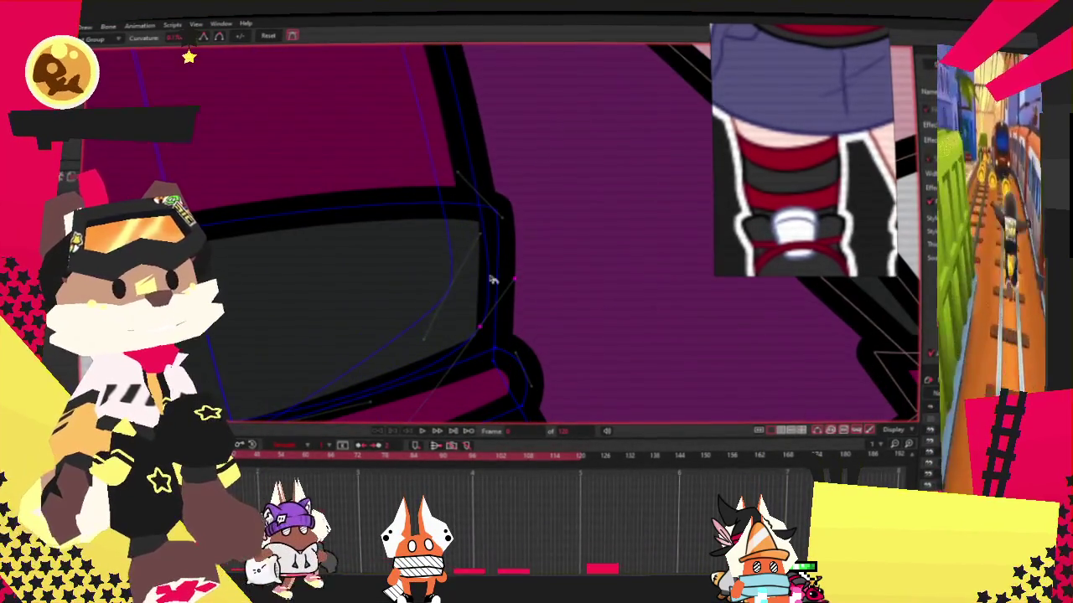
{"action": "scroll", "coordinate": [506, 286], "scroll_direction": "down", "scroll_amount": 2}
{"action": "scroll", "coordinate": [347, 232], "scroll_direction": "down", "scroll_amount": 2}
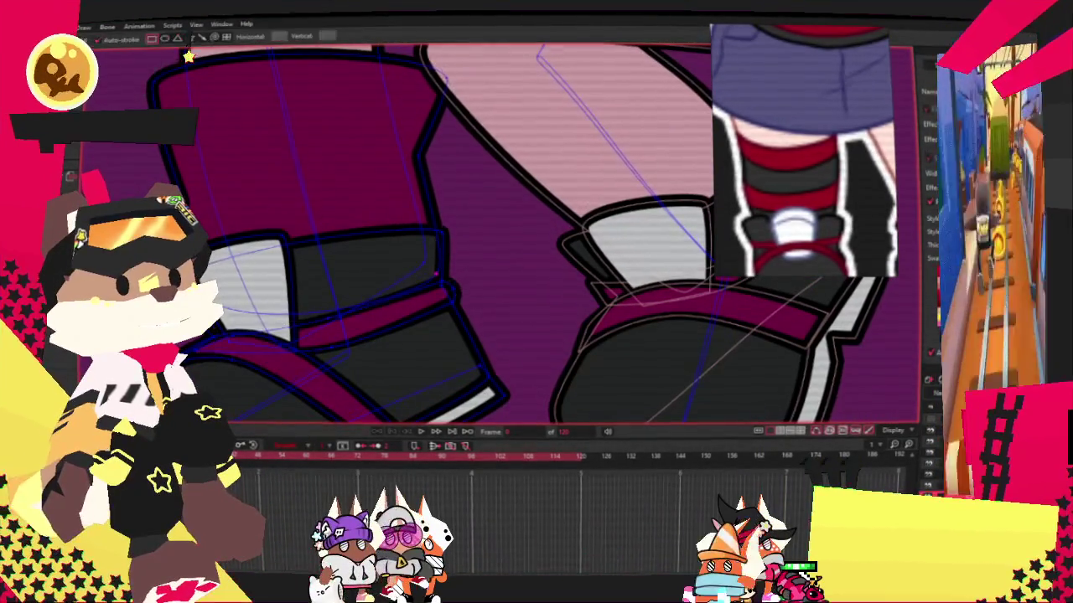
Draw a new band across the top of the leg warmer.
{"action": "left_click_drag", "start_coordinate": [135, 134], "coordinate": [476, 222]}
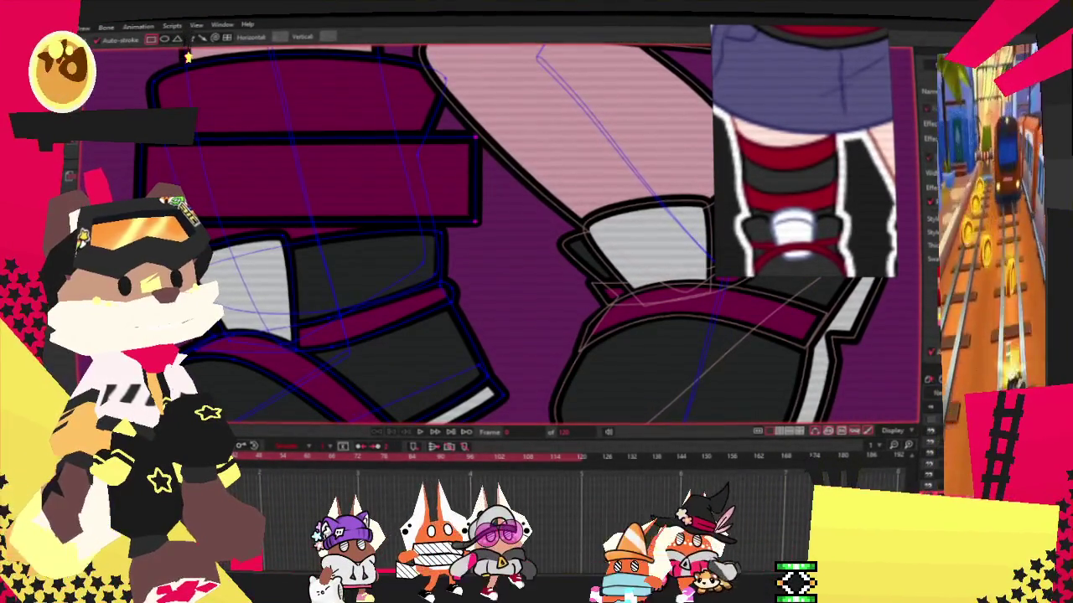
{"action": "key", "text": "g"}
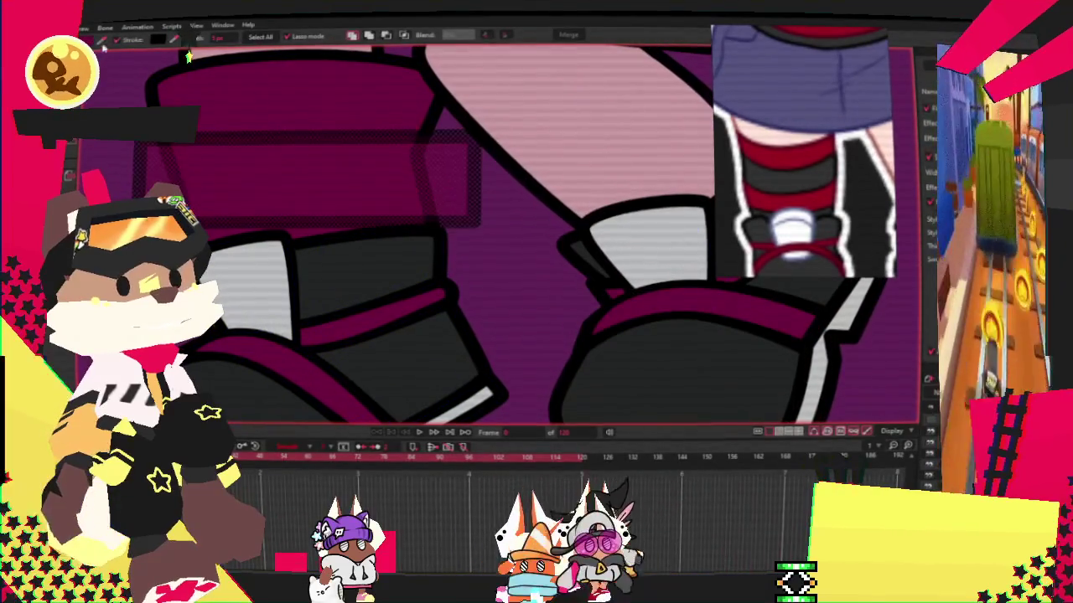
{"action": "scroll", "coordinate": [335, 67], "scroll_direction": "down", "scroll_amount": 2}
{"action": "scroll", "coordinate": [356, 69], "scroll_direction": "up", "scroll_amount": 3}
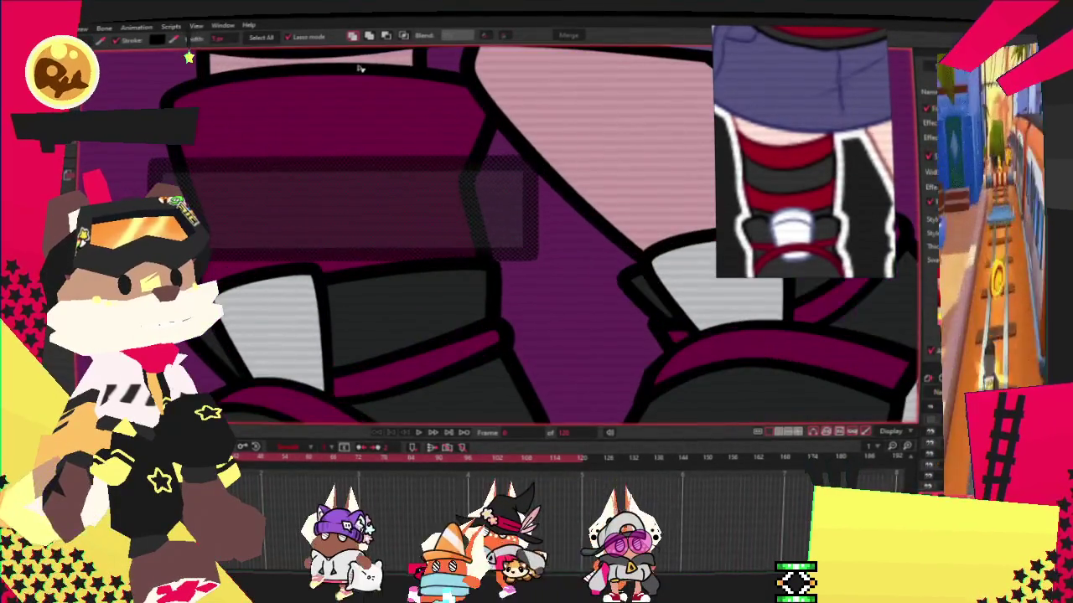
Compare the band in dark grey and magenta using undo and redo, keeping magenta.
{"action": "key", "text": "ctrl+z"}
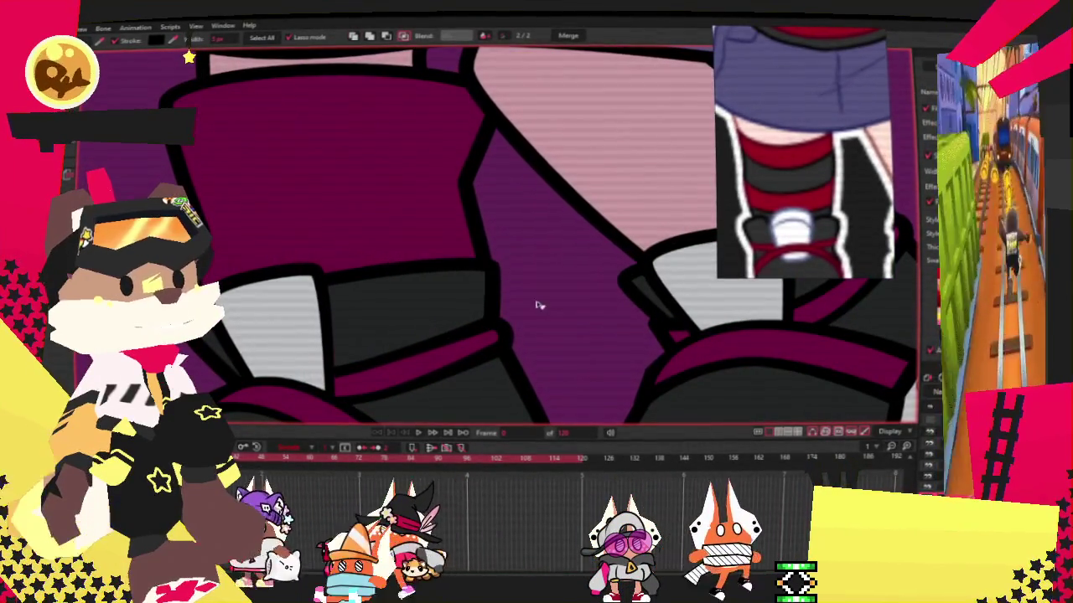
{"action": "key", "text": "ctrl+z"}
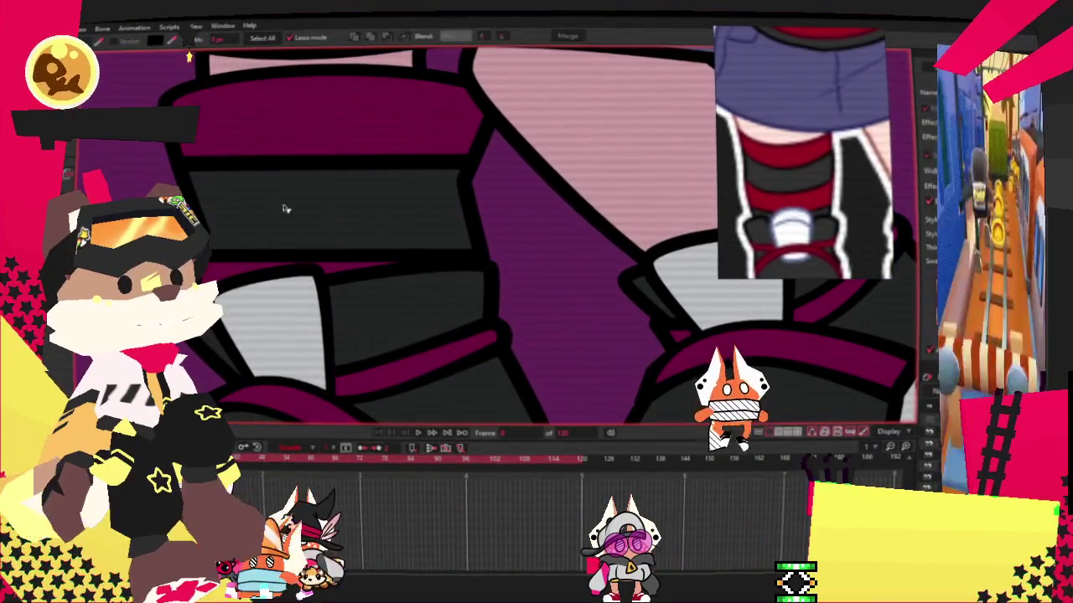
{"action": "key", "text": "ctrl+shift+z"}
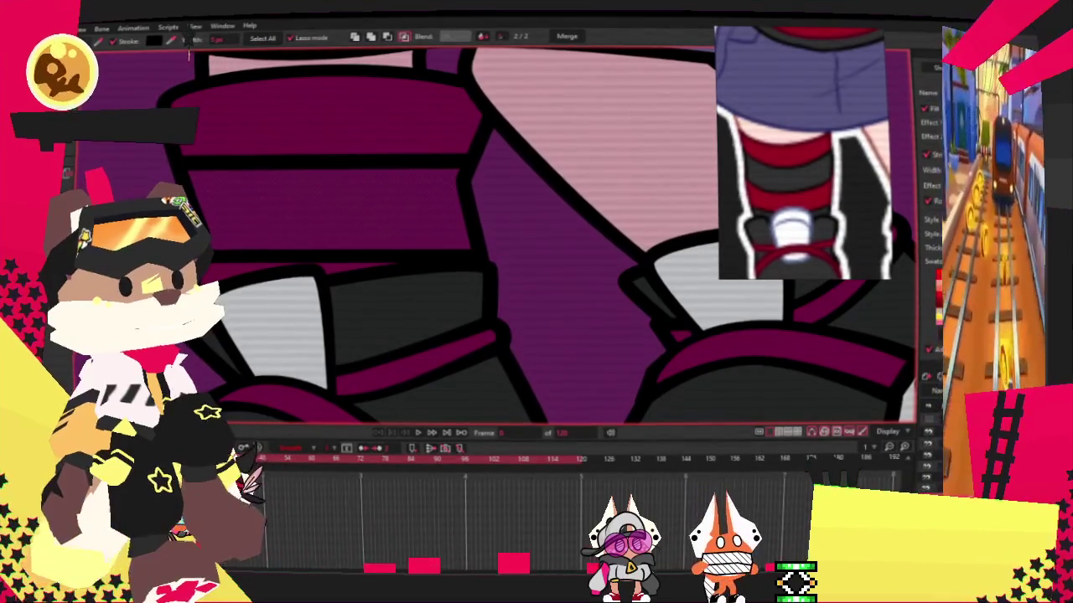
{"action": "scroll", "coordinate": [342, 156], "scroll_direction": "down", "scroll_amount": 2}
{"action": "scroll", "coordinate": [343, 156], "scroll_direction": "up", "scroll_amount": 2}
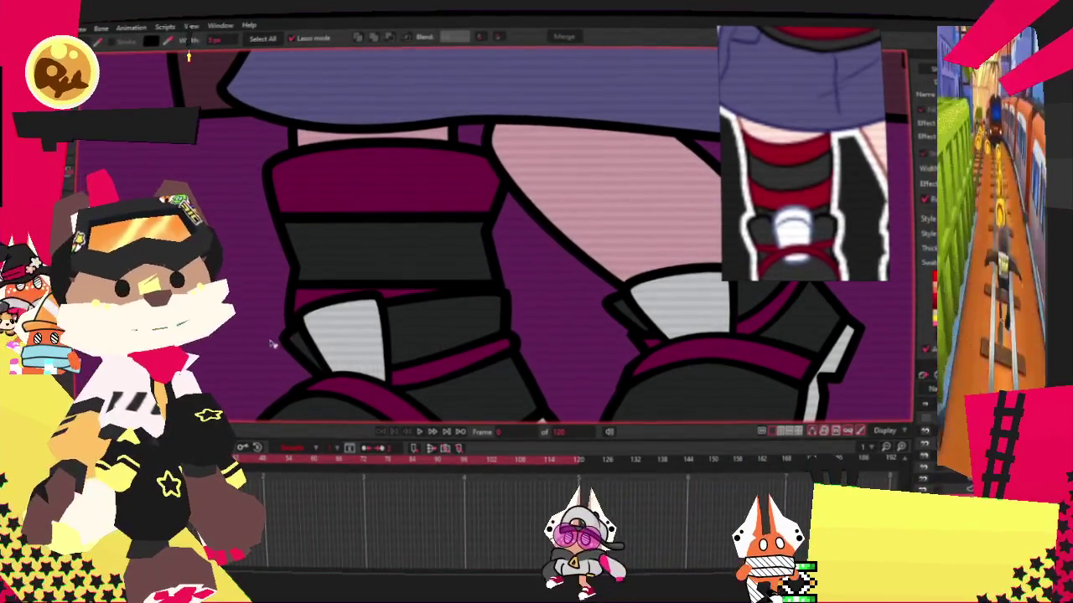
{"action": "key", "text": "c"}
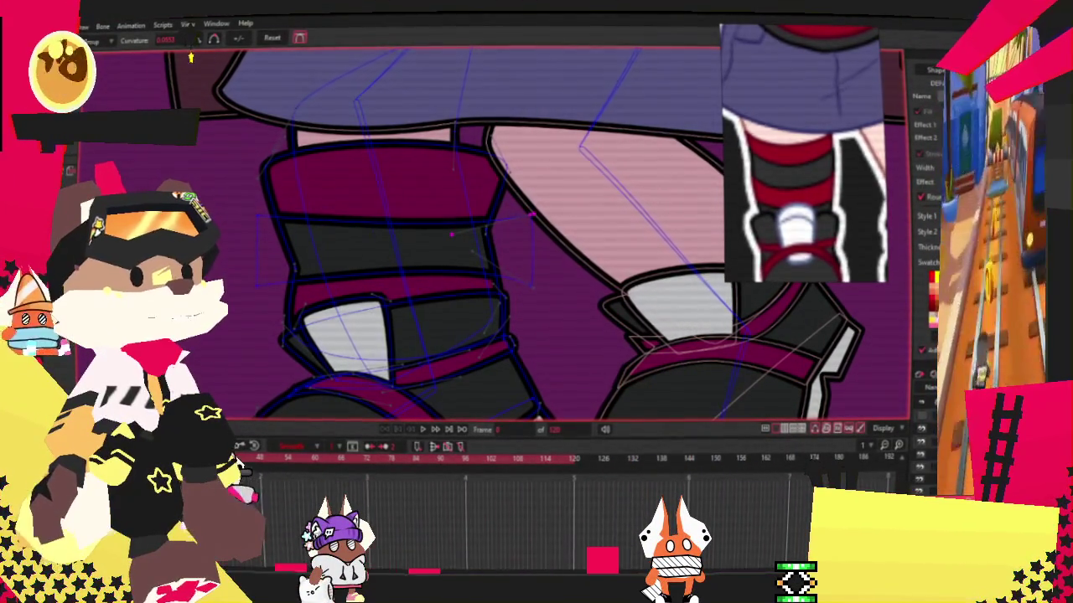
Select the dark grey band on the upper shoe and lower its top edge slightly.
{"action": "scroll", "coordinate": [514, 313], "scroll_direction": "up", "scroll_amount": 2}
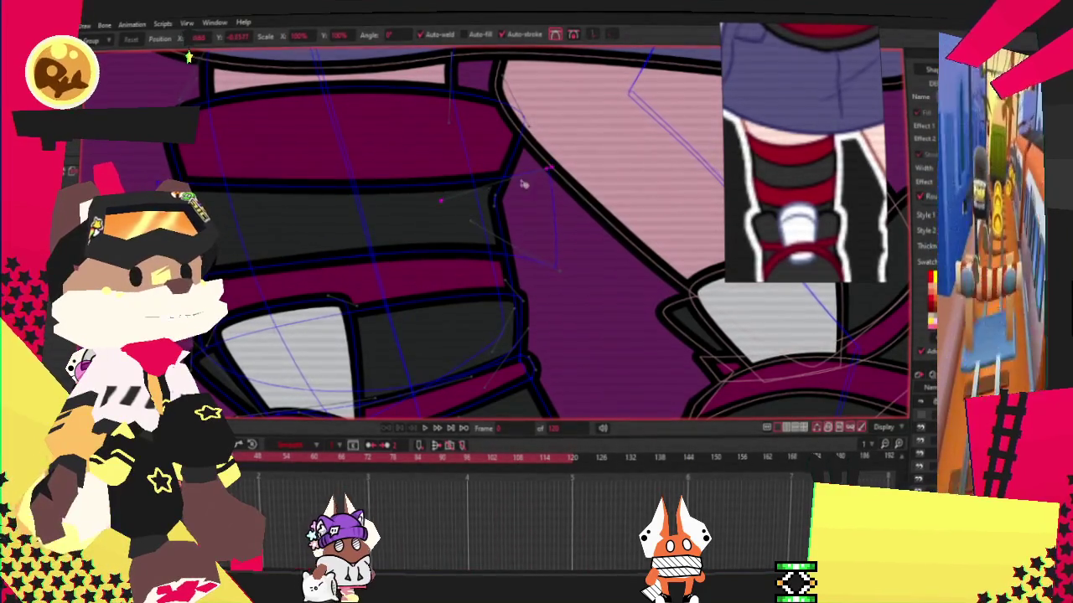
{"action": "key", "text": "q"}
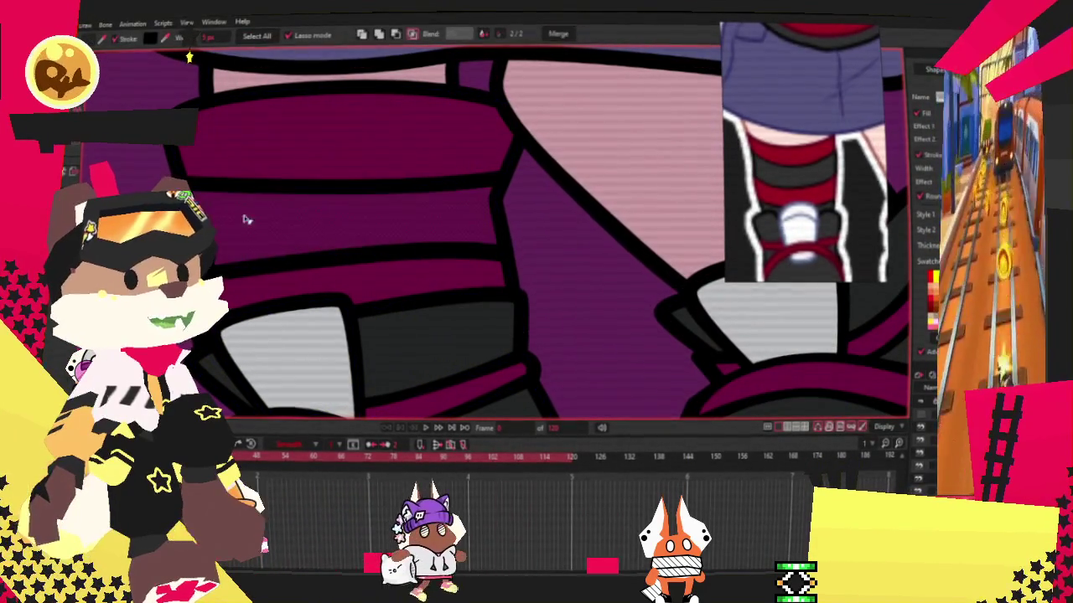
{"action": "left_click", "coordinate": [294, 224]}
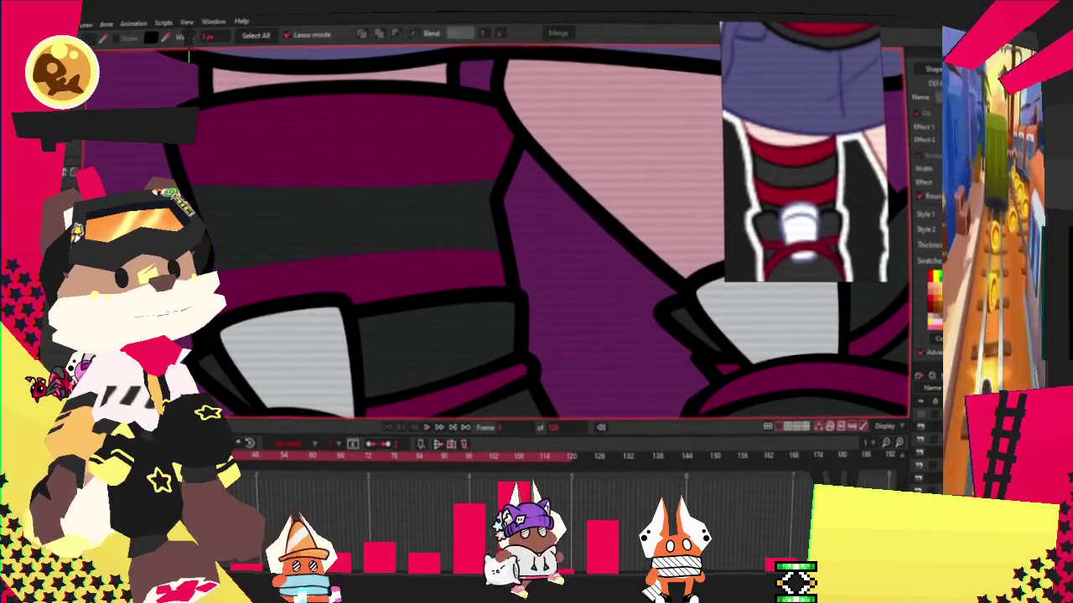
{"action": "key", "text": "t"}
{"action": "left_click", "coordinate": [360, 206]}
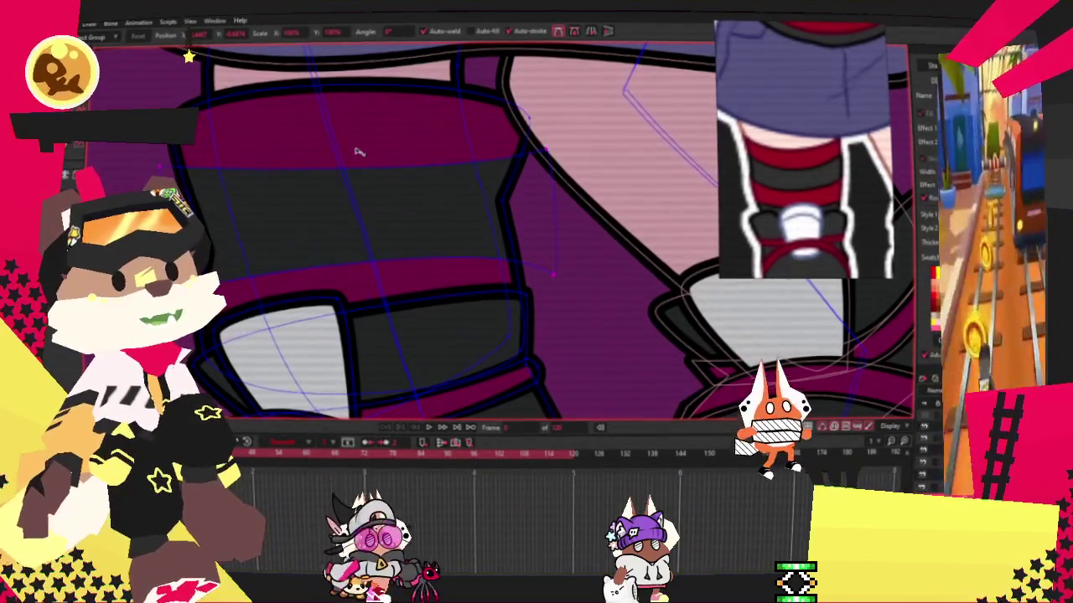
{"action": "left_click_drag", "start_coordinate": [357, 151], "coordinate": [363, 162]}
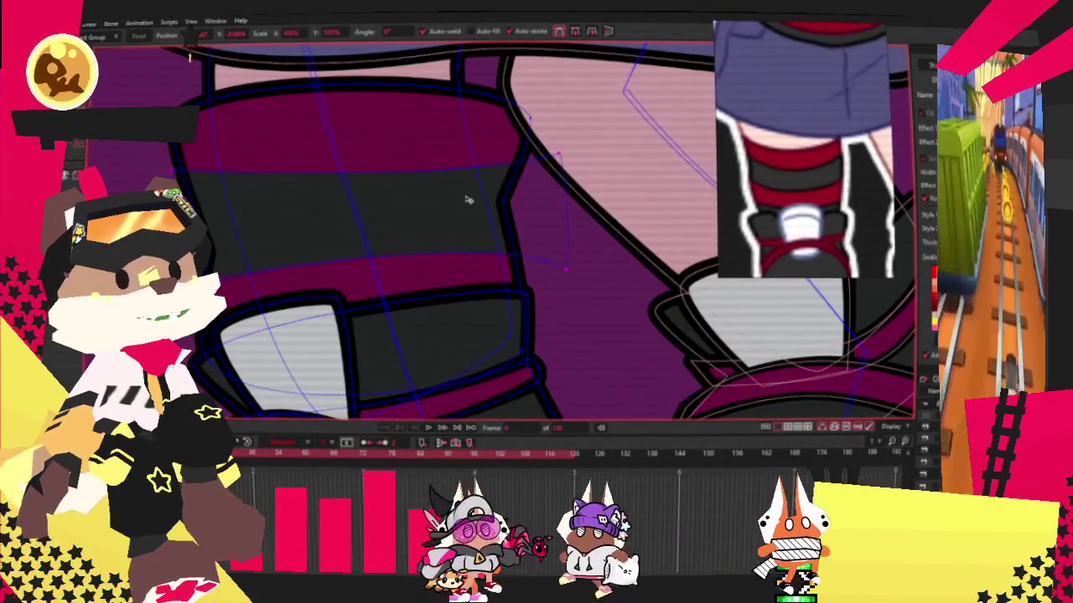
{"action": "scroll", "coordinate": [369, 218], "scroll_direction": "down", "scroll_amount": 3}
{"action": "scroll", "coordinate": [345, 252], "scroll_direction": "up", "scroll_amount": 2}
{"action": "key", "text": "z"}
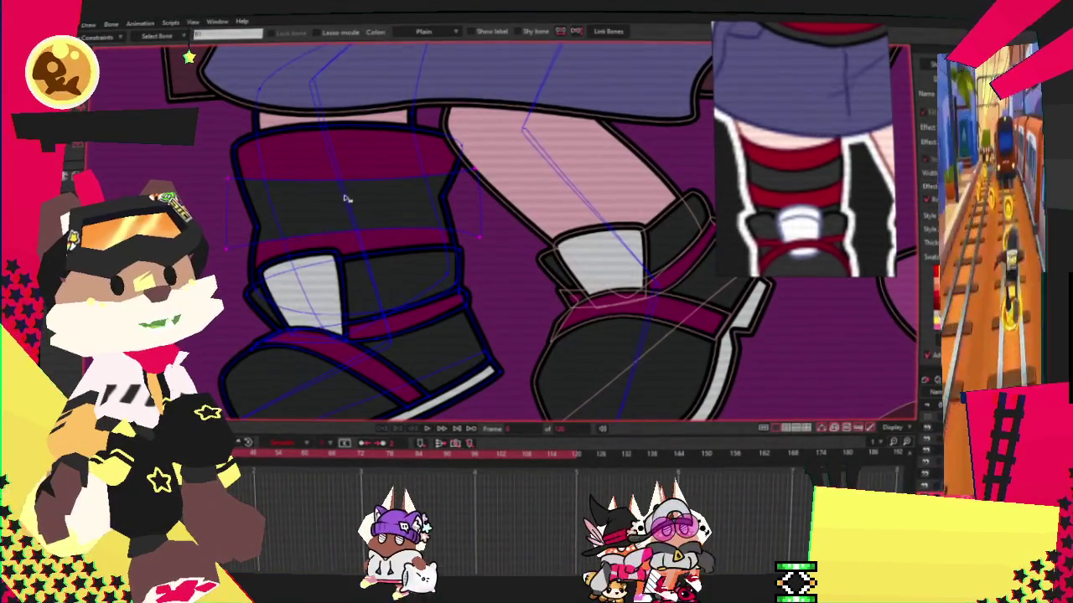
Select the left leg bone, then play the swing animation to watch the legs and shoes.
{"action": "left_click", "coordinate": [446, 272]}
{"action": "key", "text": "g"}
{"action": "scroll", "coordinate": [277, 242], "scroll_direction": "up", "scroll_amount": 2}
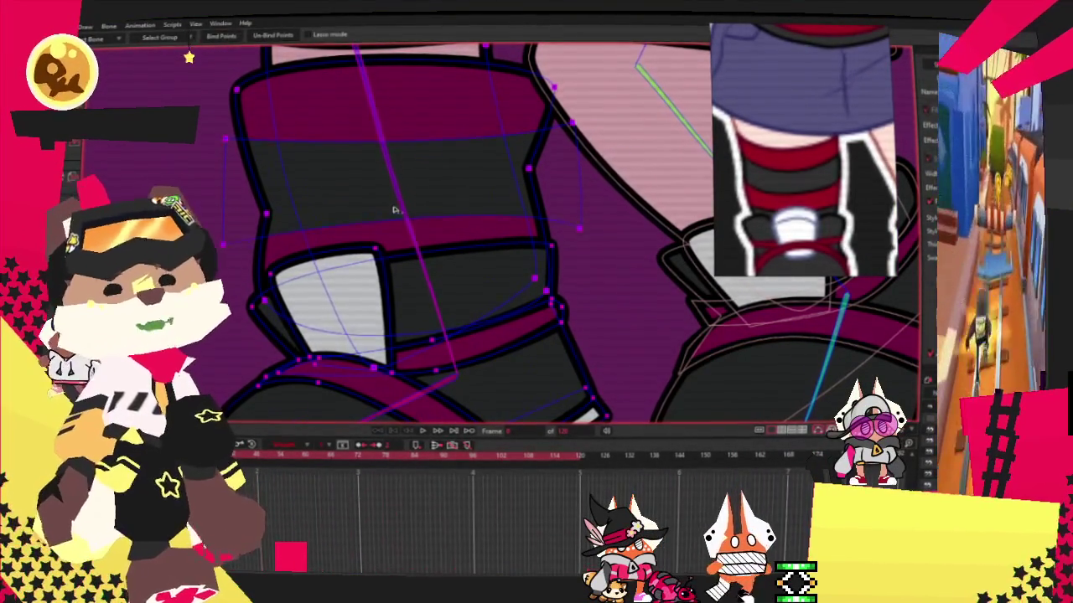
{"action": "scroll", "coordinate": [382, 197], "scroll_direction": "down", "scroll_amount": 2}
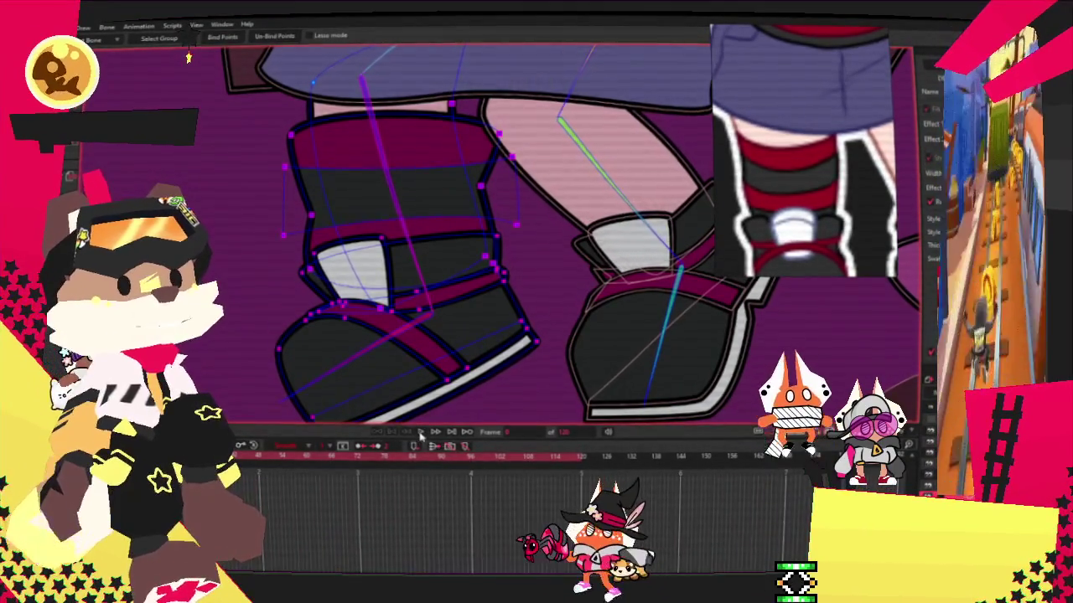
{"action": "key", "text": "g"}
{"action": "scroll", "coordinate": [466, 226], "scroll_direction": "down", "scroll_amount": 2}
{"action": "scroll", "coordinate": [465, 226], "scroll_direction": "down", "scroll_amount": 2}
{"action": "key", "text": "space"}
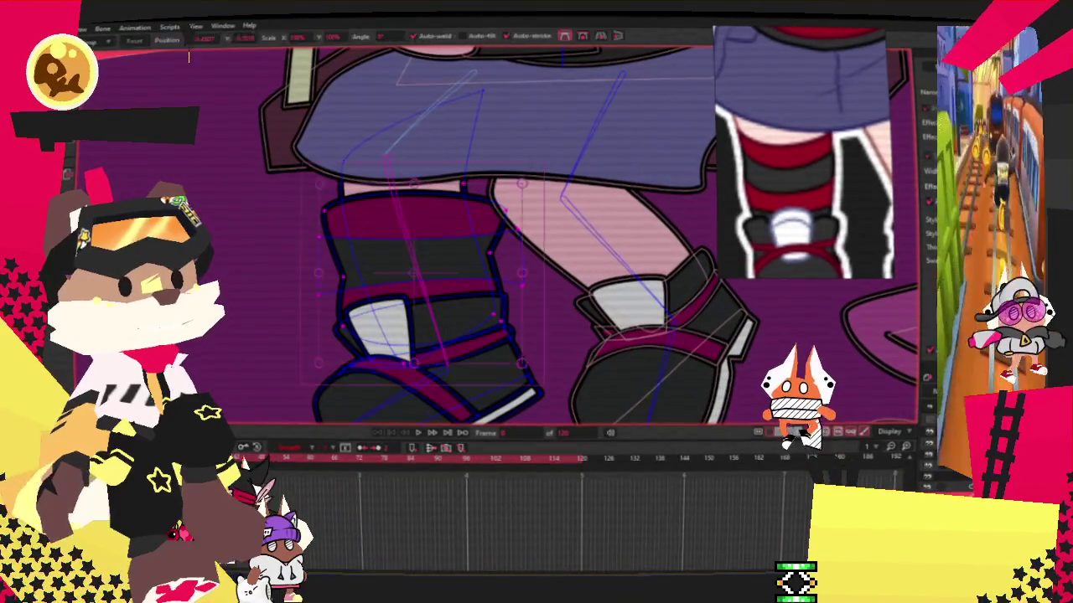
Narrow the near leg's boot shape by dragging its right side inward twice.
{"action": "scroll", "coordinate": [437, 250], "scroll_direction": "up", "scroll_amount": 2}
{"action": "left_click_drag", "start_coordinate": [553, 282], "coordinate": [513, 278]}
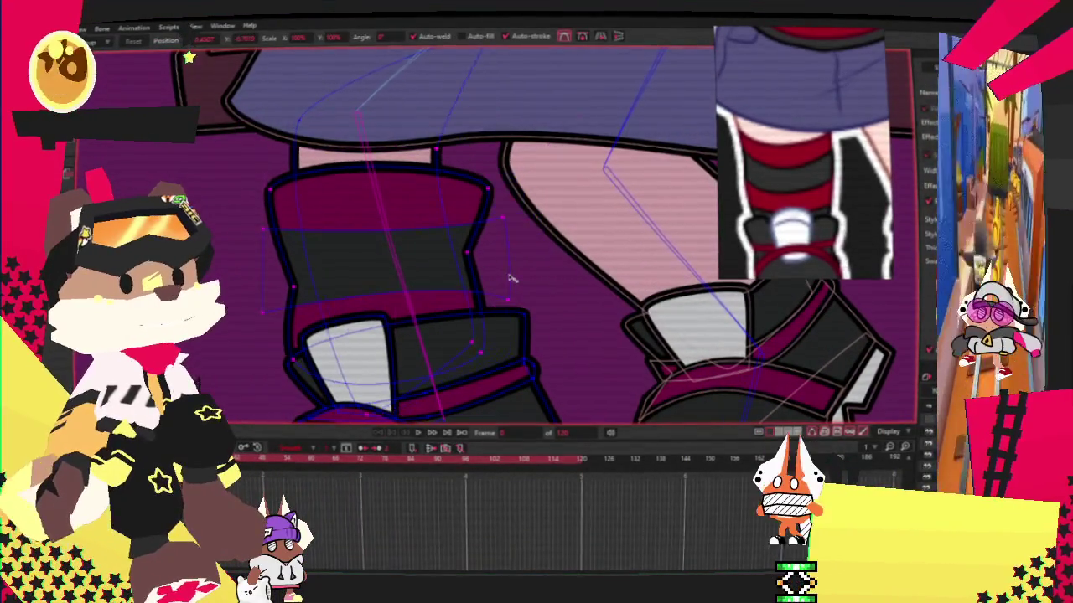
{"action": "scroll", "coordinate": [498, 237], "scroll_direction": "up", "scroll_amount": 3}
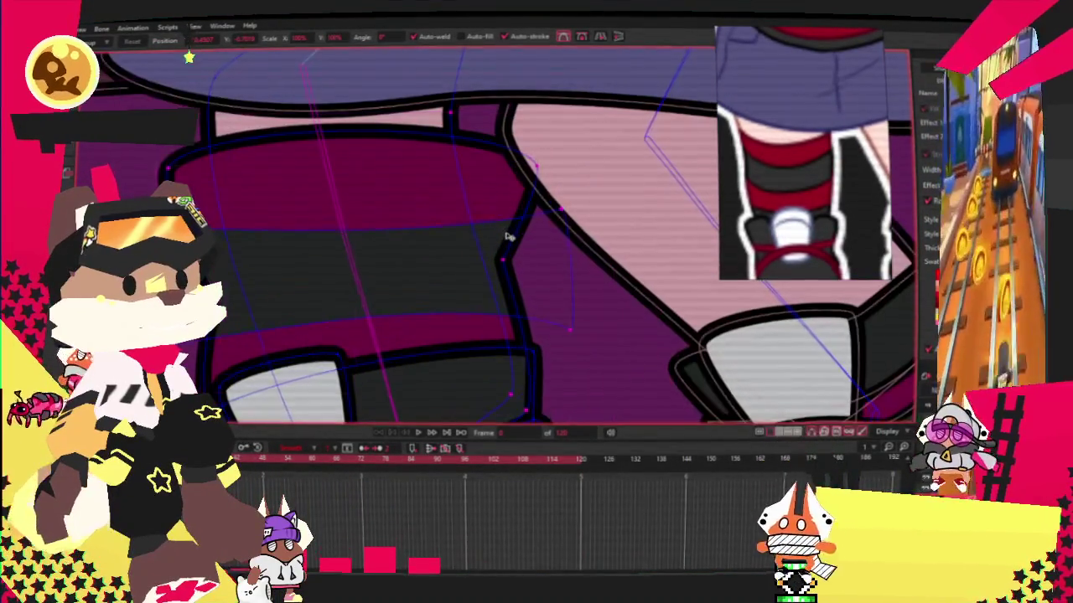
{"action": "mouse_move", "coordinate": [570, 295]}
{"action": "left_mouse_down"}
{"action": "mouse_move", "coordinate": [557, 333]}
{"action": "mouse_move", "coordinate": [567, 316]}
{"action": "left_mouse_up"}
{"action": "scroll", "coordinate": [501, 163], "scroll_direction": "up", "scroll_amount": 2}
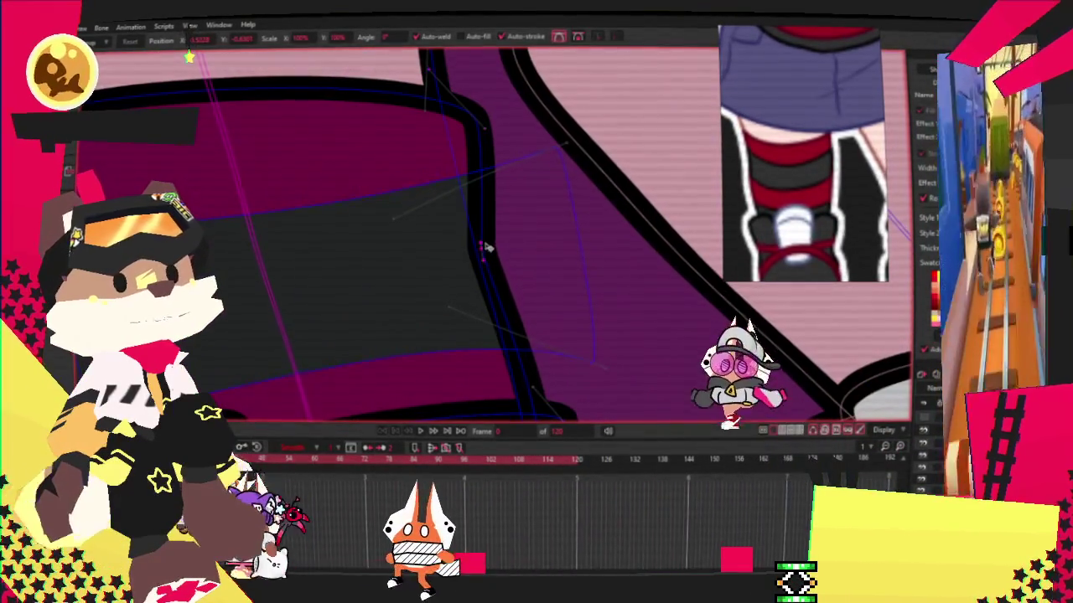
{"action": "left_click", "coordinate": [497, 255]}
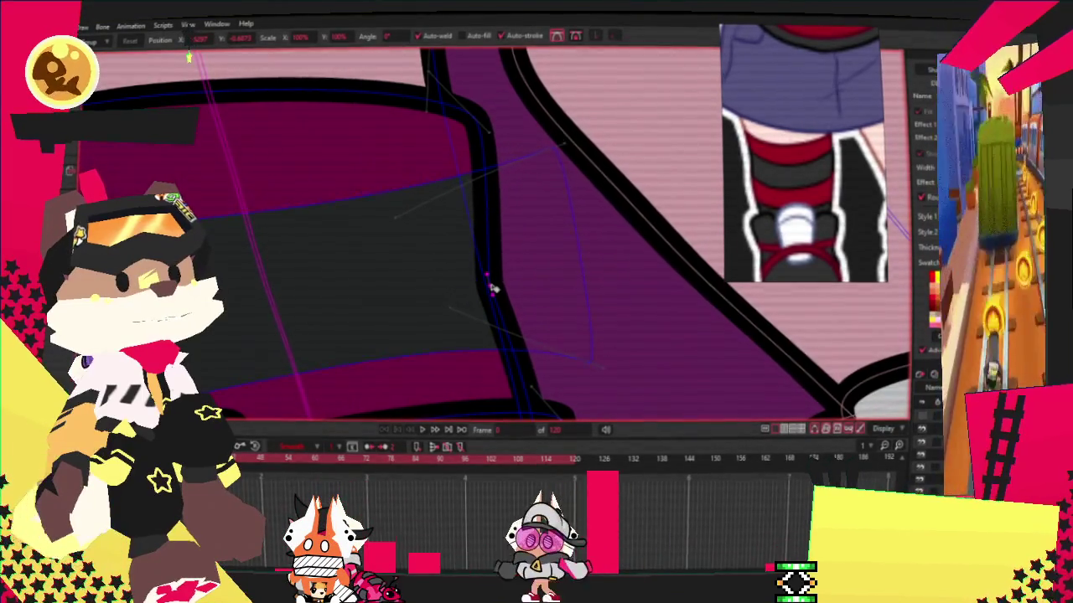
Play the swing animation again to check the narrower boot.
{"action": "scroll", "coordinate": [494, 289], "scroll_direction": "down", "scroll_amount": 4}
{"action": "scroll", "coordinate": [440, 271], "scroll_direction": "up", "scroll_amount": 3}
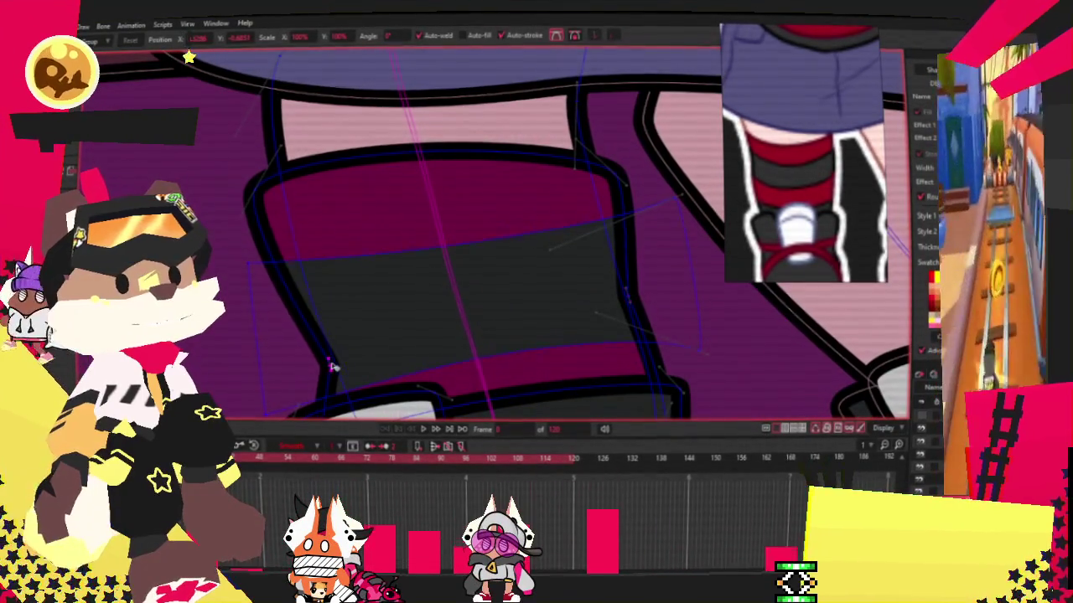
{"action": "scroll", "coordinate": [325, 206], "scroll_direction": "down", "scroll_amount": 3}
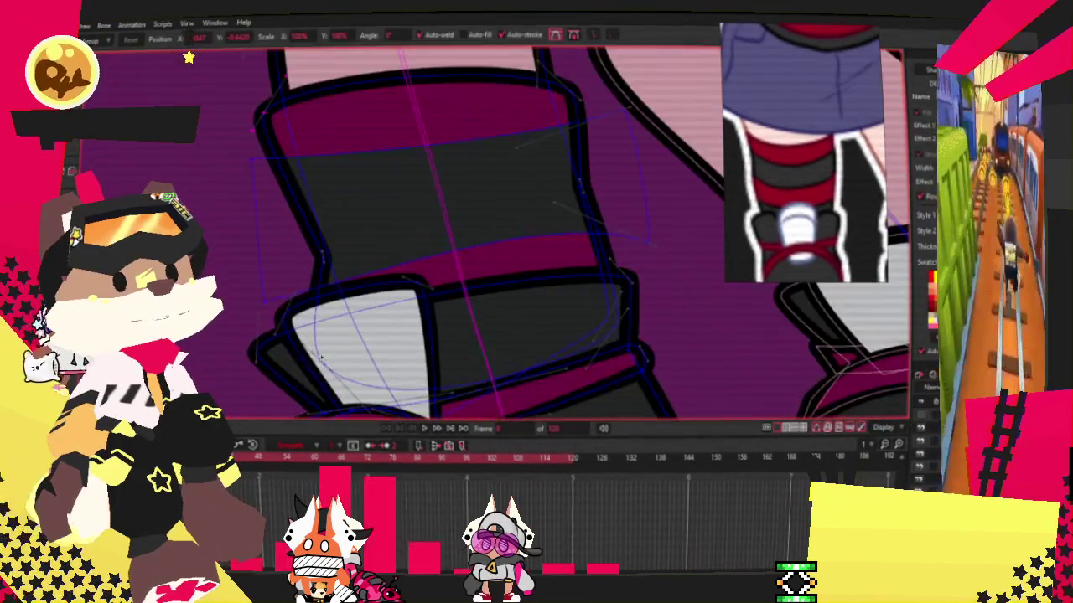
{"action": "scroll", "coordinate": [485, 387], "scroll_direction": "down", "scroll_amount": 2}
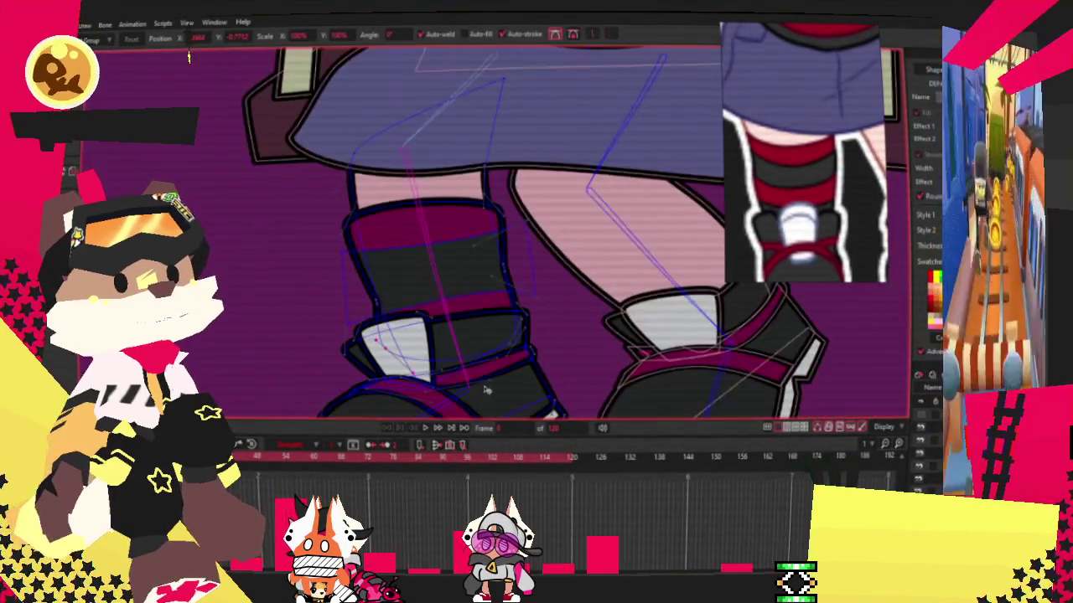
{"action": "left_click", "coordinate": [426, 428]}
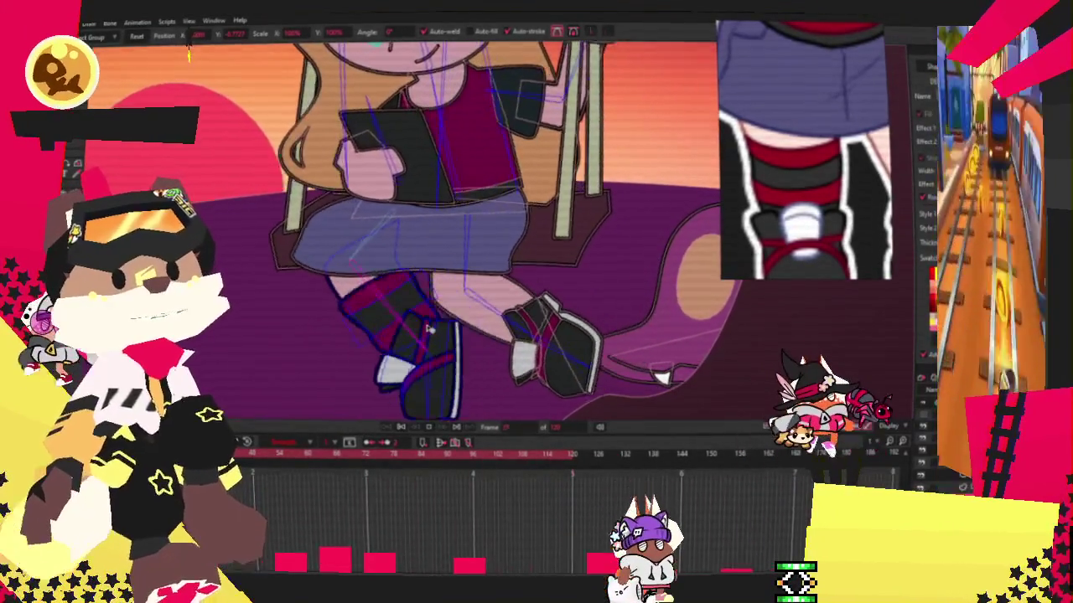
Pause the swing playback, then stop it to rewind to frame 0.
{"action": "left_click", "coordinate": [402, 429]}
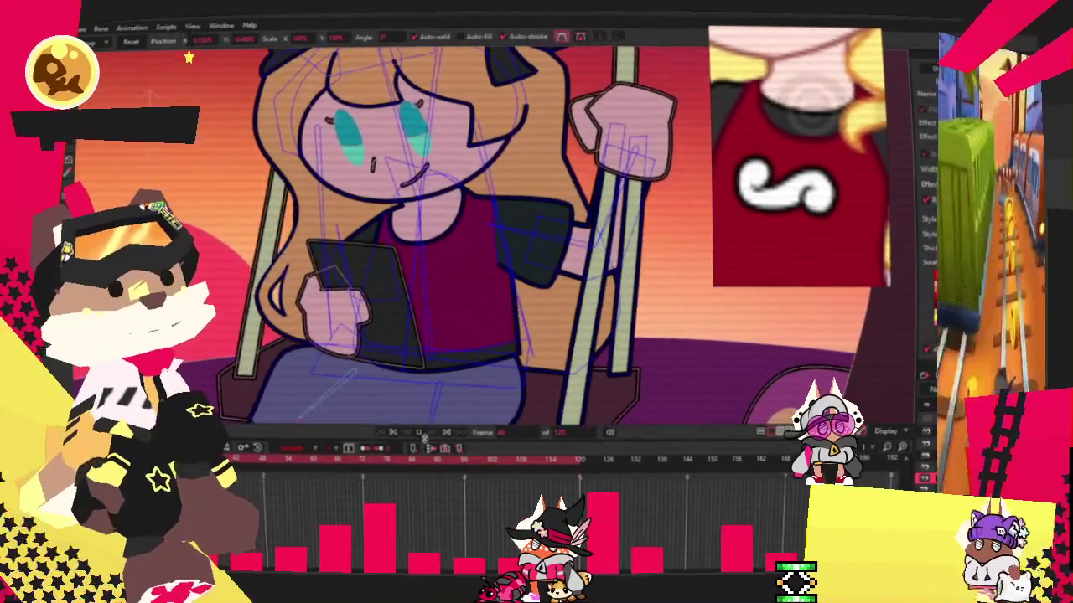
{"action": "left_click", "coordinate": [394, 433]}
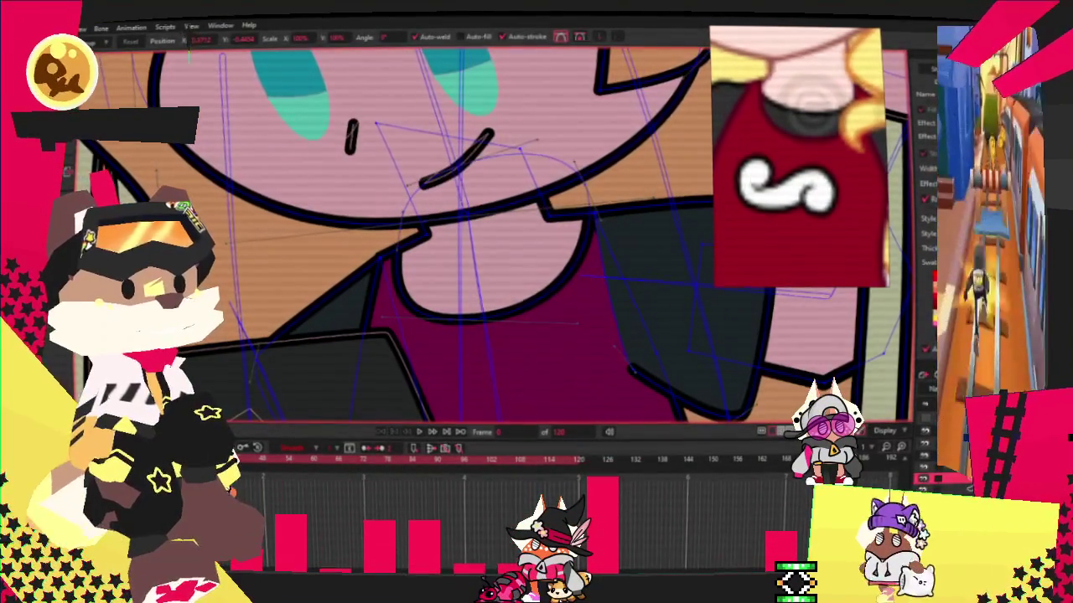
Mark out the girl's chest area with a rectangle and zoom in on it.
{"action": "key", "text": "d"}
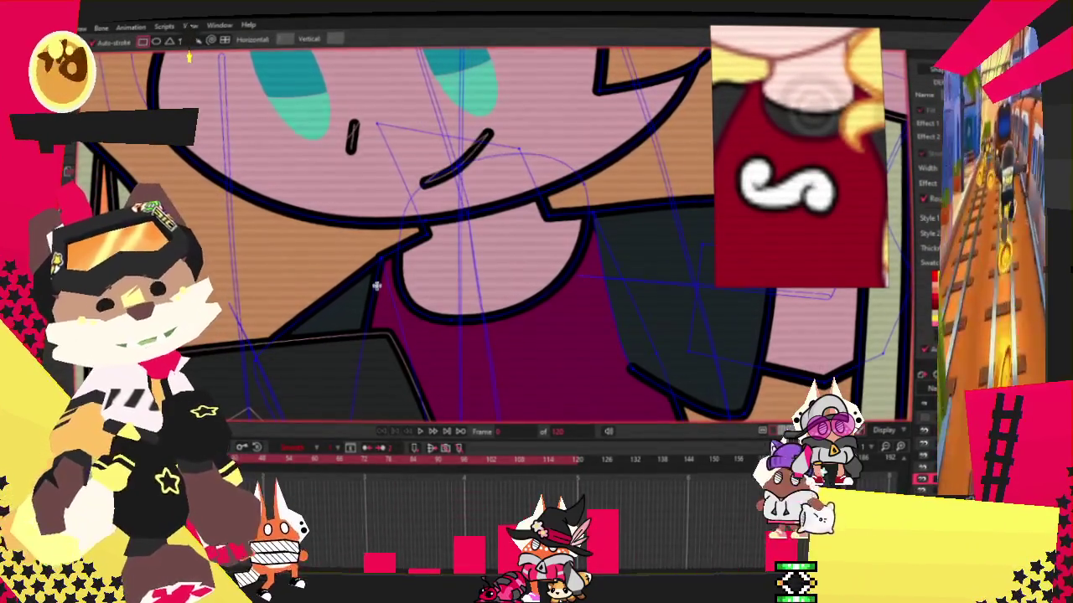
{"action": "left_click_drag", "start_coordinate": [534, 341], "coordinate": [621, 366]}
{"action": "key", "text": "g"}
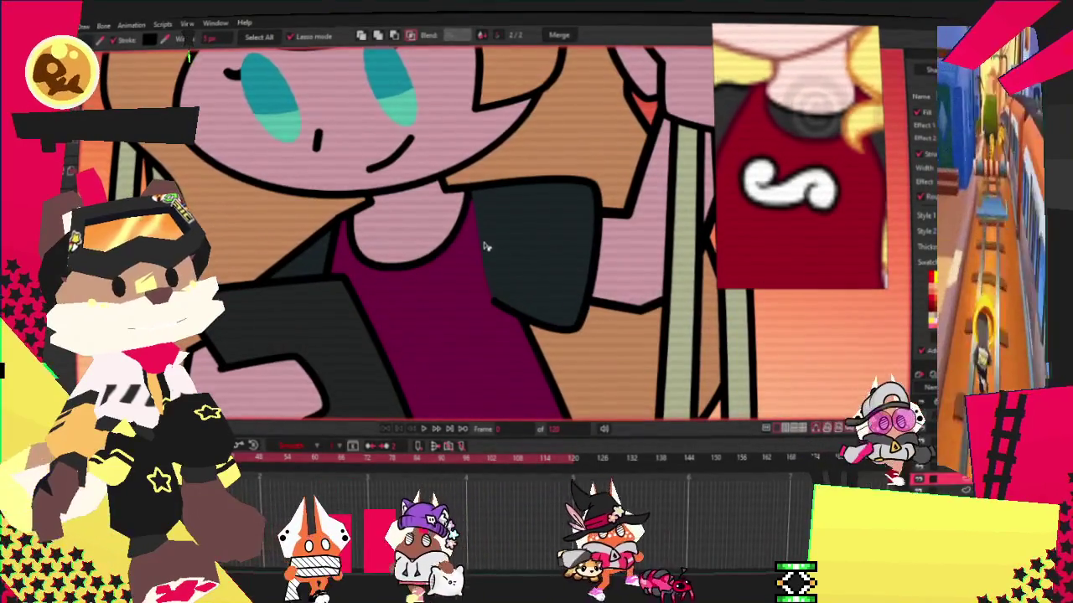
{"action": "scroll", "coordinate": [469, 237], "scroll_direction": "down", "scroll_amount": 5}
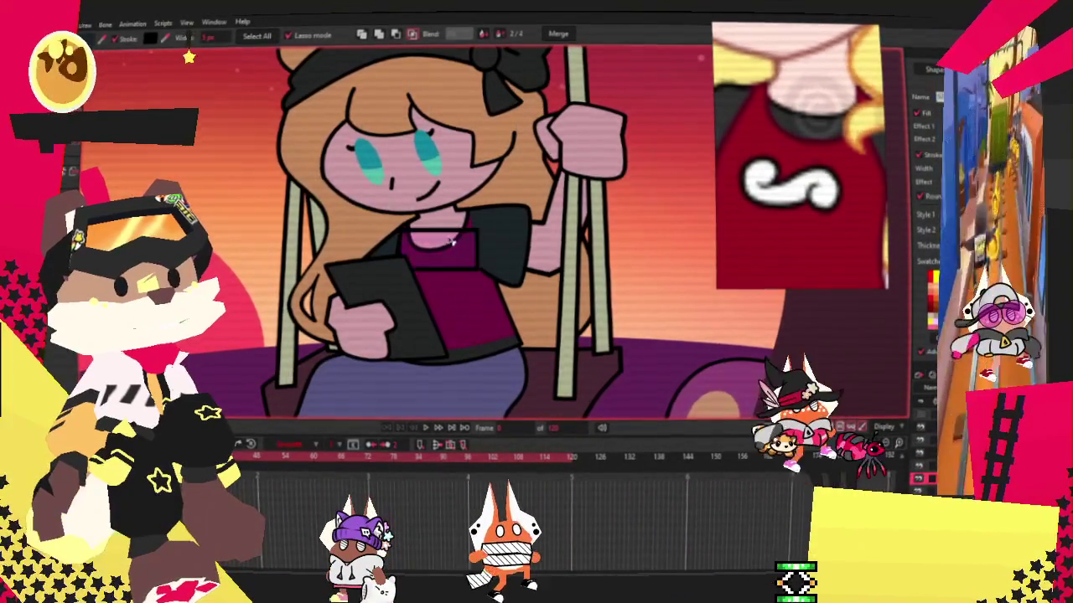
{"action": "scroll", "coordinate": [456, 241], "scroll_direction": "up", "scroll_amount": 2}
{"action": "scroll", "coordinate": [410, 204], "scroll_direction": "up", "scroll_amount": 2}
{"action": "scroll", "coordinate": [410, 203], "scroll_direction": "up", "scroll_amount": 1}
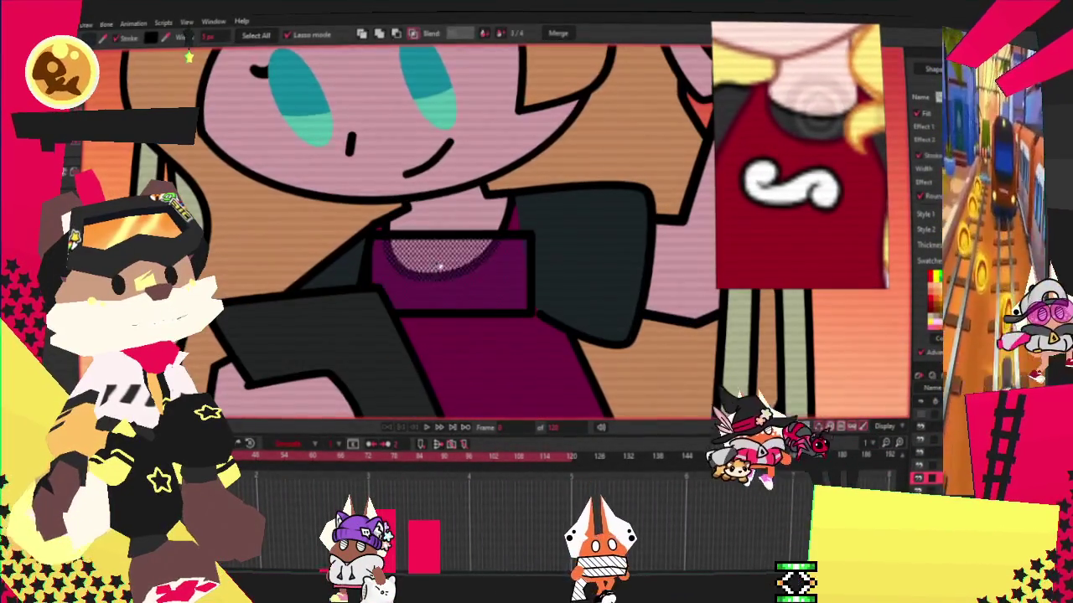
Select the shirt's neckline fill, the dark collar shape and the lower shirt.
{"action": "left_click", "coordinate": [450, 285]}
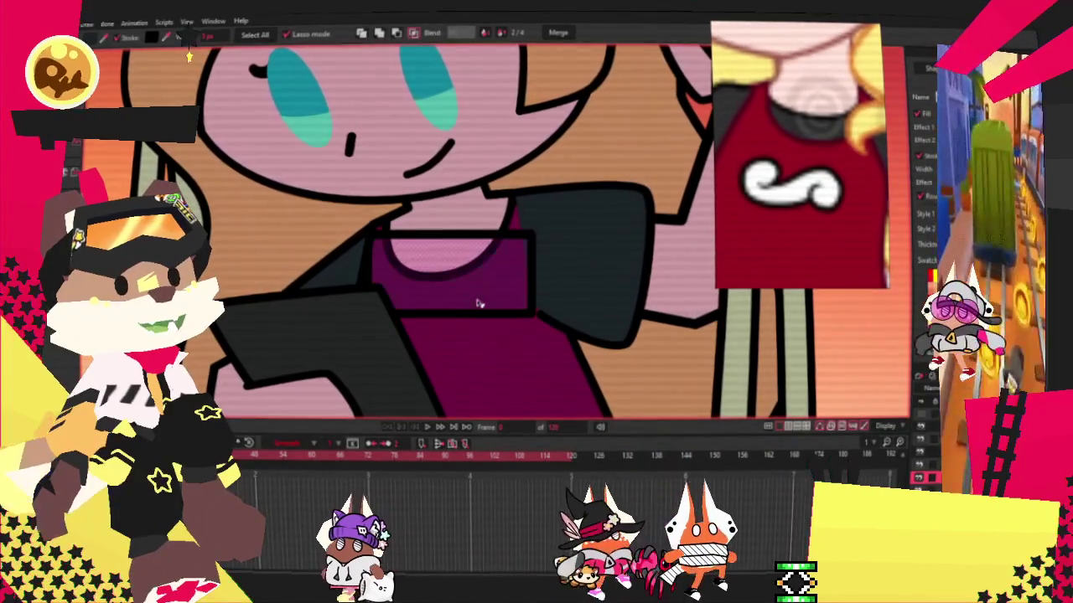
{"action": "left_click", "coordinate": [482, 285]}
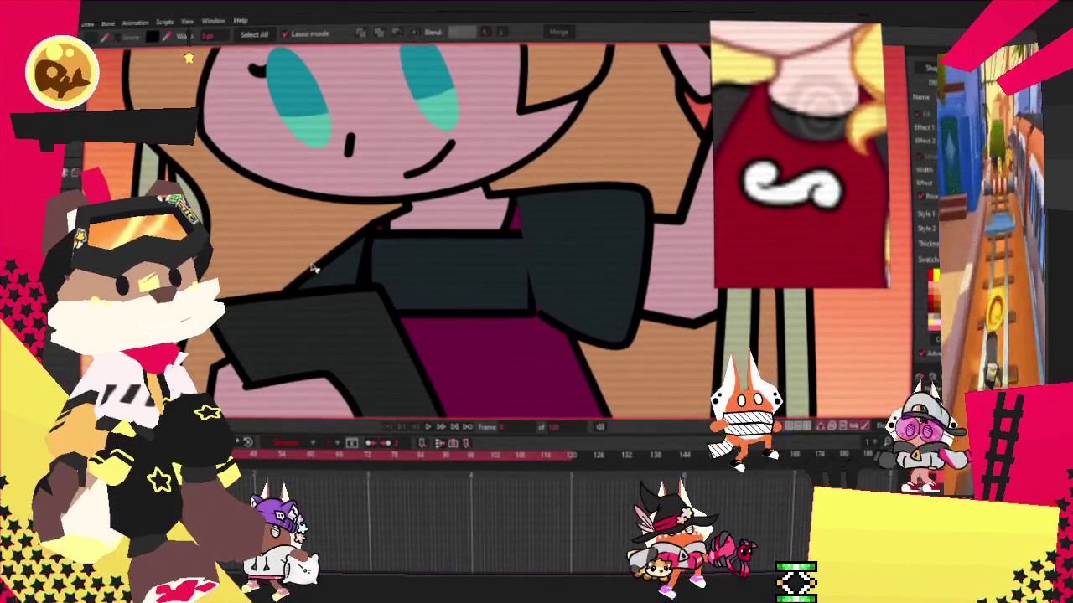
{"action": "scroll", "coordinate": [494, 293], "scroll_direction": "down", "scroll_amount": 3}
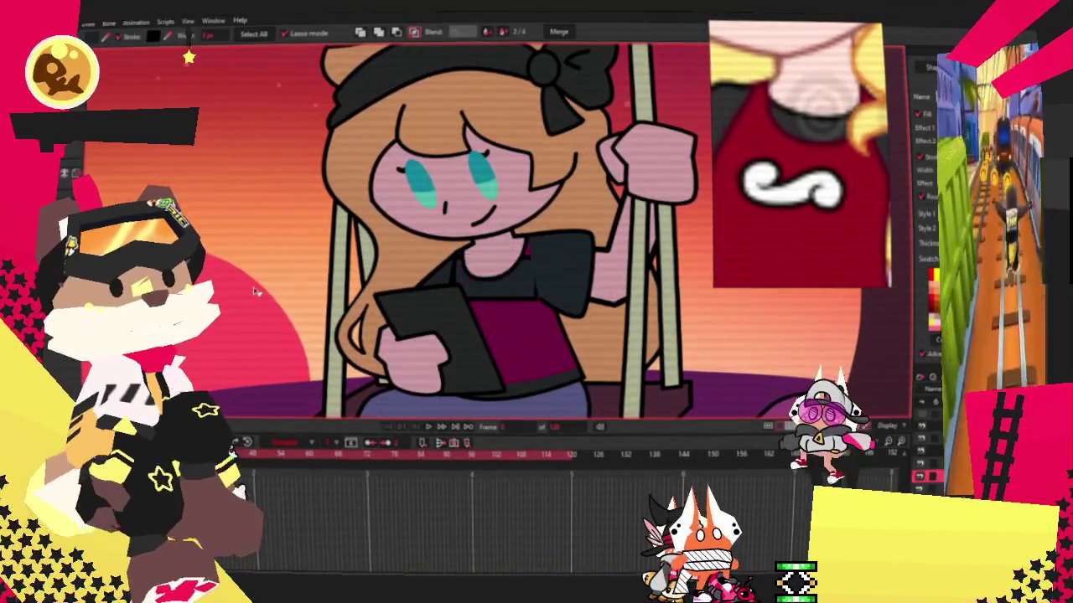
{"action": "scroll", "coordinate": [537, 276], "scroll_direction": "up", "scroll_amount": 2}
{"action": "scroll", "coordinate": [501, 303], "scroll_direction": "up", "scroll_amount": 2}
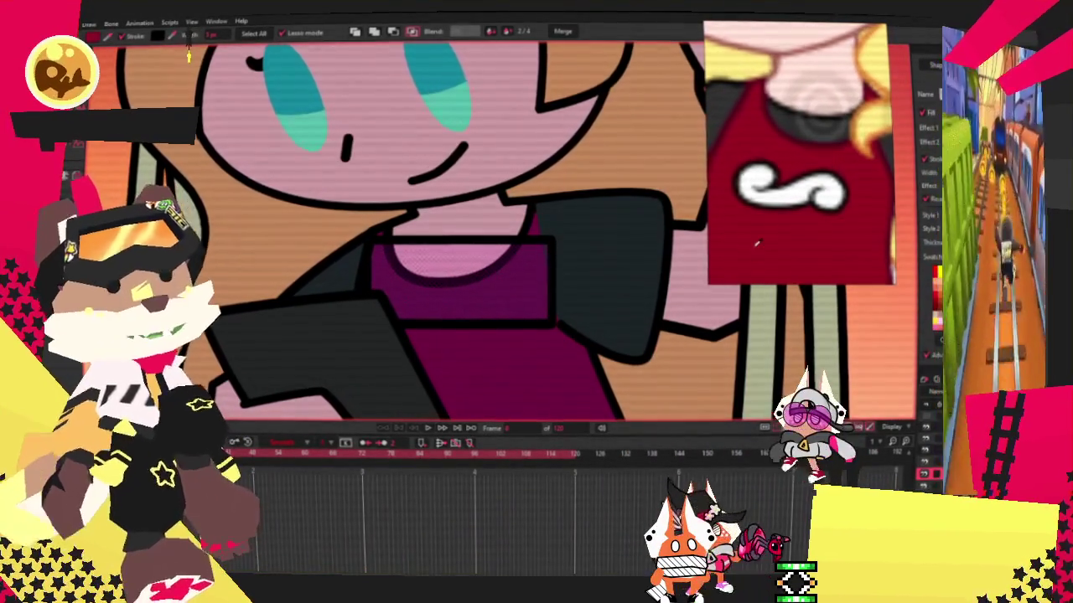
{"action": "left_click", "coordinate": [509, 360]}
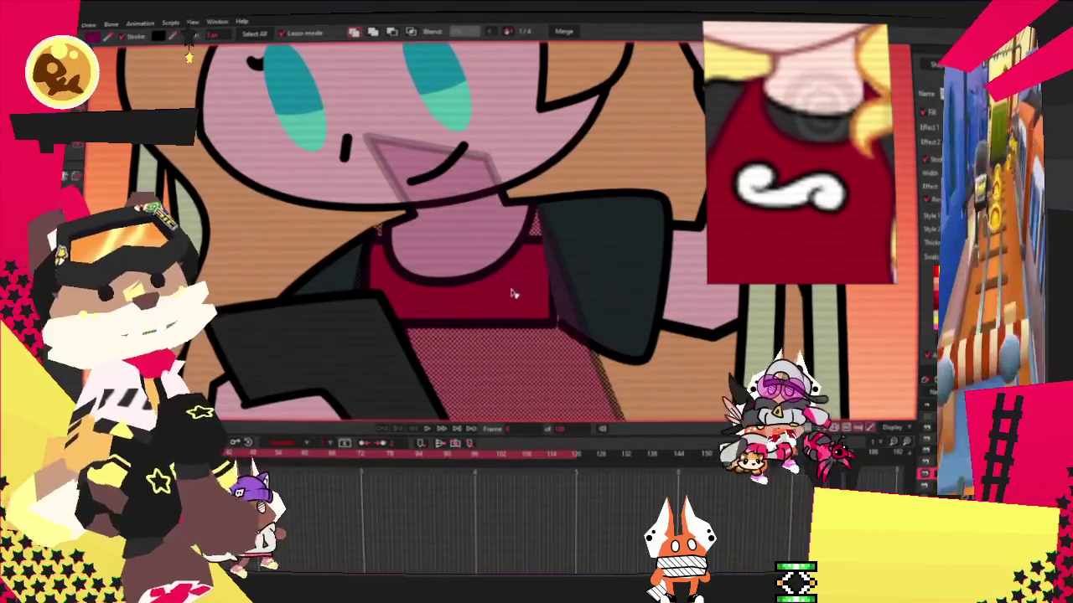
{"action": "scroll", "coordinate": [510, 291], "scroll_direction": "down", "scroll_amount": 5}
{"action": "scroll", "coordinate": [469, 336], "scroll_direction": "up", "scroll_amount": 5}
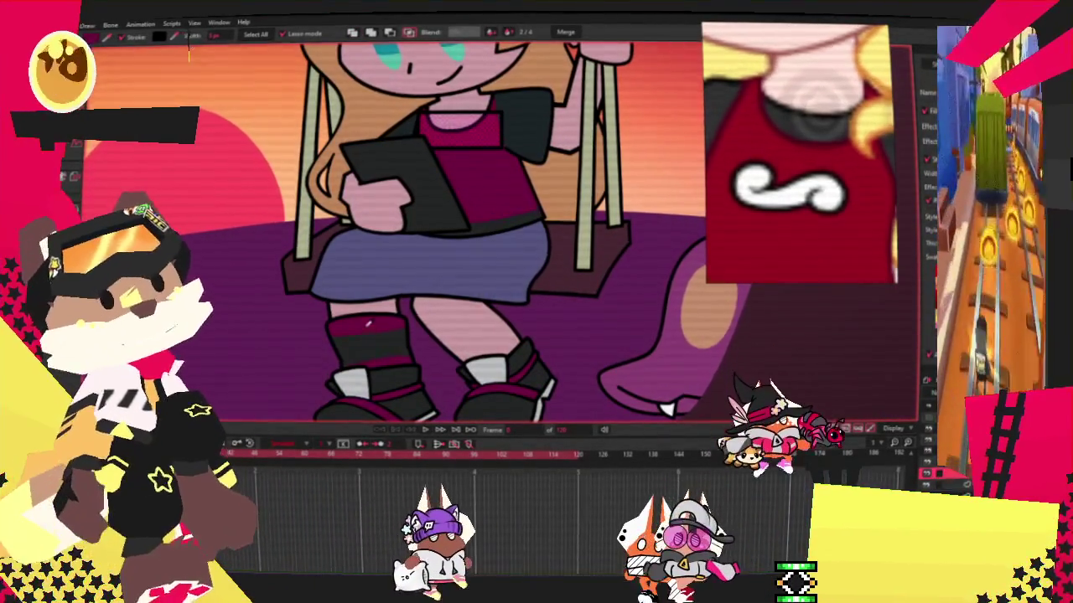
{"action": "key", "text": "alt+s"}
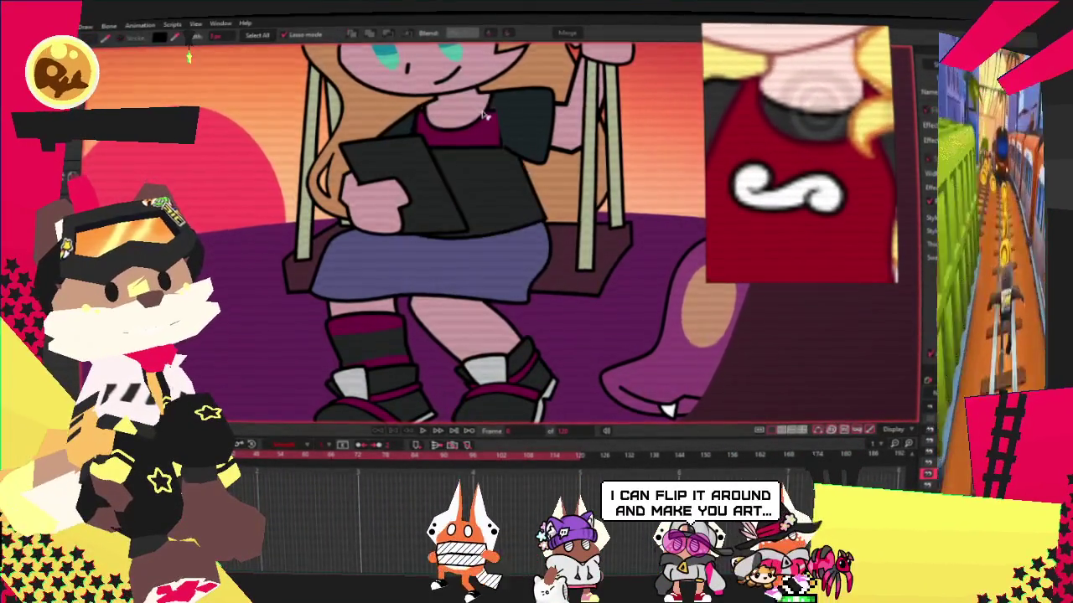
{"action": "scroll", "coordinate": [479, 135], "scroll_direction": "up", "scroll_amount": 3}
With Transform Points active, zoom in and out to inspect the dark collar band.
{"action": "key", "text": "t"}
{"action": "scroll", "coordinate": [467, 115], "scroll_direction": "down", "scroll_amount": 3}
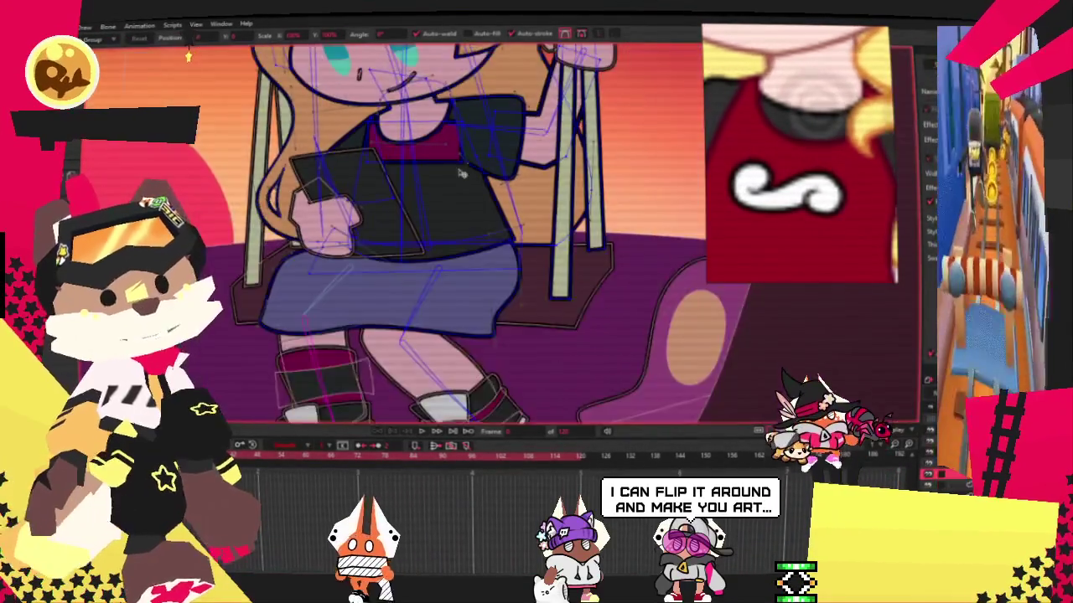
{"action": "scroll", "coordinate": [467, 115], "scroll_direction": "up", "scroll_amount": 4}
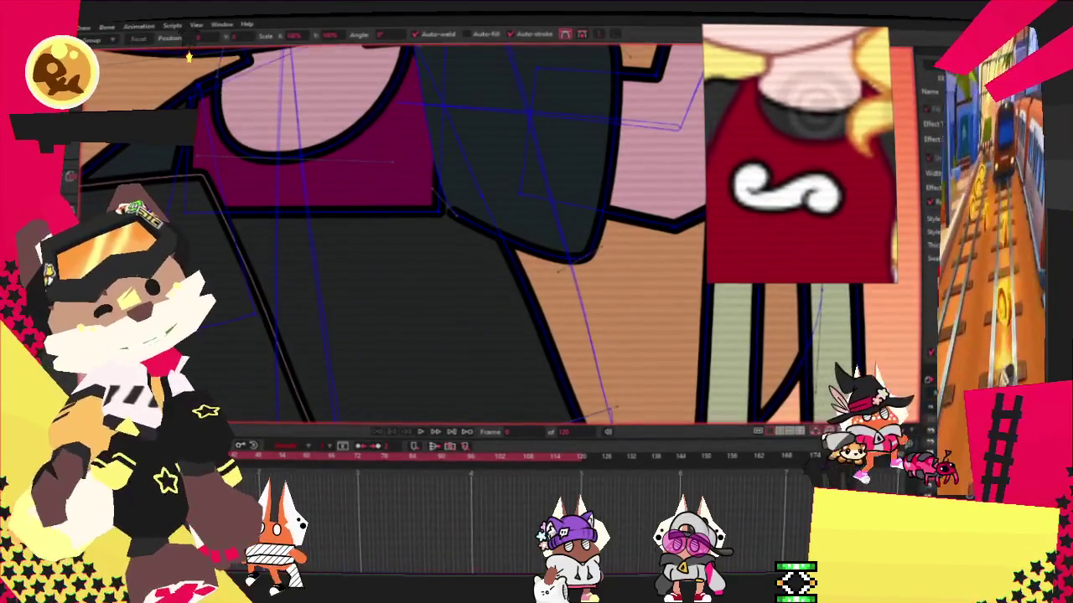
{"action": "scroll", "coordinate": [191, 99], "scroll_direction": "up", "scroll_amount": 2}
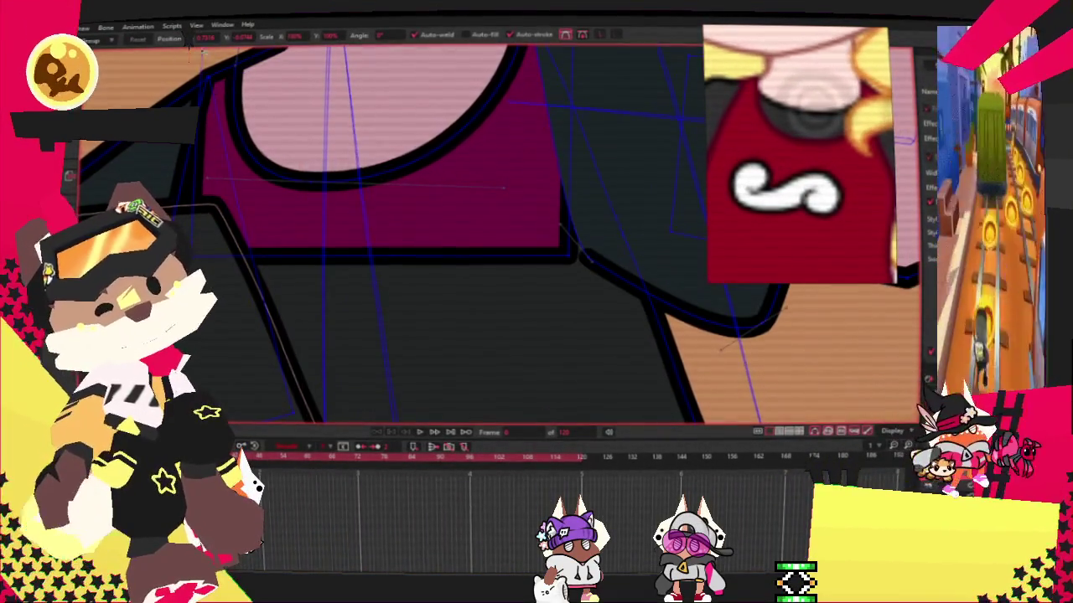
{"action": "scroll", "coordinate": [354, 223], "scroll_direction": "down", "scroll_amount": 2}
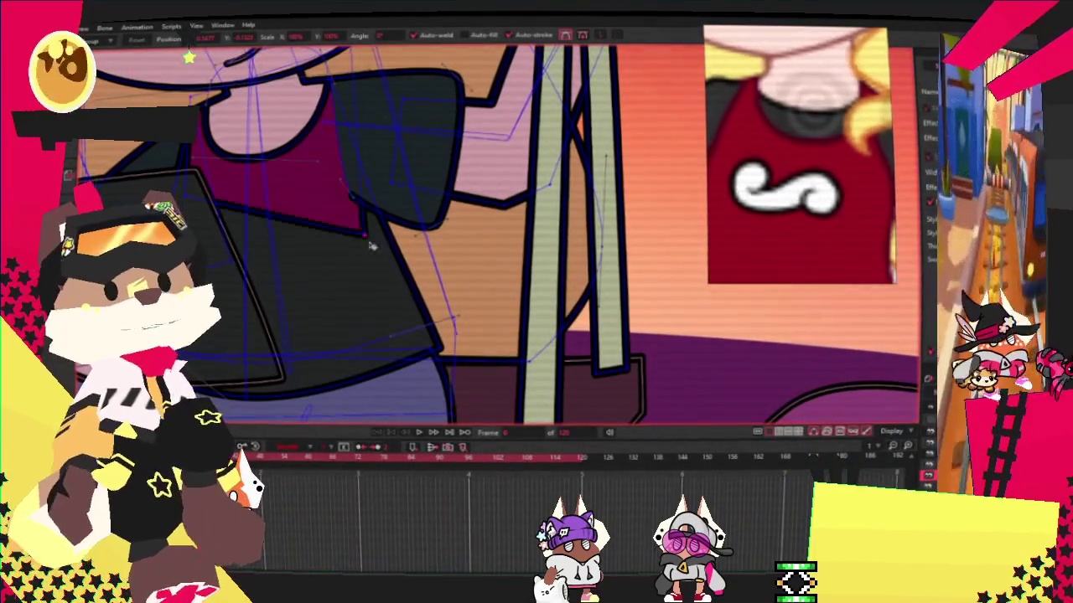
{"action": "scroll", "coordinate": [466, 343], "scroll_direction": "down", "scroll_amount": 2}
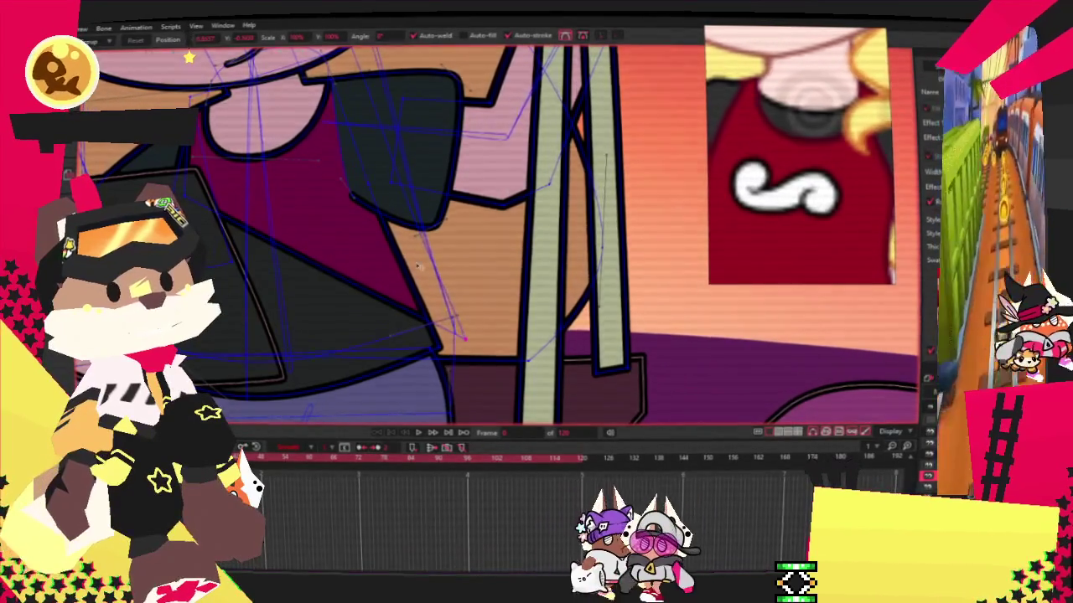
{"action": "scroll", "coordinate": [290, 225], "scroll_direction": "up", "scroll_amount": 2}
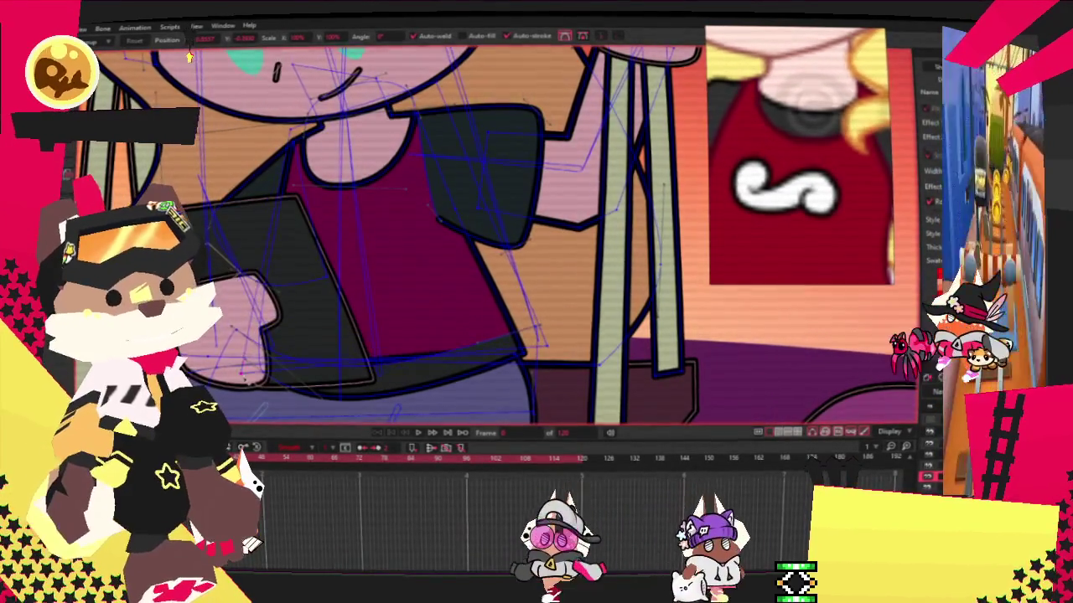
{"action": "scroll", "coordinate": [465, 359], "scroll_direction": "up", "scroll_amount": 1}
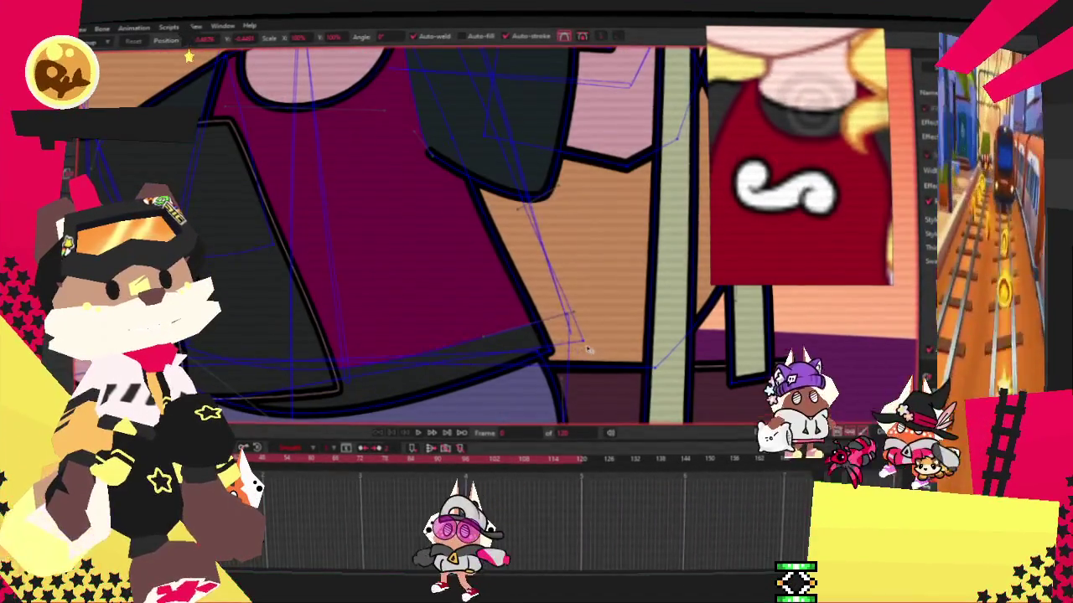
{"action": "scroll", "coordinate": [443, 276], "scroll_direction": "down", "scroll_amount": 3}
{"action": "scroll", "coordinate": [428, 216], "scroll_direction": "up", "scroll_amount": 3}
{"action": "scroll", "coordinate": [443, 208], "scroll_direction": "up", "scroll_amount": 1}
{"action": "scroll", "coordinate": [369, 219], "scroll_direction": "down", "scroll_amount": 1}
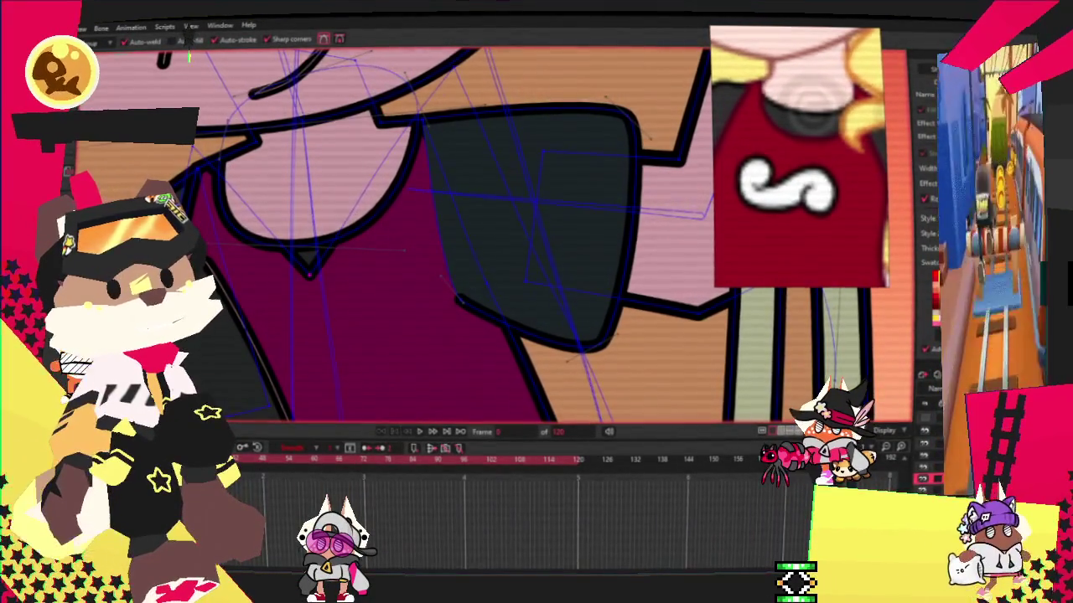
{"action": "scroll", "coordinate": [290, 212], "scroll_direction": "up", "scroll_amount": 2}
Round off the V-tip on the collar's lower edge into a smooth curve.
{"action": "key", "text": "t"}
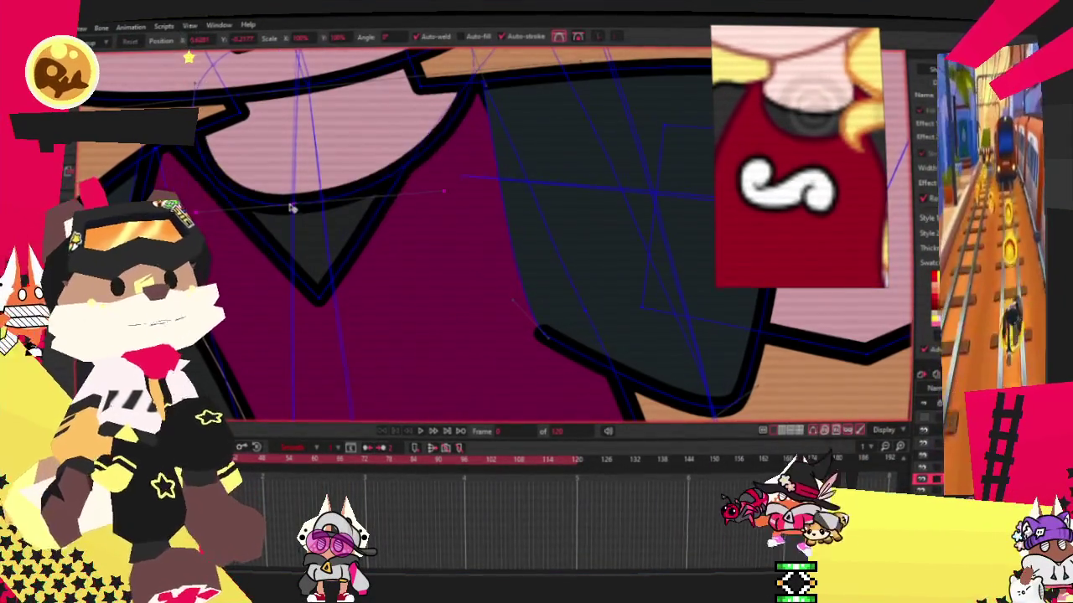
{"action": "key", "text": "c"}
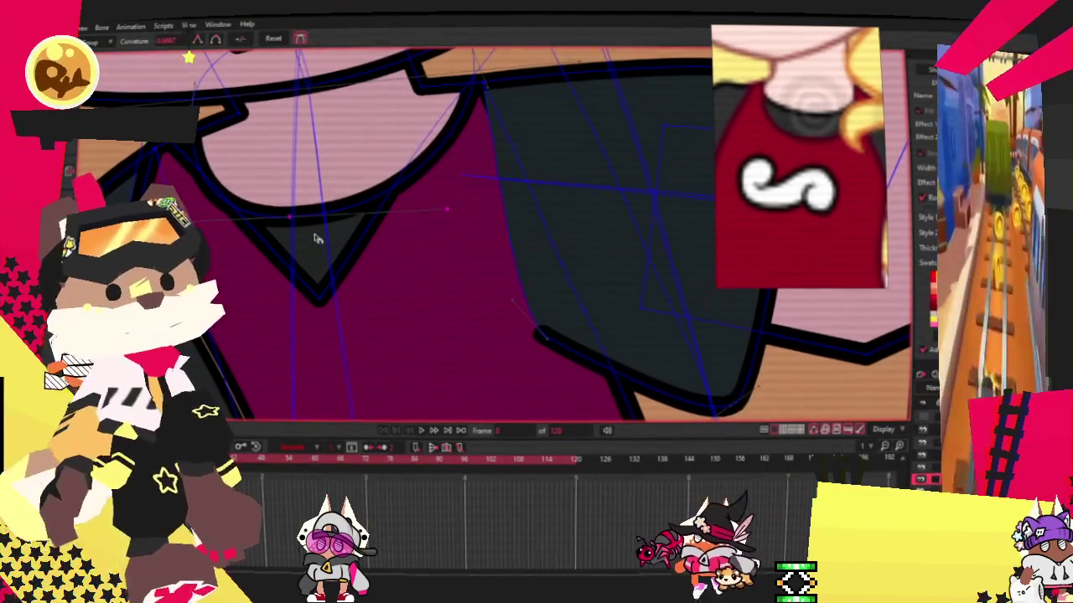
{"action": "left_click_drag", "start_coordinate": [338, 310], "coordinate": [610, 304]}
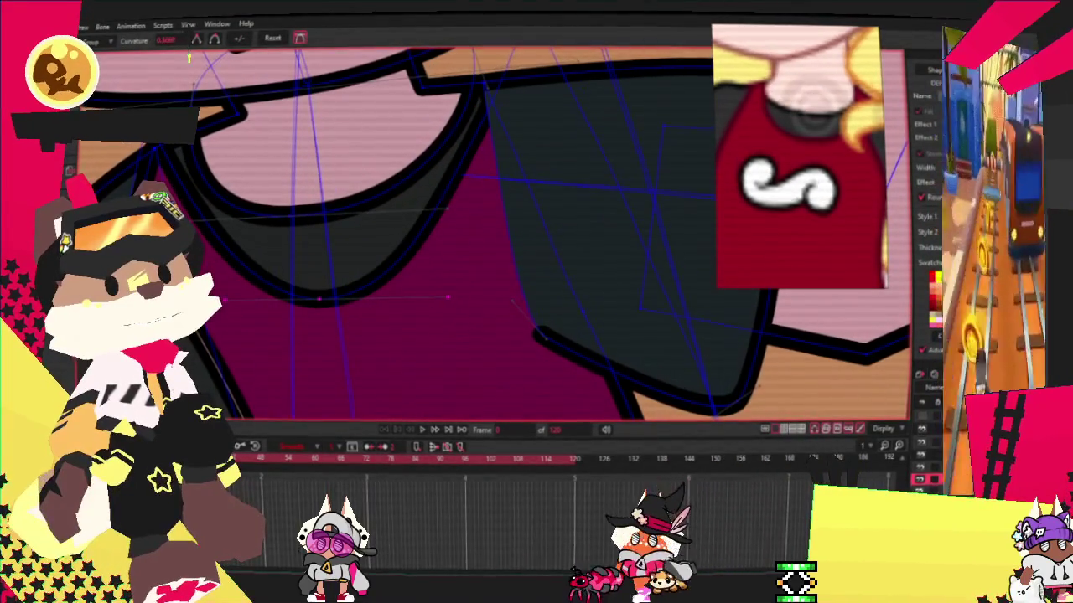
{"action": "left_click_drag", "start_coordinate": [224, 251], "coordinate": [234, 293]}
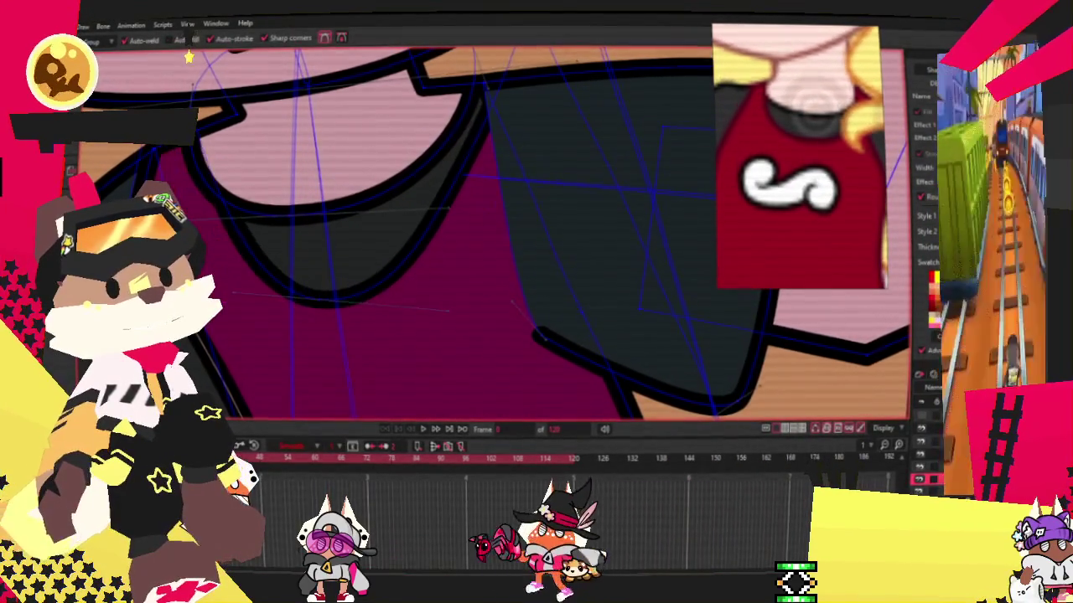
{"action": "scroll", "coordinate": [191, 98], "scroll_direction": "down", "scroll_amount": 1}
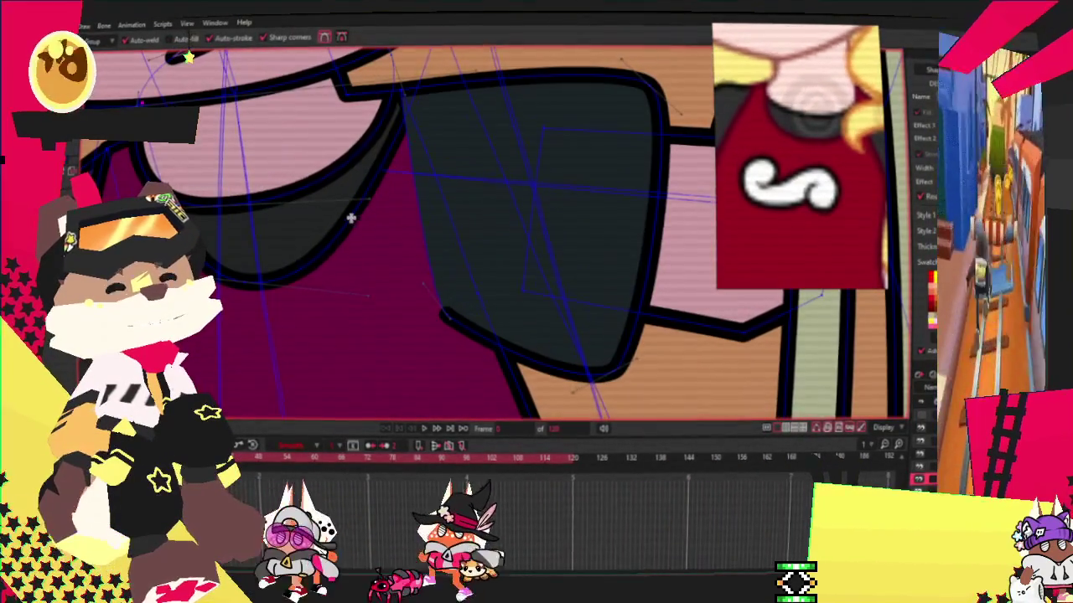
{"action": "scroll", "coordinate": [190, 57], "scroll_direction": "up", "scroll_amount": 2}
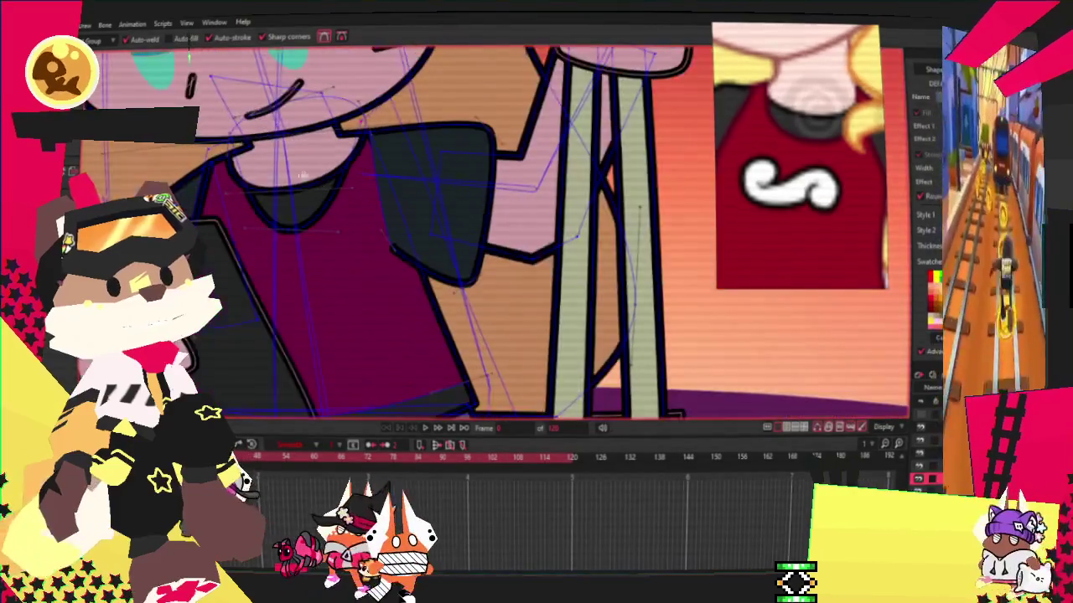
{"action": "key", "text": "t"}
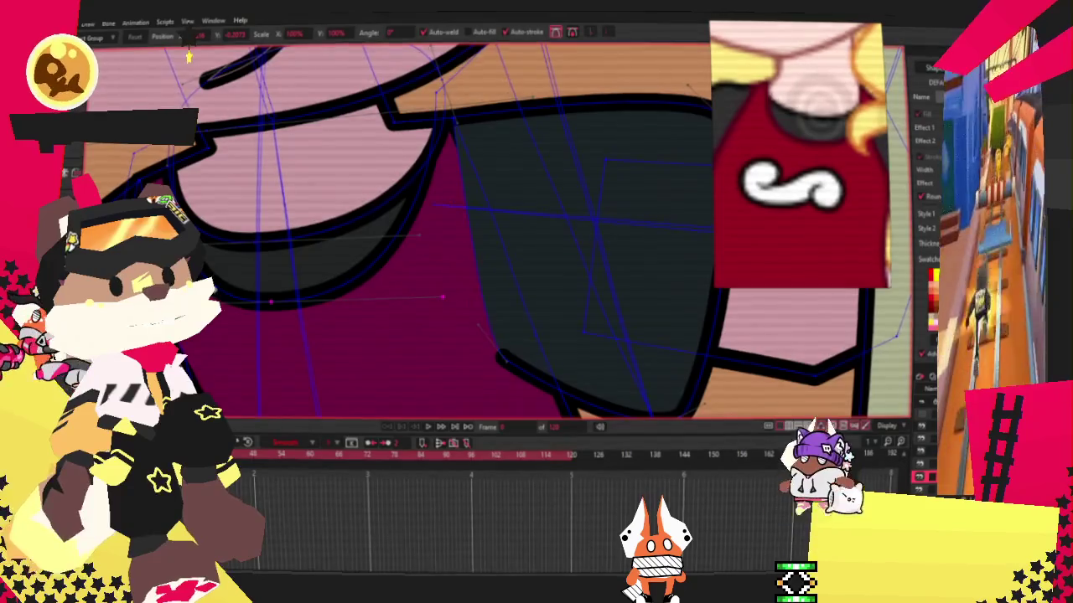
{"action": "scroll", "coordinate": [332, 415], "scroll_direction": "down", "scroll_amount": 3}
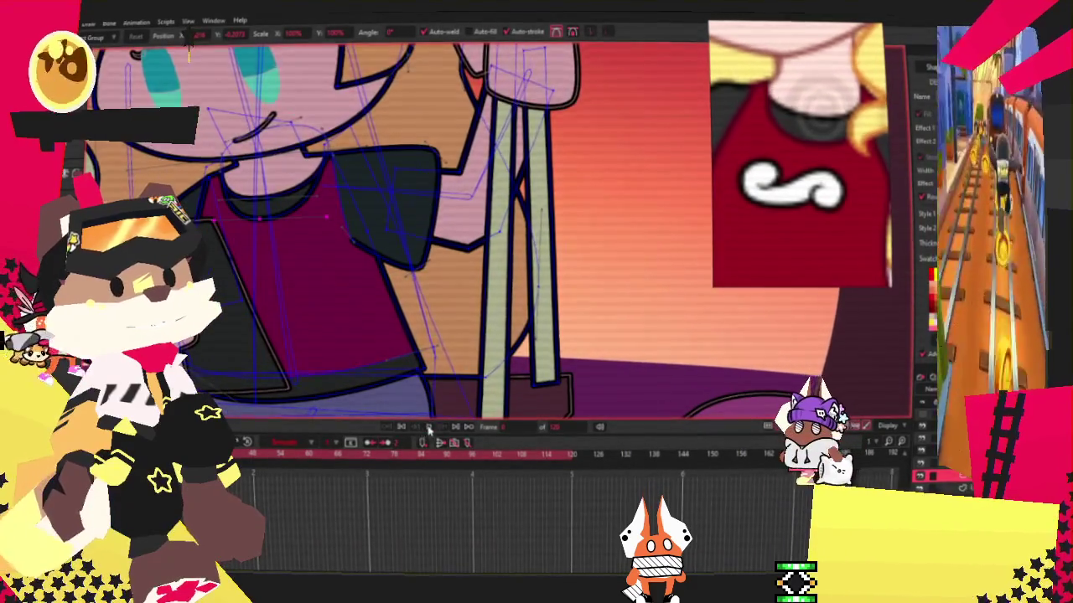
Play the swing animation repeatedly, zooming in and out to check the reshaped collar.
{"action": "left_click", "coordinate": [430, 431]}
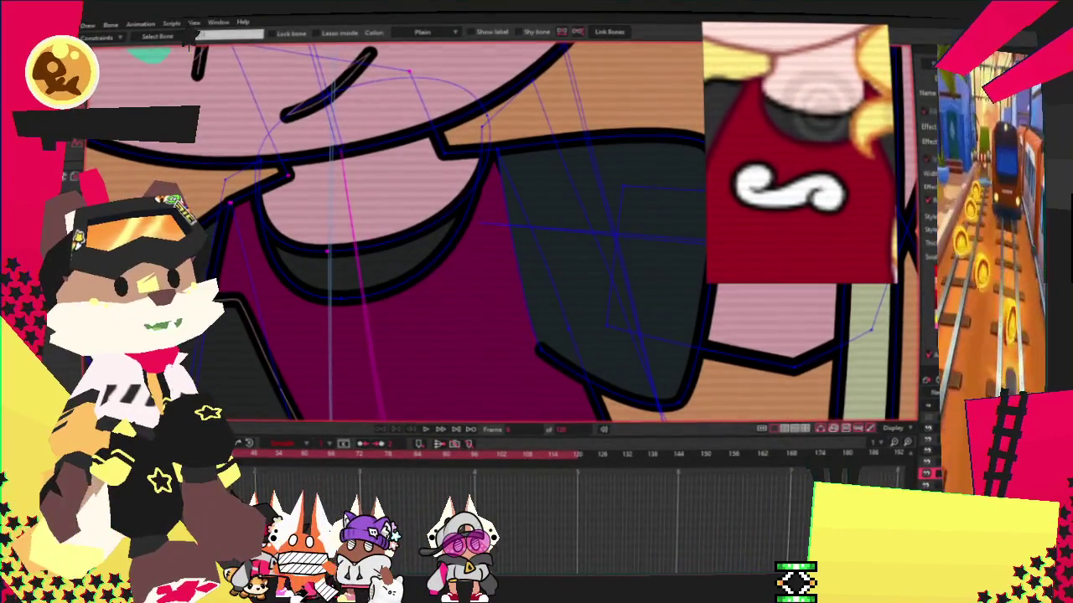
{"action": "scroll", "coordinate": [395, 282], "scroll_direction": "up", "scroll_amount": 2}
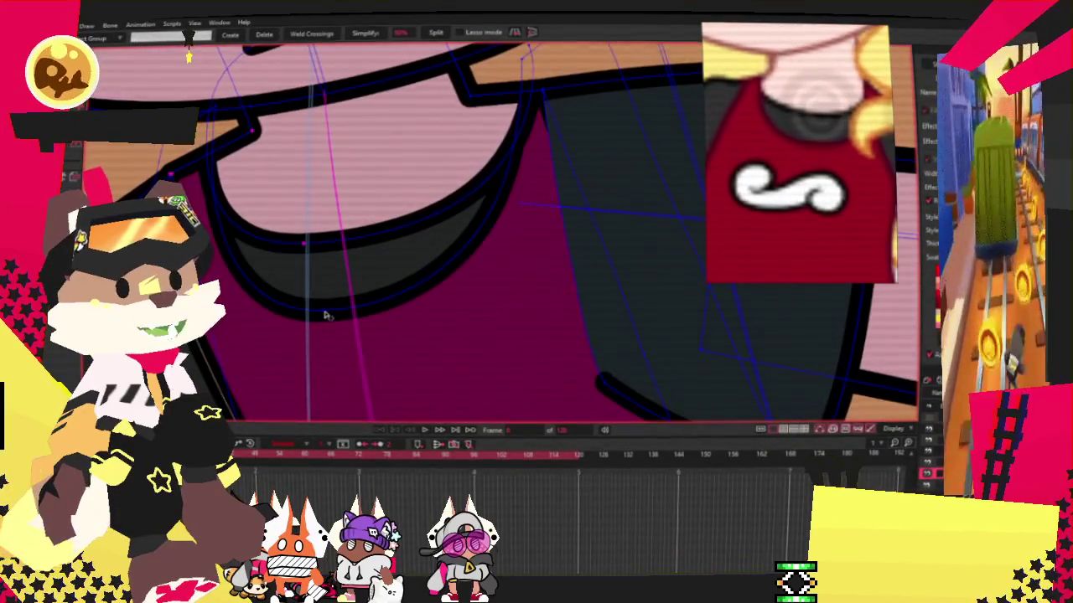
{"action": "scroll", "coordinate": [427, 256], "scroll_direction": "down", "scroll_amount": 2}
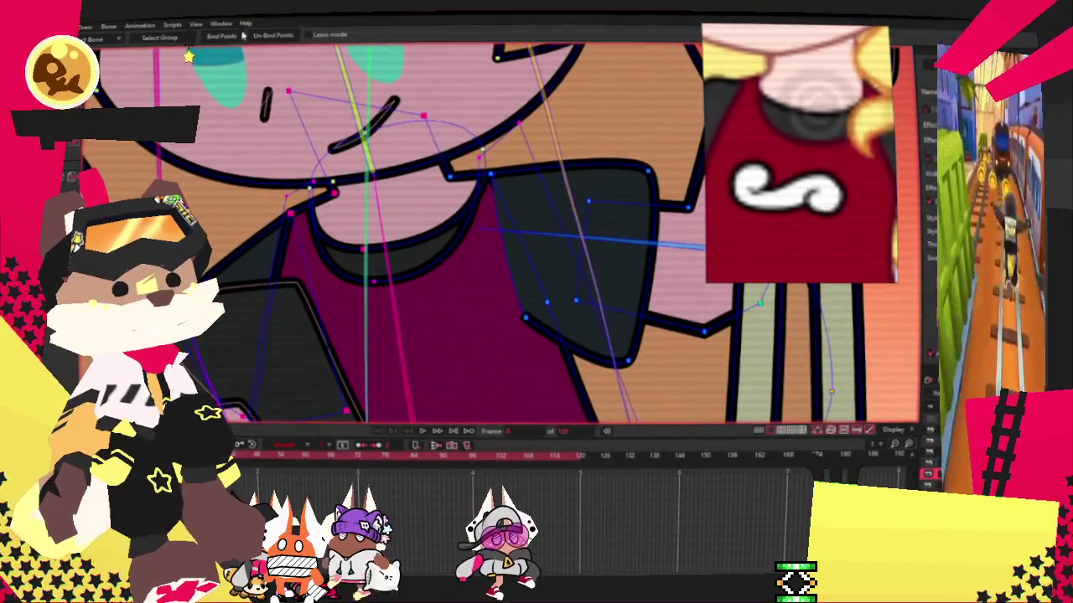
{"action": "scroll", "coordinate": [314, 185], "scroll_direction": "down", "scroll_amount": 2}
{"action": "left_click", "coordinate": [426, 433]}
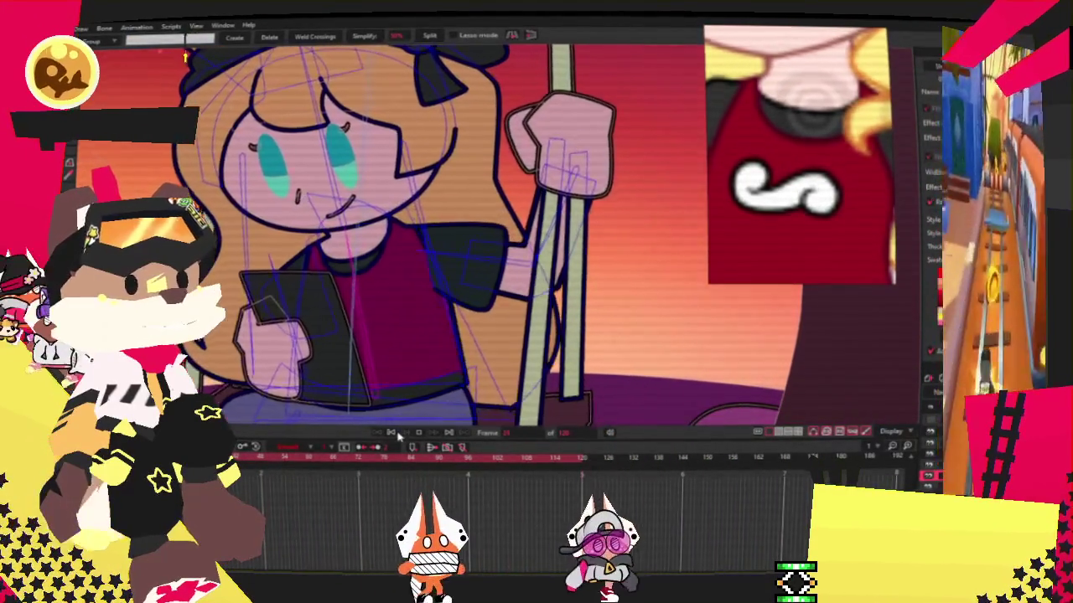
{"action": "scroll", "coordinate": [390, 334], "scroll_direction": "up", "scroll_amount": 3}
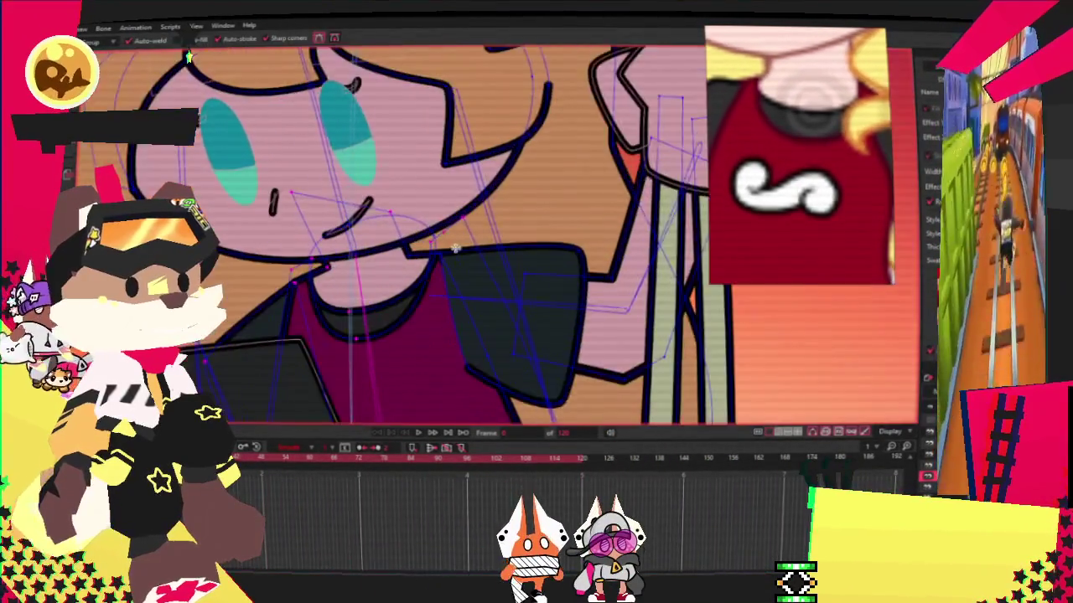
{"action": "scroll", "coordinate": [391, 335], "scroll_direction": "up", "scroll_amount": 2}
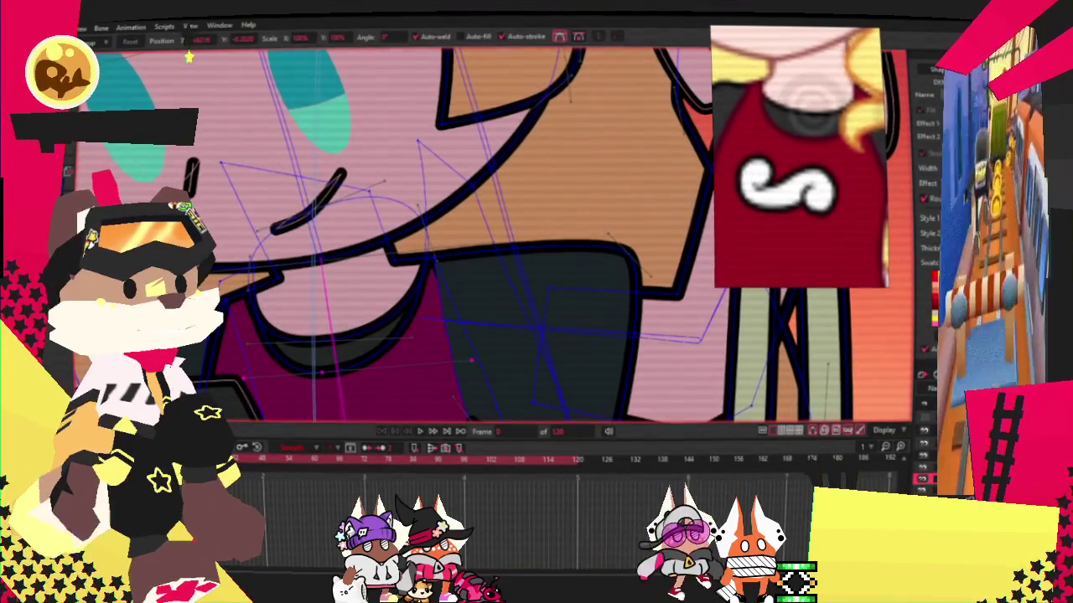
{"action": "scroll", "coordinate": [356, 331], "scroll_direction": "up", "scroll_amount": 2}
{"action": "scroll", "coordinate": [356, 331], "scroll_direction": "up", "scroll_amount": 1}
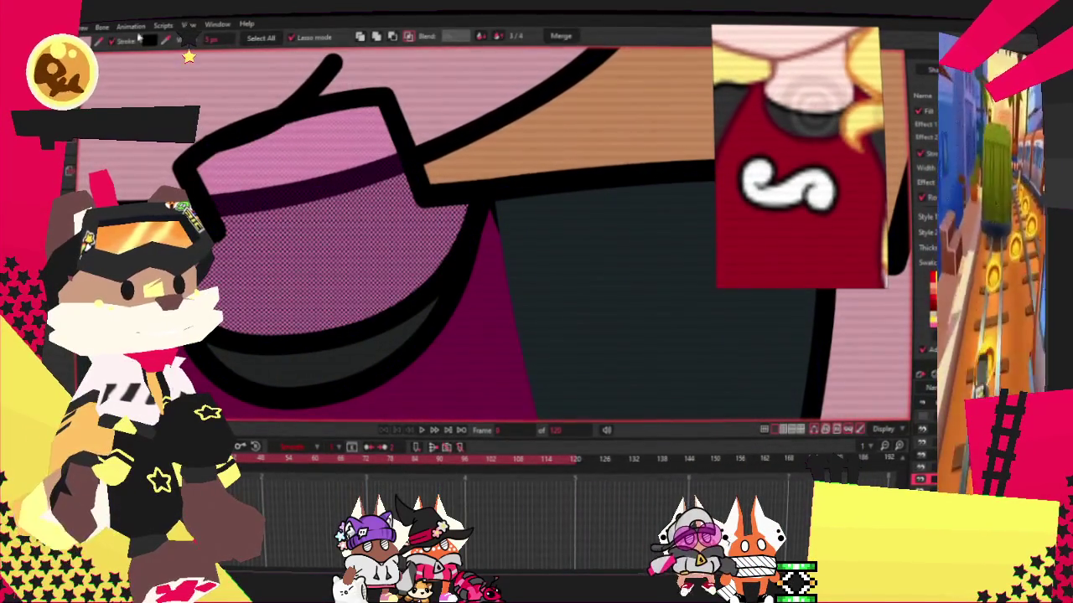
{"action": "scroll", "coordinate": [328, 267], "scroll_direction": "down", "scroll_amount": 2}
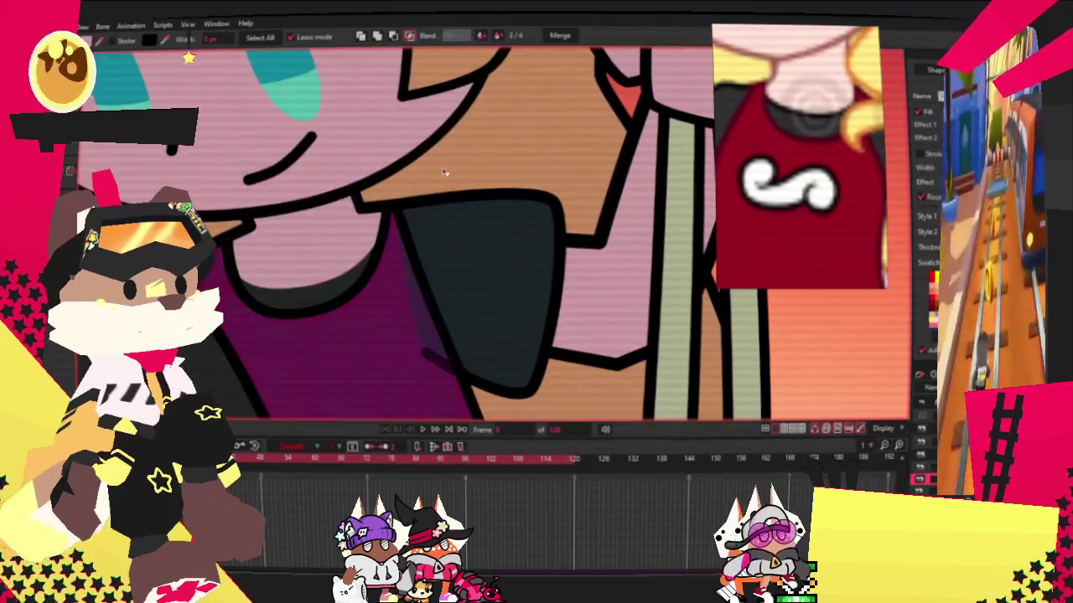
{"action": "scroll", "coordinate": [453, 218], "scroll_direction": "down", "scroll_amount": 3}
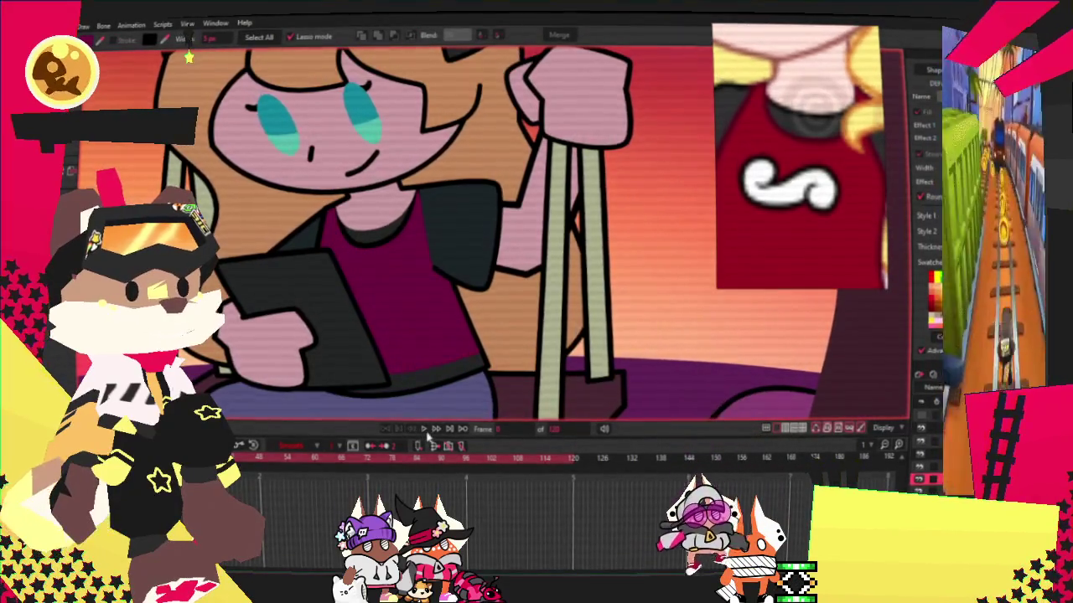
{"action": "left_click", "coordinate": [424, 429]}
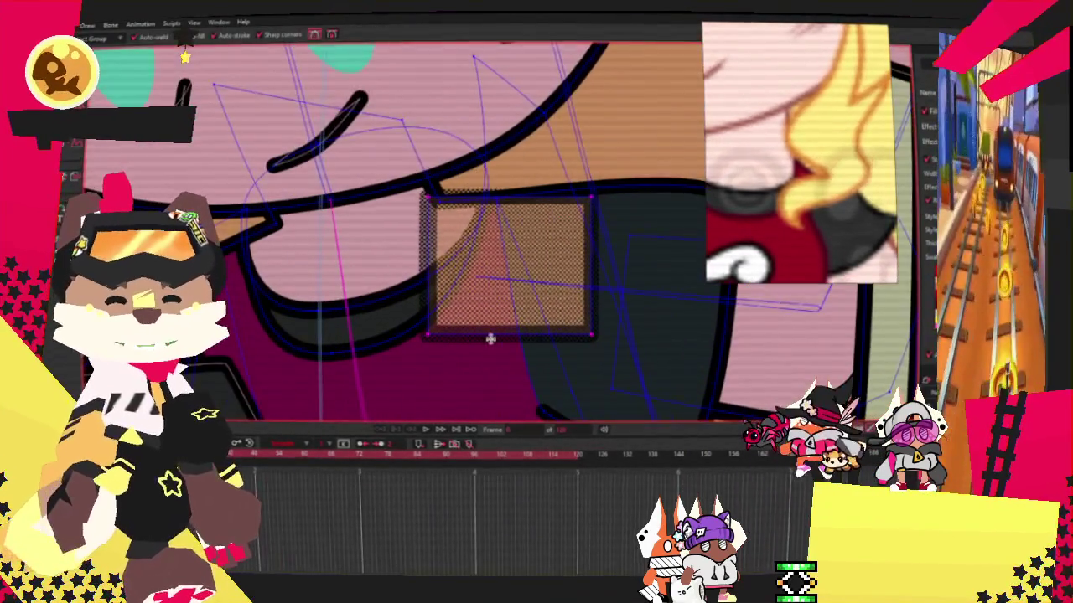
Reshape the orange wedge's outline below the chin and where it meets the shoulder.
{"action": "left_click_drag", "start_coordinate": [473, 268], "coordinate": [474, 293]}
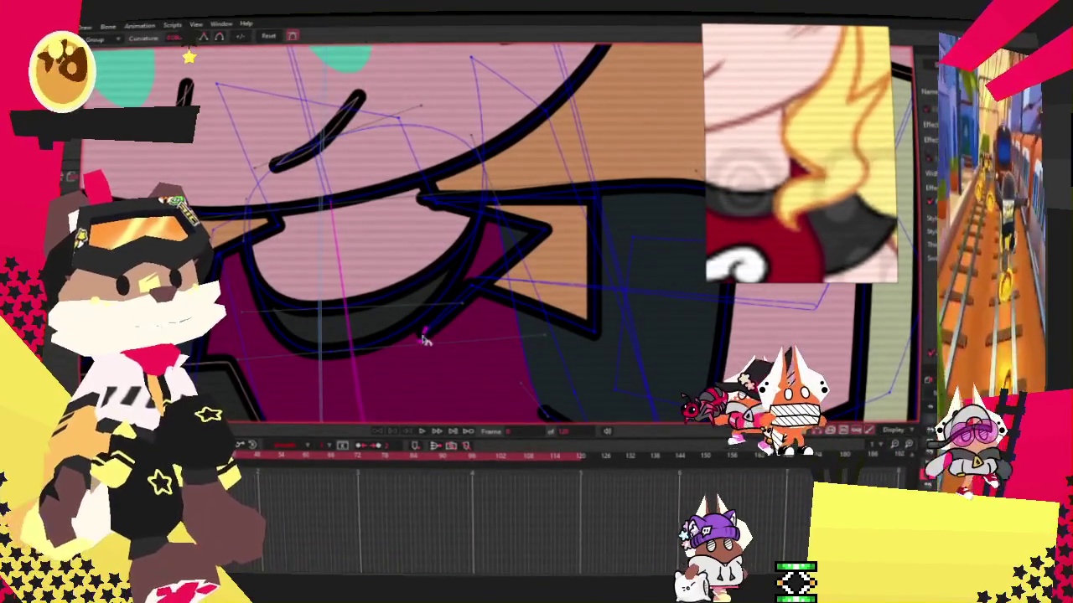
{"action": "left_click_drag", "start_coordinate": [426, 328], "coordinate": [360, 252]}
{"action": "mouse_move", "coordinate": [438, 342]}
{"action": "left_mouse_down"}
{"action": "mouse_move", "coordinate": [383, 286]}
{"action": "mouse_move", "coordinate": [411, 326]}
{"action": "left_mouse_up"}
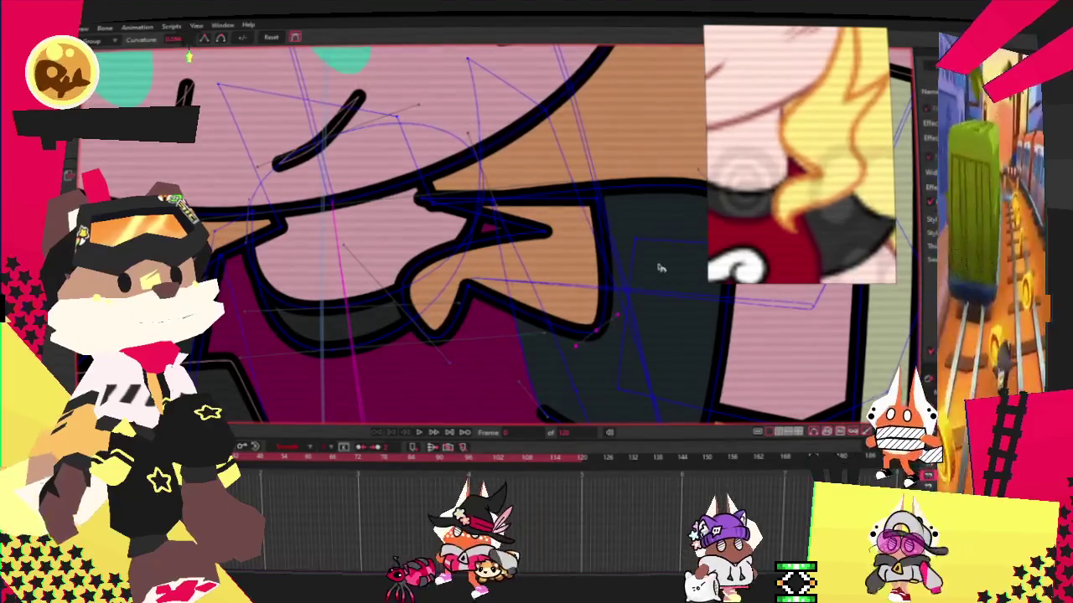
{"action": "mouse_move", "coordinate": [549, 237]}
{"action": "left_mouse_down"}
{"action": "mouse_move", "coordinate": [599, 223]}
{"action": "mouse_move", "coordinate": [472, 225]}
{"action": "left_mouse_up"}
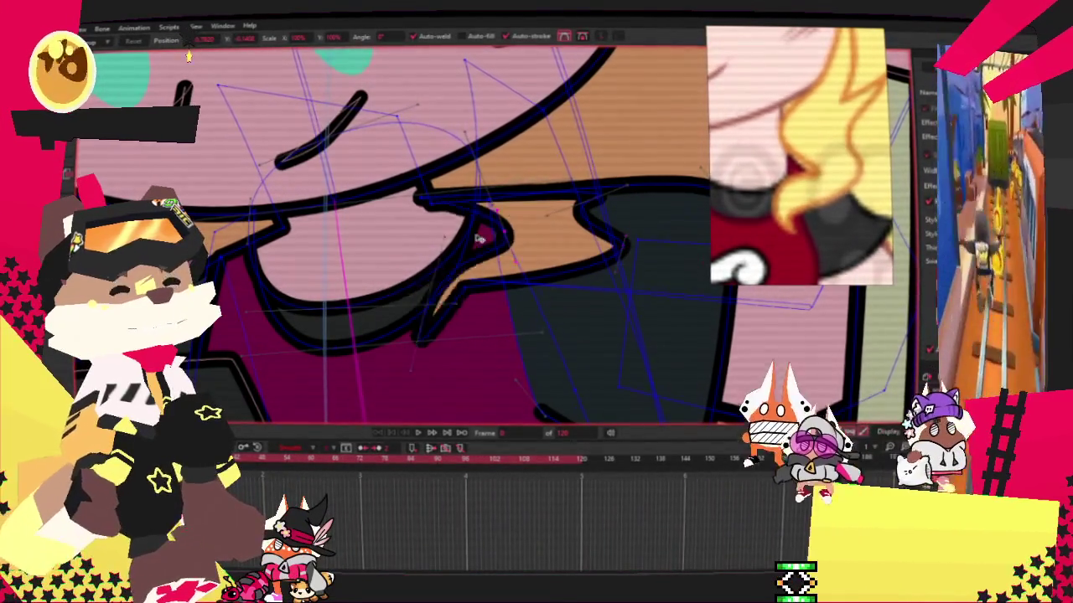
{"action": "scroll", "coordinate": [458, 306], "scroll_direction": "up", "scroll_amount": 2}
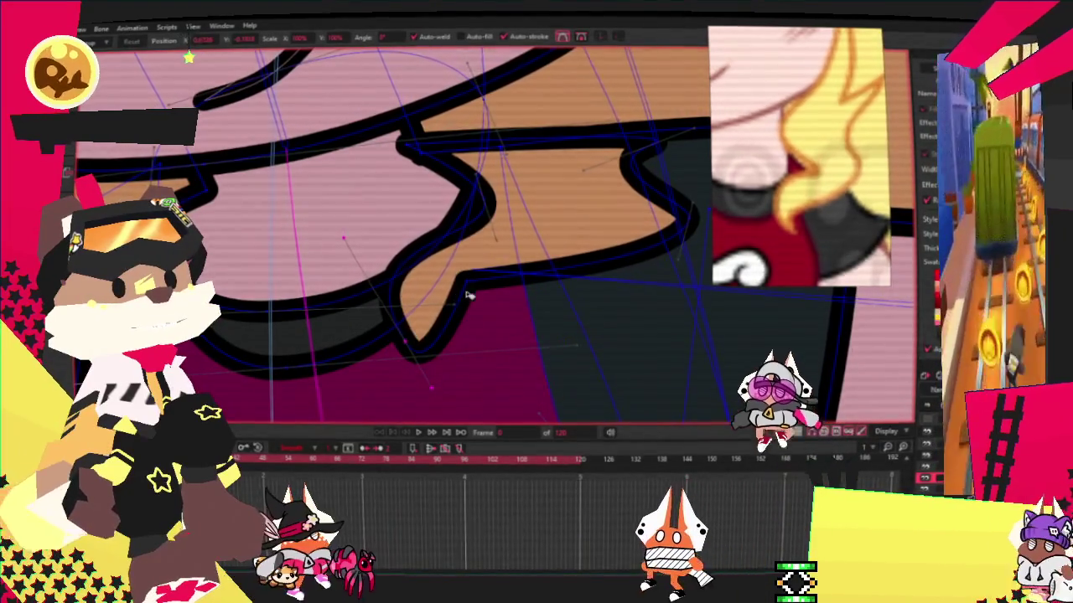
{"action": "left_click_drag", "start_coordinate": [403, 344], "coordinate": [435, 300]}
{"action": "key", "text": "ctrl+z"}
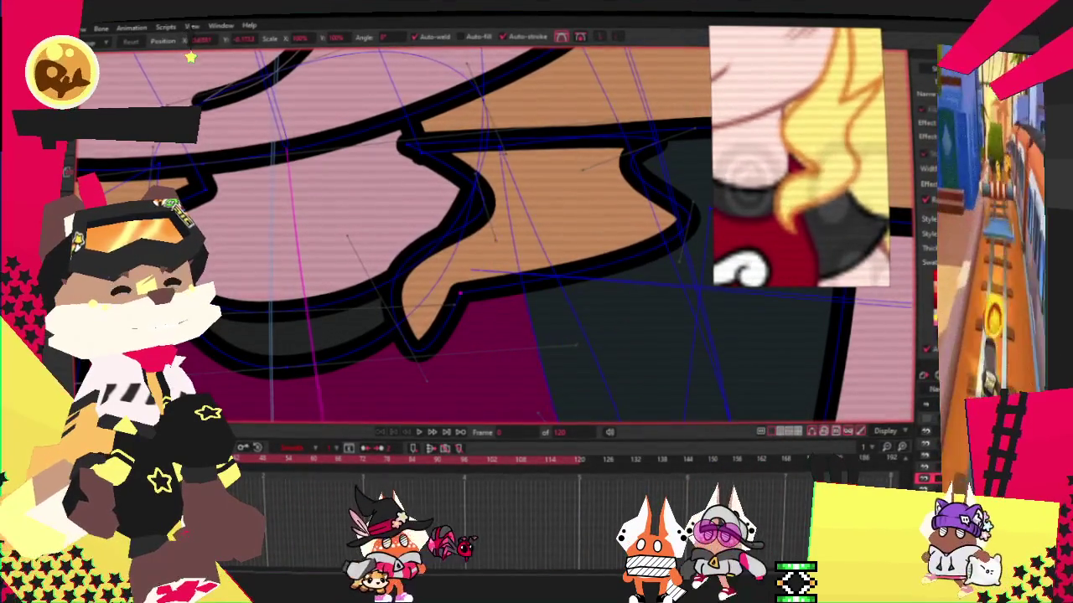
Move the wedge outline's corner points, shifting one right and raising the top-left corner.
{"action": "scroll", "coordinate": [427, 250], "scroll_direction": "down", "scroll_amount": 1}
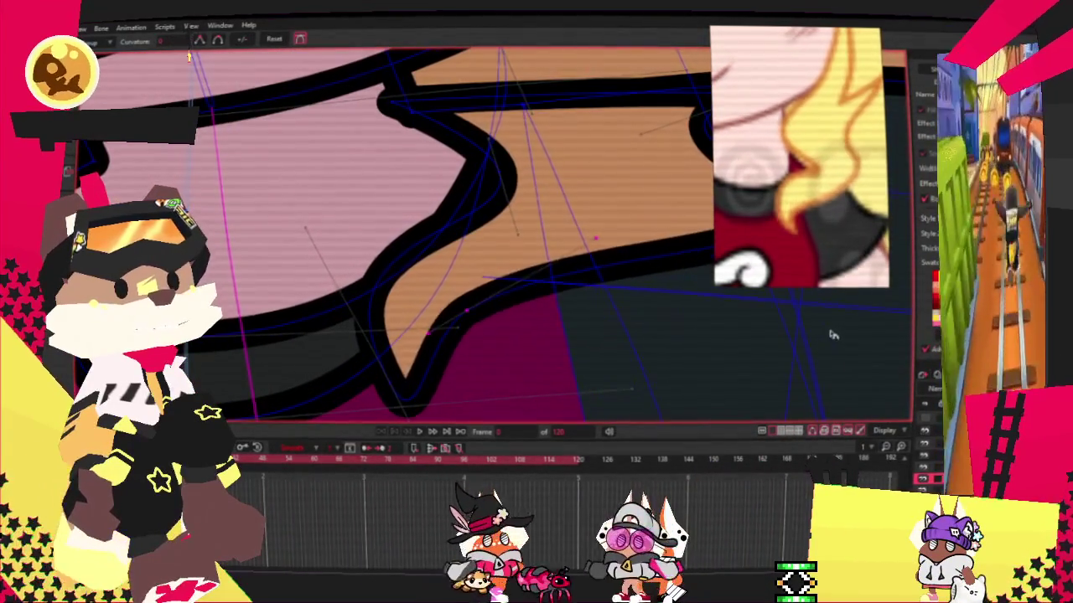
{"action": "scroll", "coordinate": [407, 237], "scroll_direction": "right", "scroll_amount": 2}
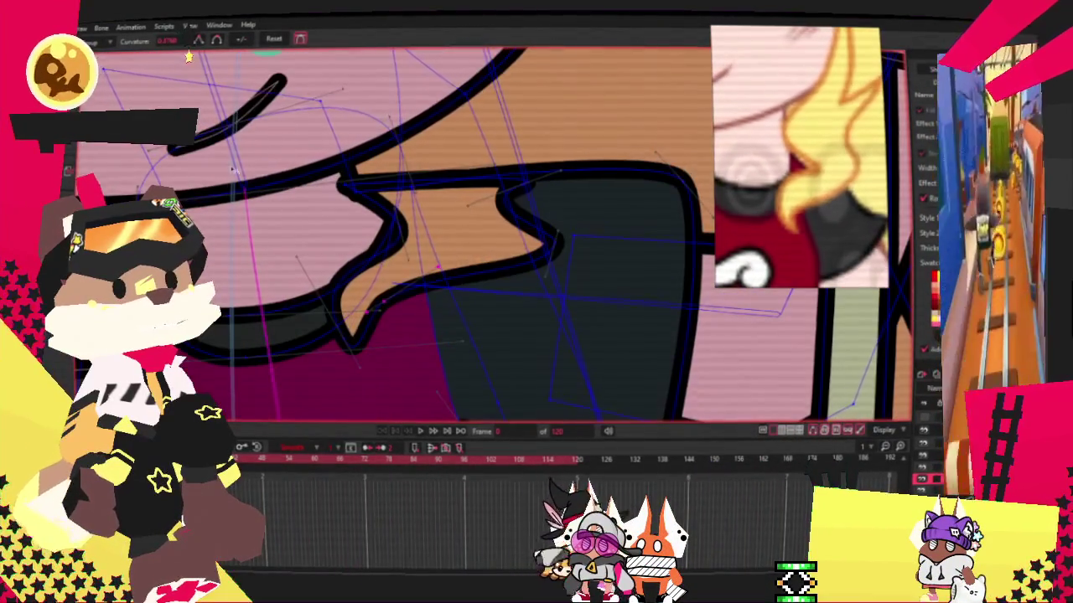
{"action": "scroll", "coordinate": [544, 237], "scroll_direction": "up", "scroll_amount": 1}
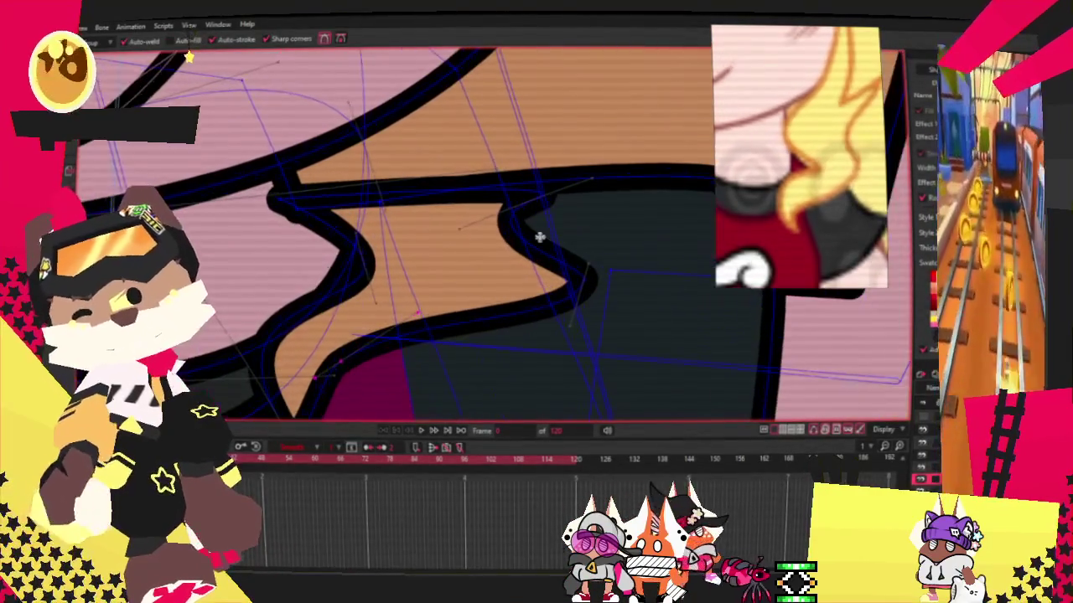
{"action": "scroll", "coordinate": [498, 188], "scroll_direction": "up", "scroll_amount": 2}
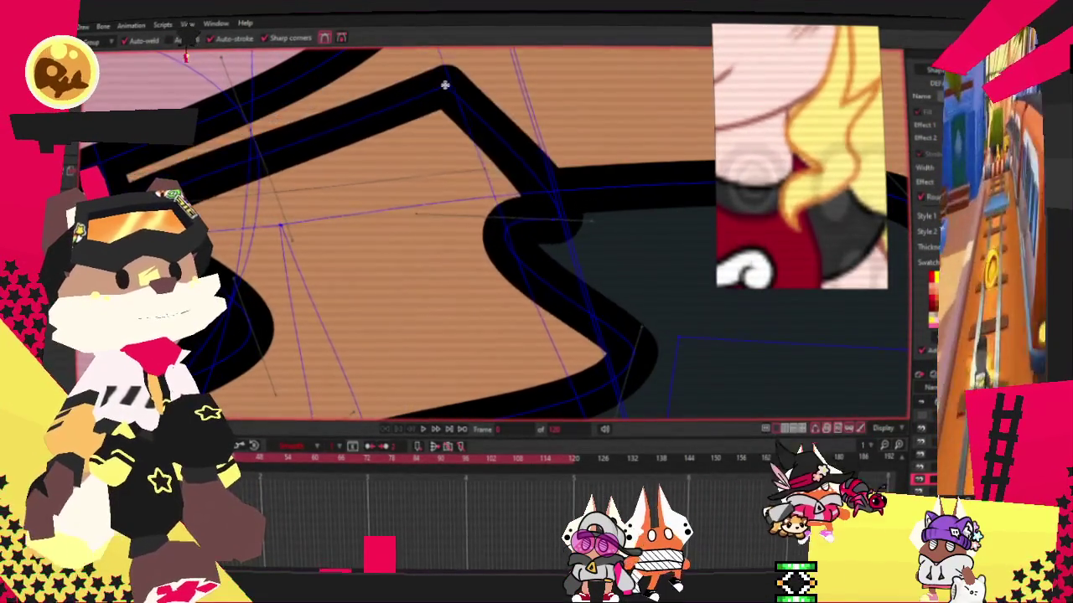
{"action": "scroll", "coordinate": [238, 196], "scroll_direction": "down", "scroll_amount": 2}
{"action": "scroll", "coordinate": [556, 239], "scroll_direction": "up", "scroll_amount": 1}
{"action": "key", "text": "t"}
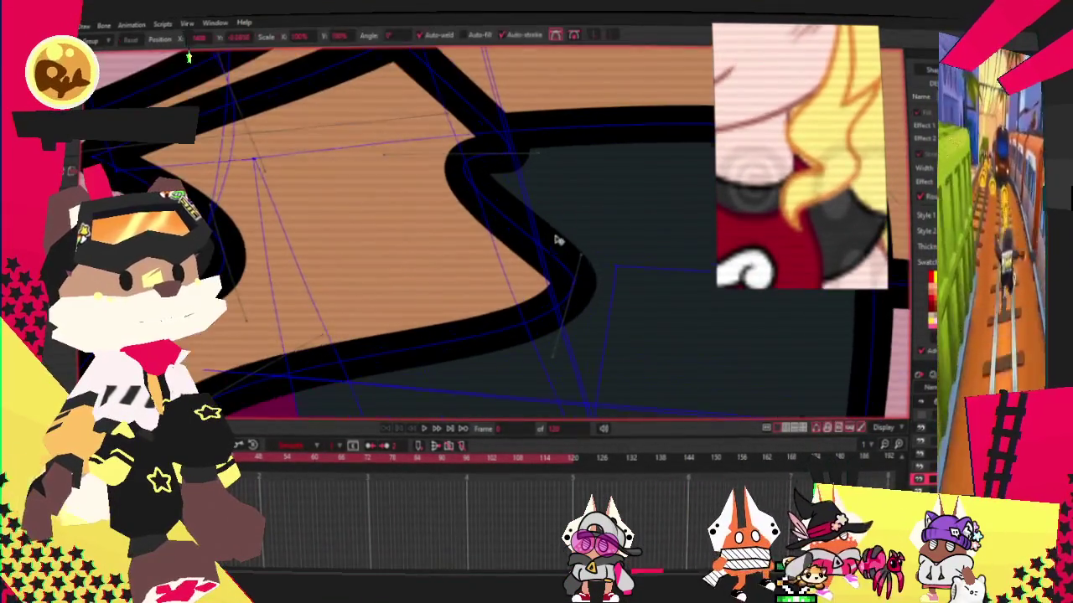
{"action": "left_click_drag", "start_coordinate": [413, 147], "coordinate": [427, 147]}
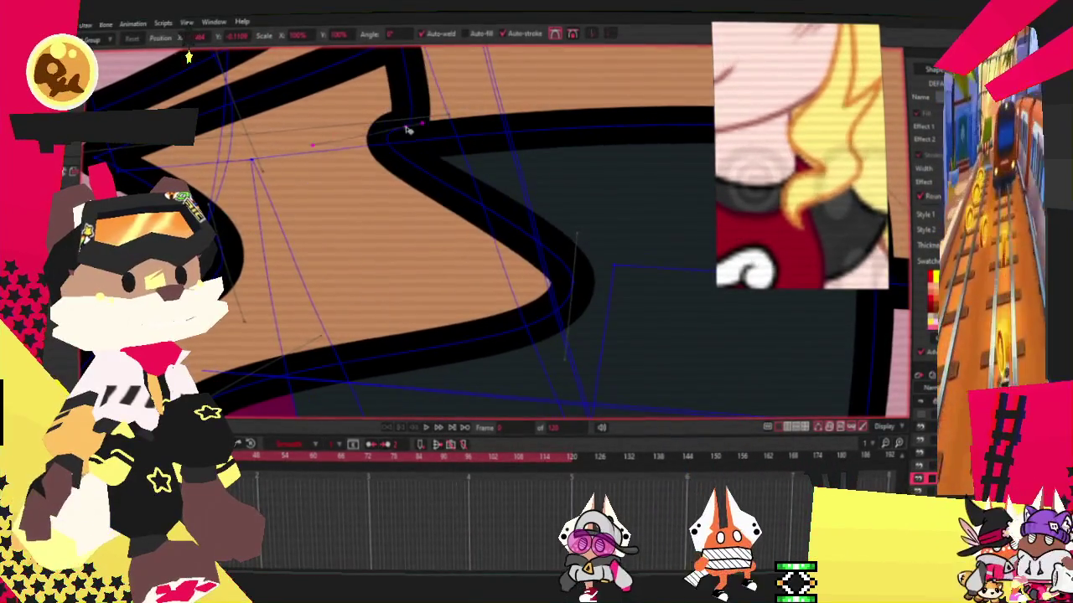
{"action": "scroll", "coordinate": [256, 159], "scroll_direction": "down", "scroll_amount": 1}
{"action": "left_click_drag", "start_coordinate": [251, 158], "coordinate": [330, 88]}
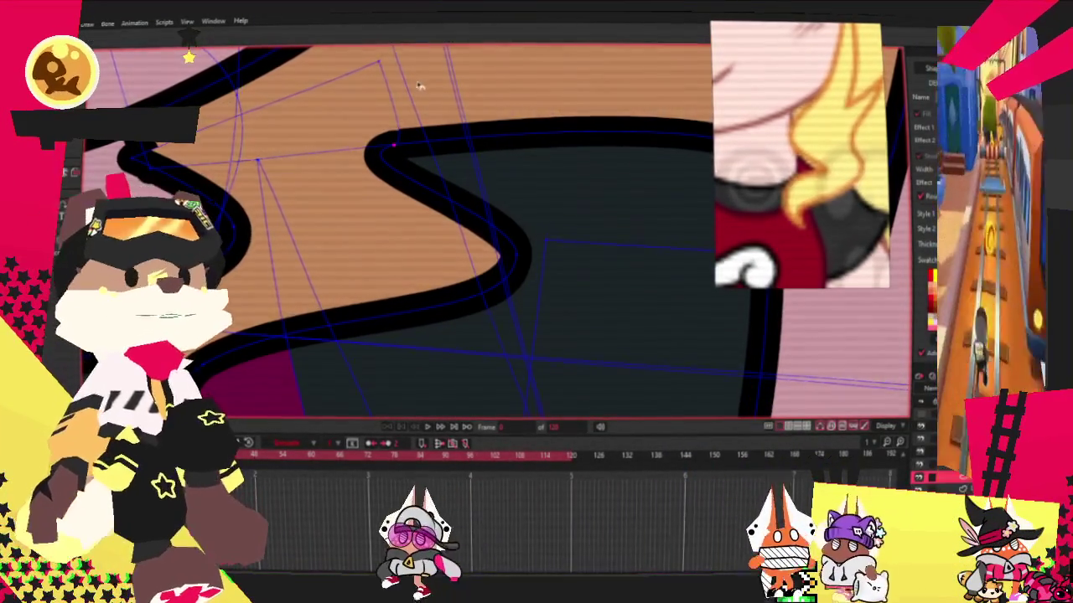
Preview the animation to check the new orange wedge shape.
{"action": "key", "text": "c"}
{"action": "scroll", "coordinate": [458, 186], "scroll_direction": "up", "scroll_amount": 2}
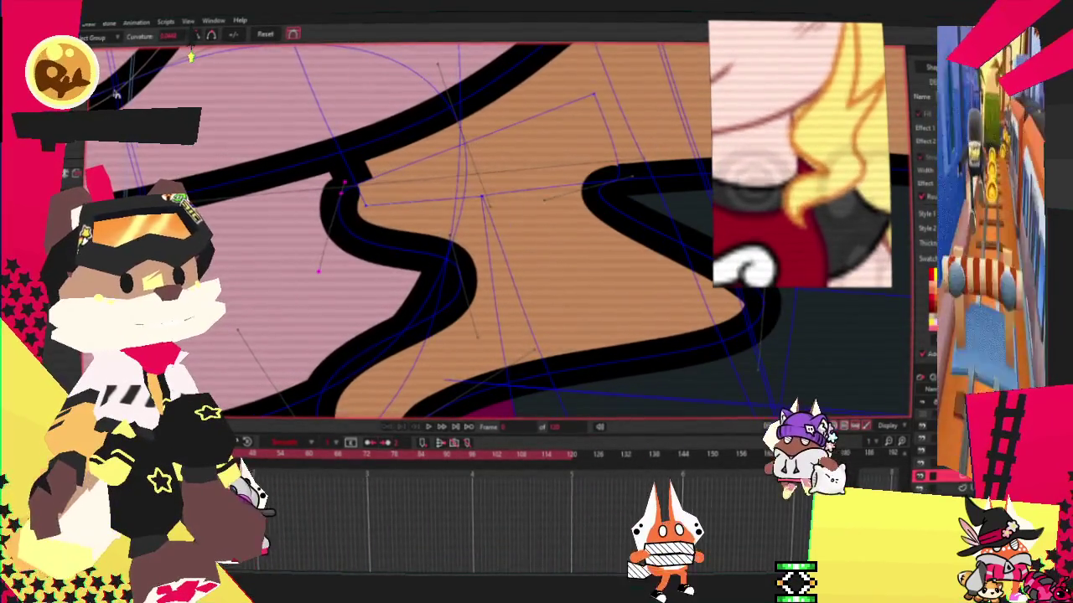
{"action": "scroll", "coordinate": [344, 184], "scroll_direction": "up", "scroll_amount": 2}
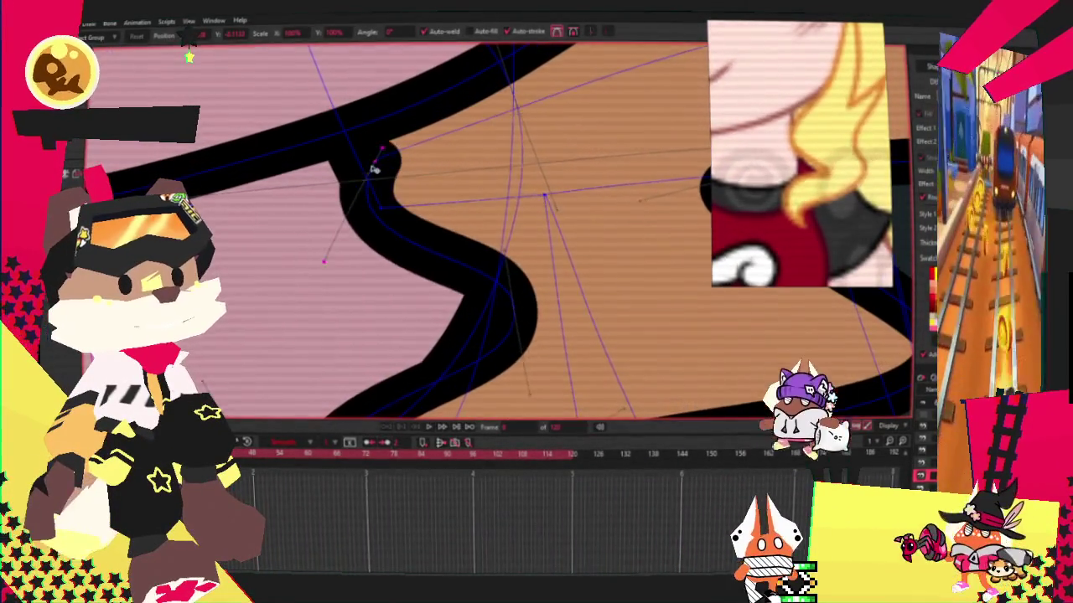
{"action": "scroll", "coordinate": [356, 160], "scroll_direction": "down", "scroll_amount": 3}
{"action": "scroll", "coordinate": [426, 235], "scroll_direction": "up", "scroll_amount": 1}
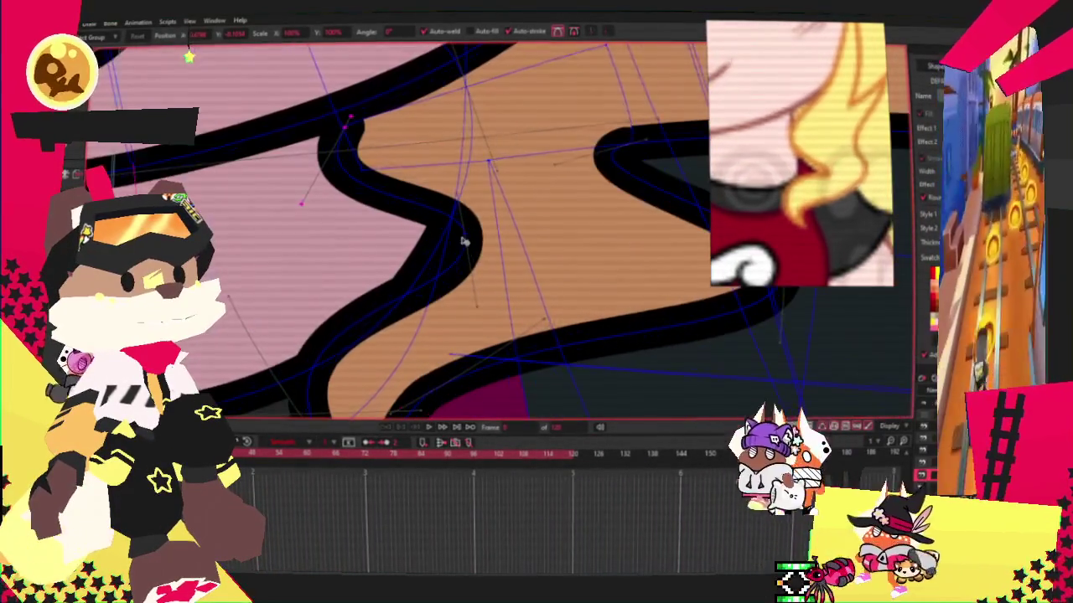
{"action": "scroll", "coordinate": [459, 193], "scroll_direction": "up", "scroll_amount": 1}
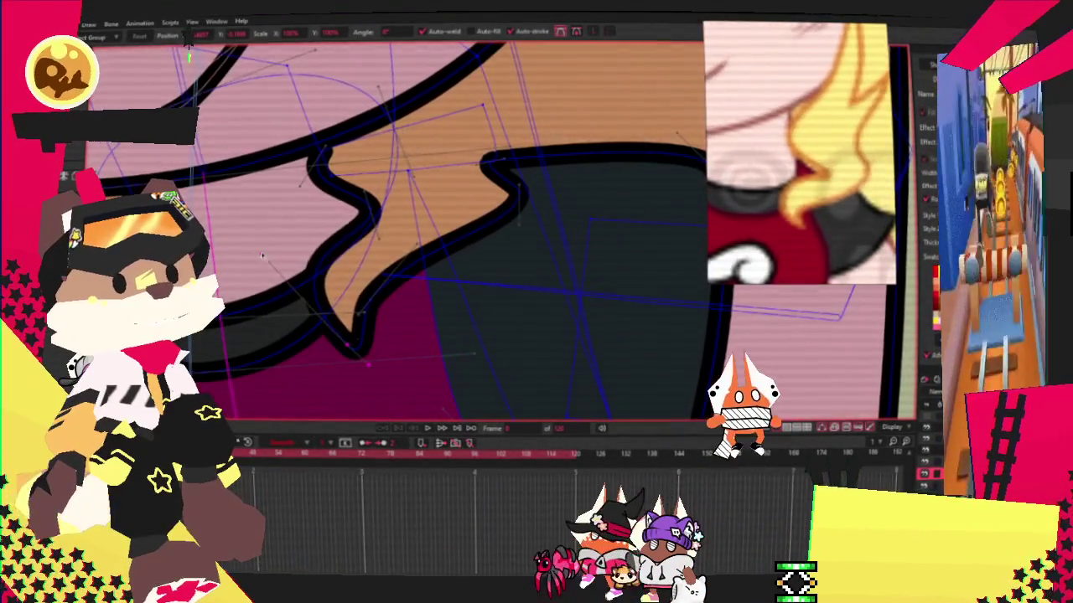
{"action": "left_click", "coordinate": [428, 429]}
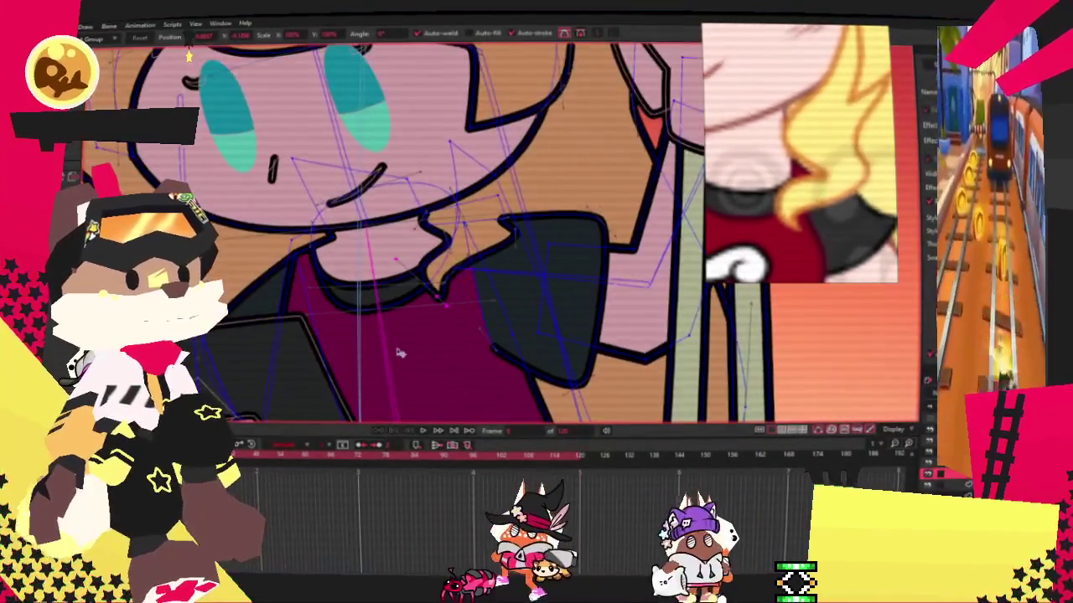
Stop playback at frame 0, play the swing once more, and stop it again.
{"action": "left_click", "coordinate": [394, 431]}
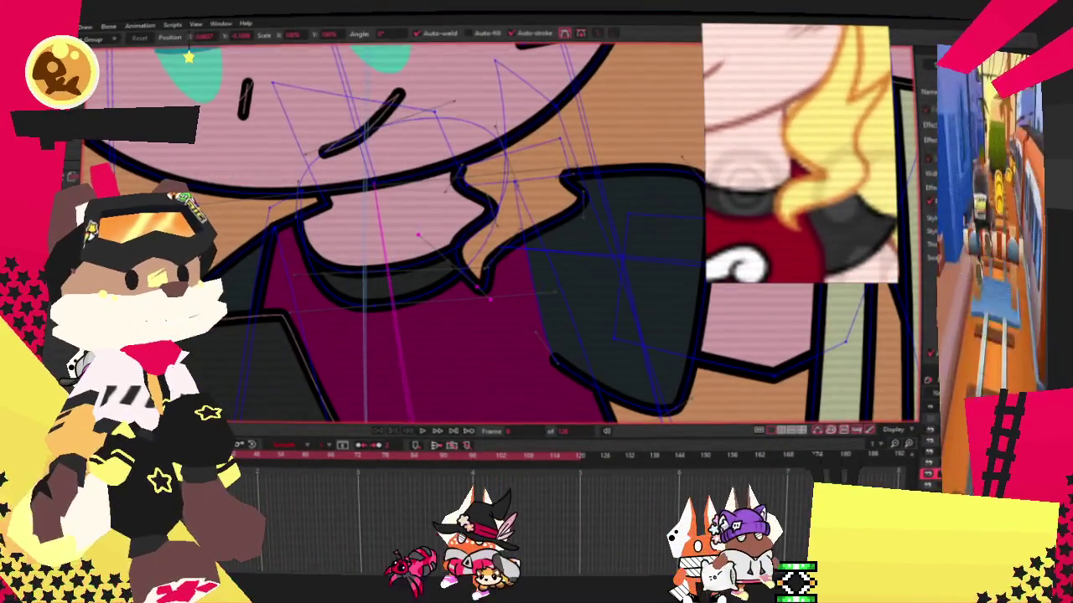
{"action": "key", "text": "z"}
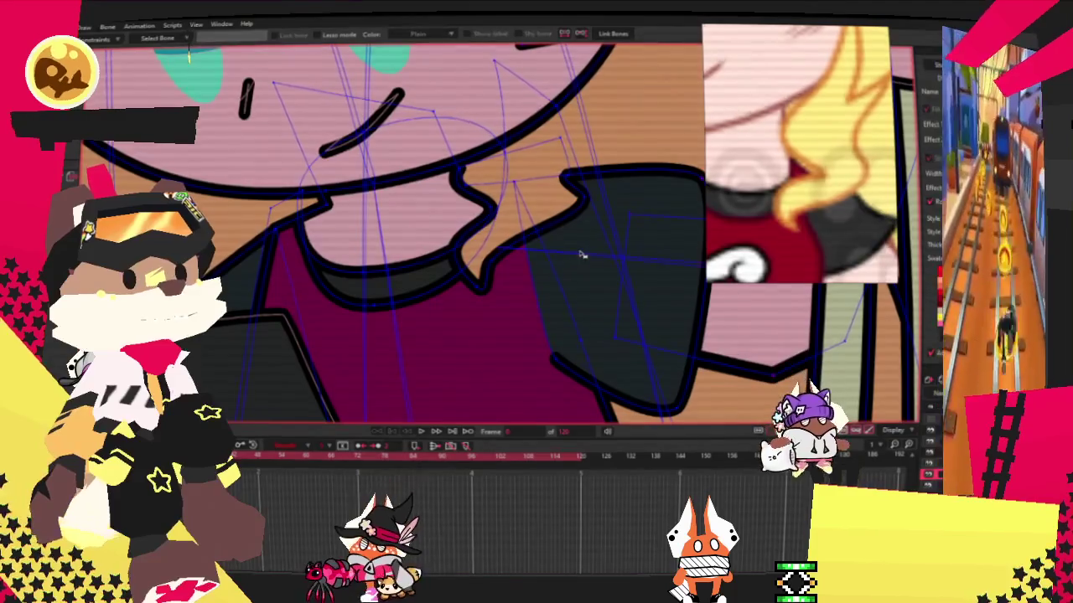
{"action": "scroll", "coordinate": [544, 207], "scroll_direction": "up", "scroll_amount": 2}
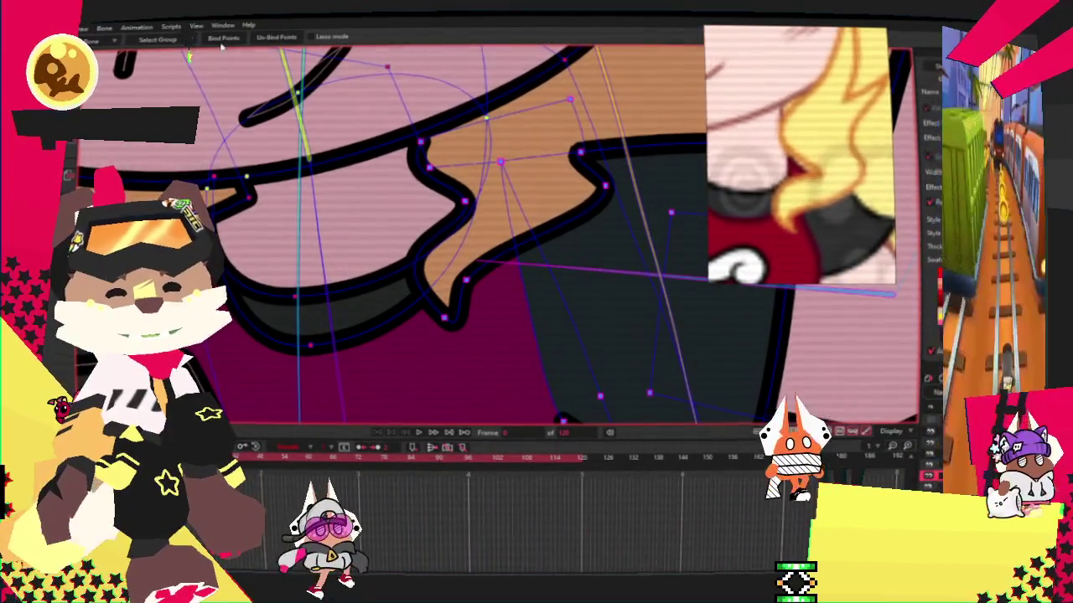
{"action": "scroll", "coordinate": [354, 345], "scroll_direction": "down", "scroll_amount": 2}
{"action": "left_click", "coordinate": [419, 429]}
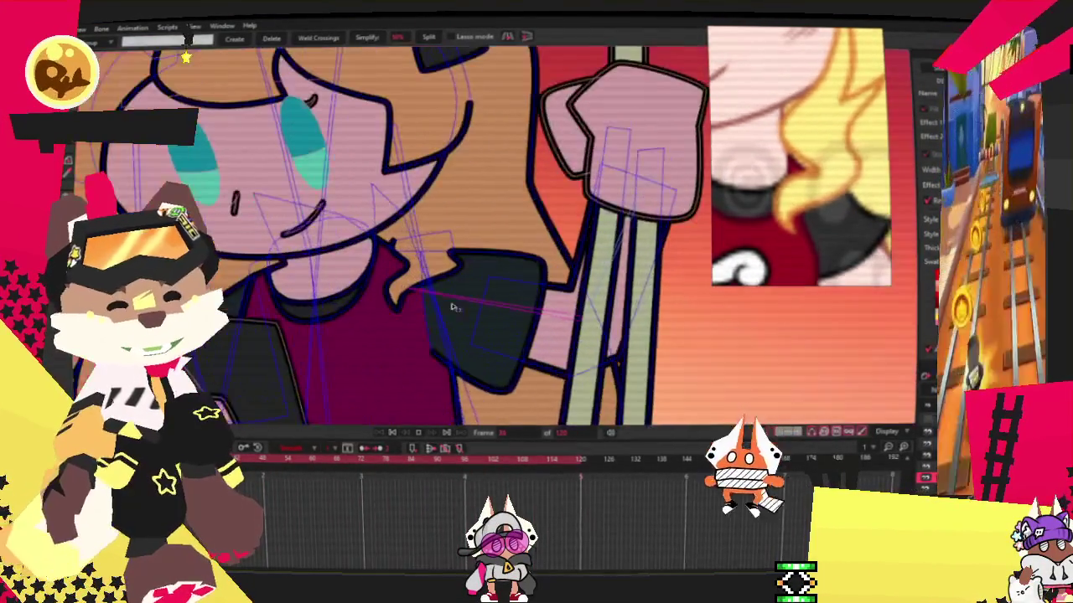
{"action": "left_click", "coordinate": [396, 434]}
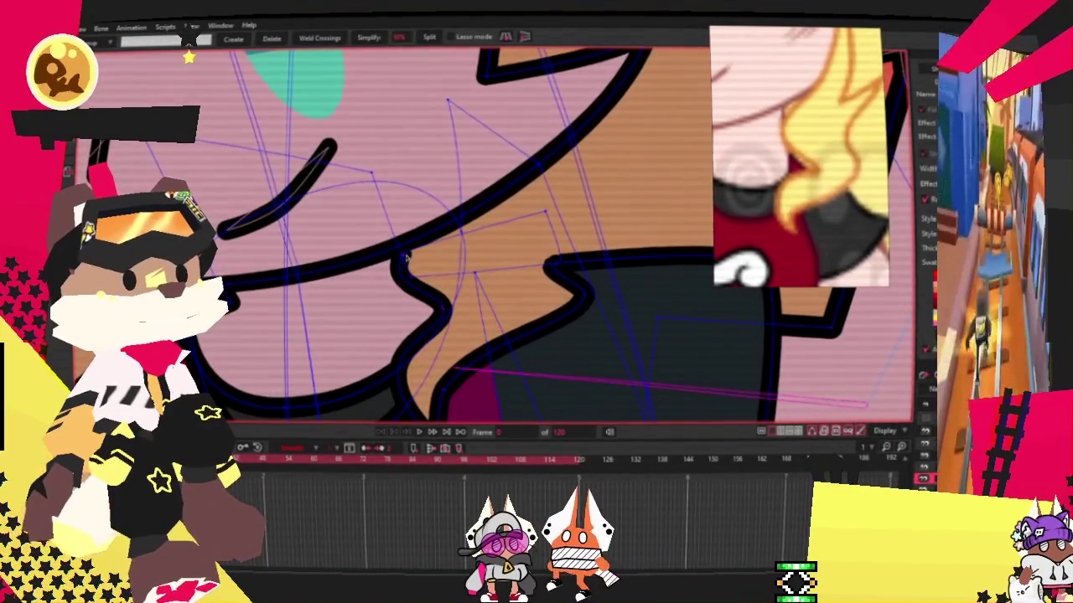
Reshape the hump of the hair outline curve where it meets the shoulder.
{"action": "scroll", "coordinate": [379, 265], "scroll_direction": "down", "scroll_amount": 2}
{"action": "scroll", "coordinate": [382, 267], "scroll_direction": "up", "scroll_amount": 2}
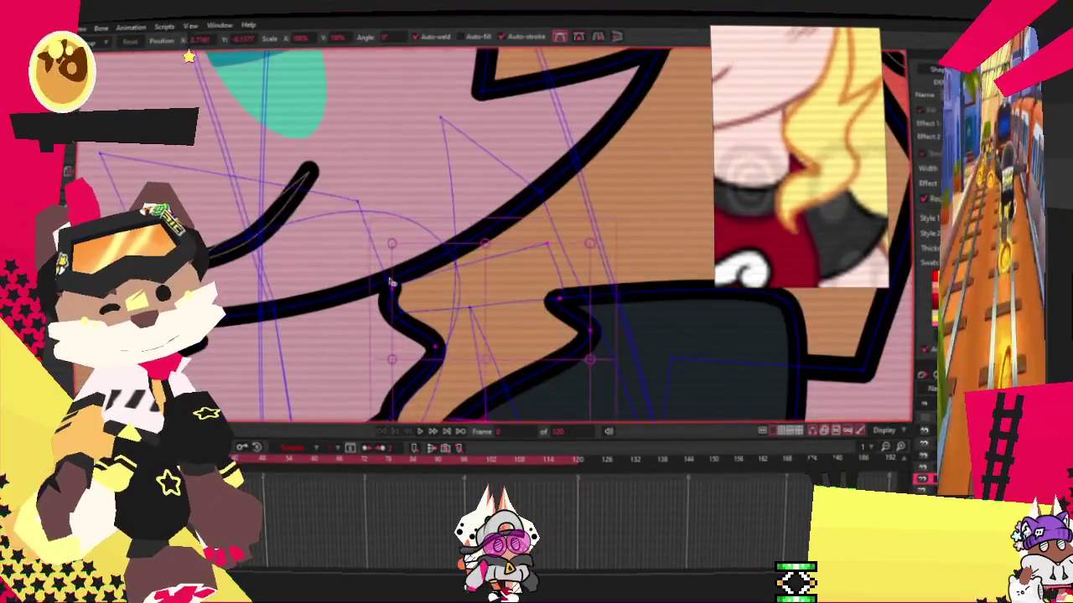
{"action": "left_click_drag", "start_coordinate": [513, 215], "coordinate": [444, 239]}
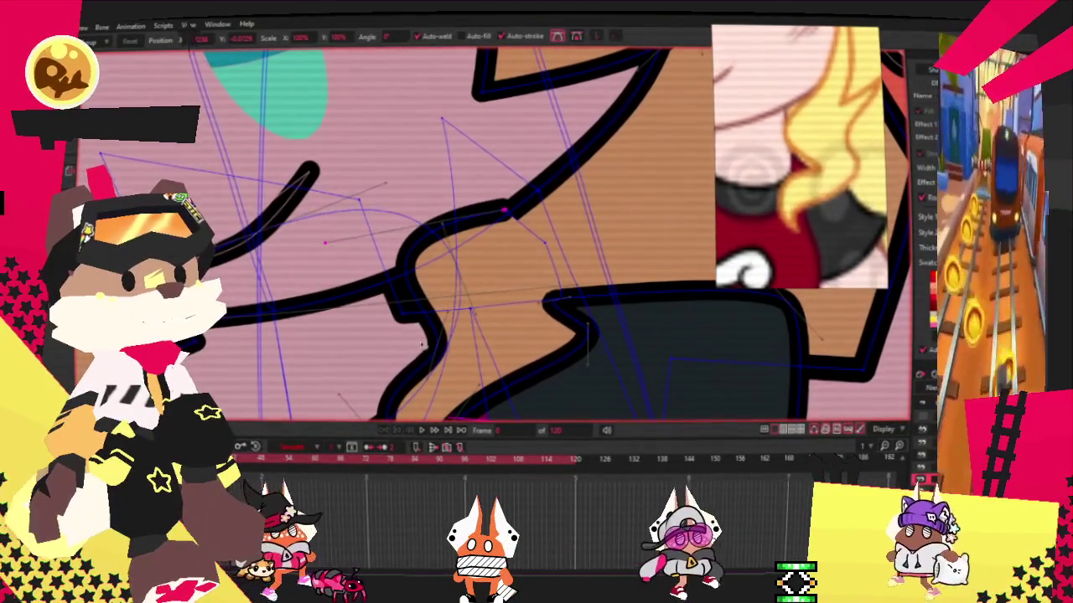
{"action": "left_click_drag", "start_coordinate": [444, 239], "coordinate": [493, 223]}
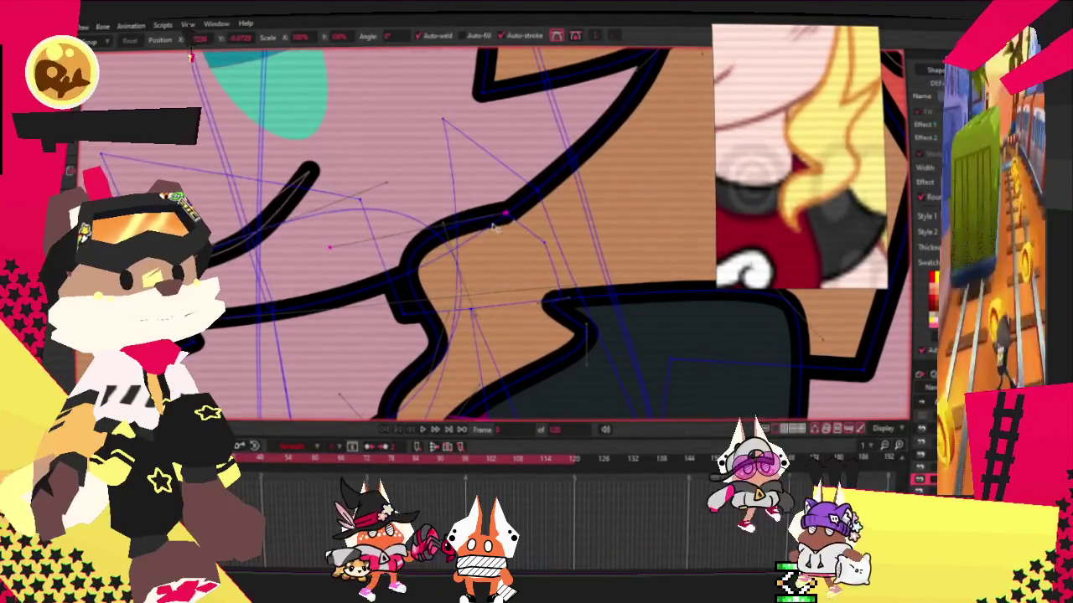
{"action": "key", "text": "x"}
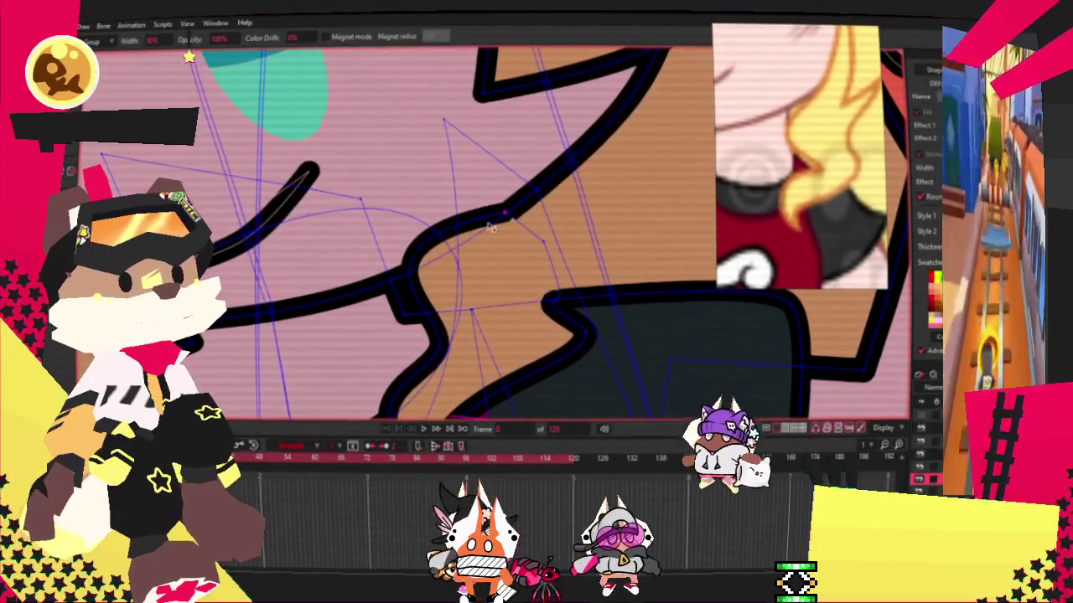
{"action": "left_click", "coordinate": [424, 429]}
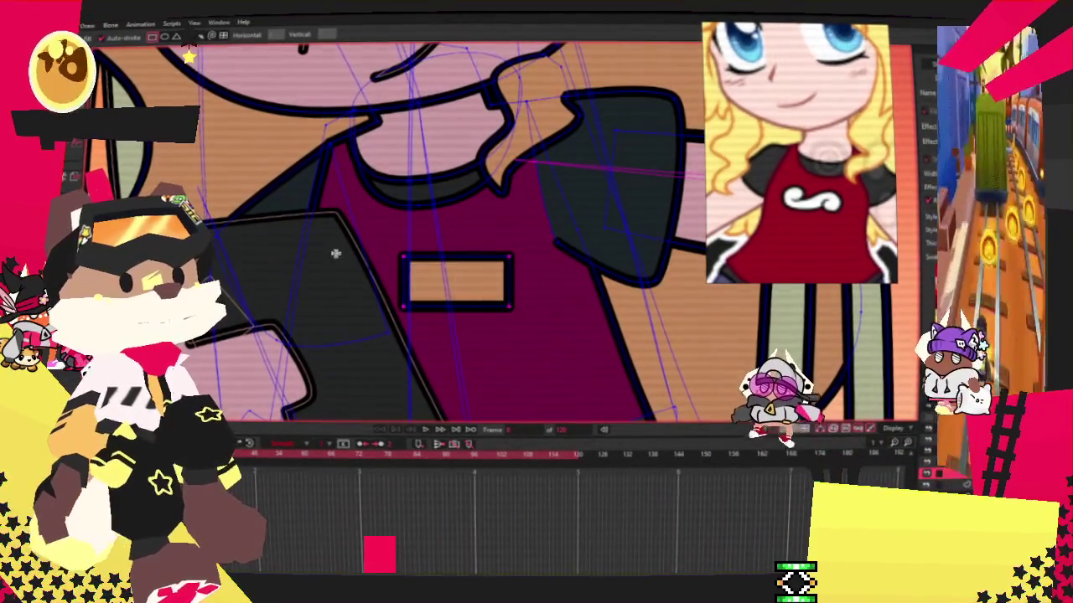
Draw the S logo's path across the white rectangle on the shirt.
{"action": "key", "text": "g"}
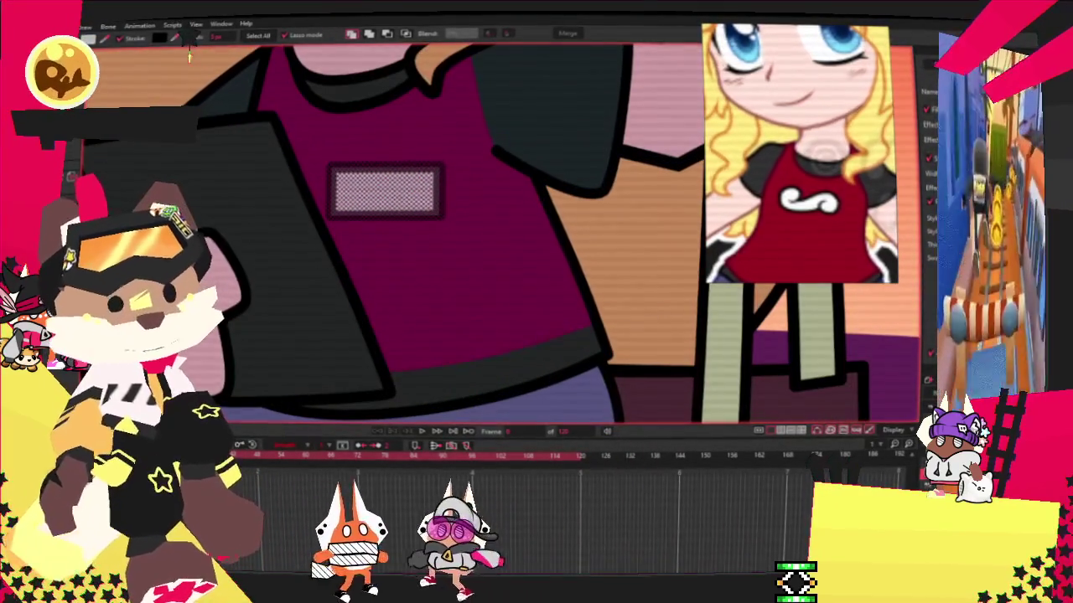
{"action": "key", "text": "t"}
{"action": "left_click_drag", "start_coordinate": [302, 203], "coordinate": [404, 179]}
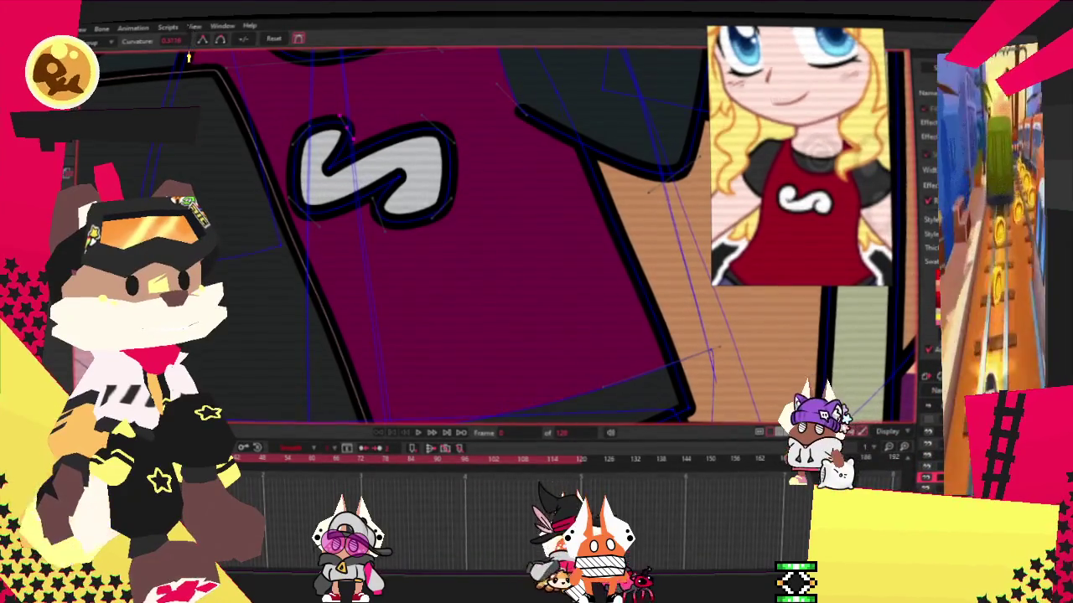
{"action": "scroll", "coordinate": [372, 222], "scroll_direction": "up", "scroll_amount": 2}
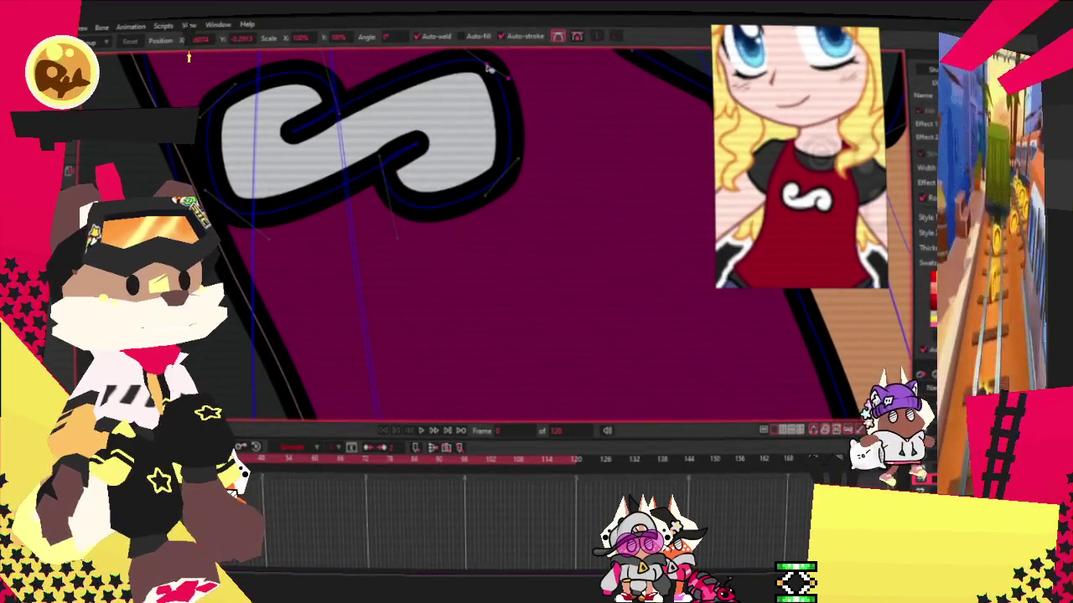
{"action": "scroll", "coordinate": [498, 156], "scroll_direction": "down", "scroll_amount": 3}
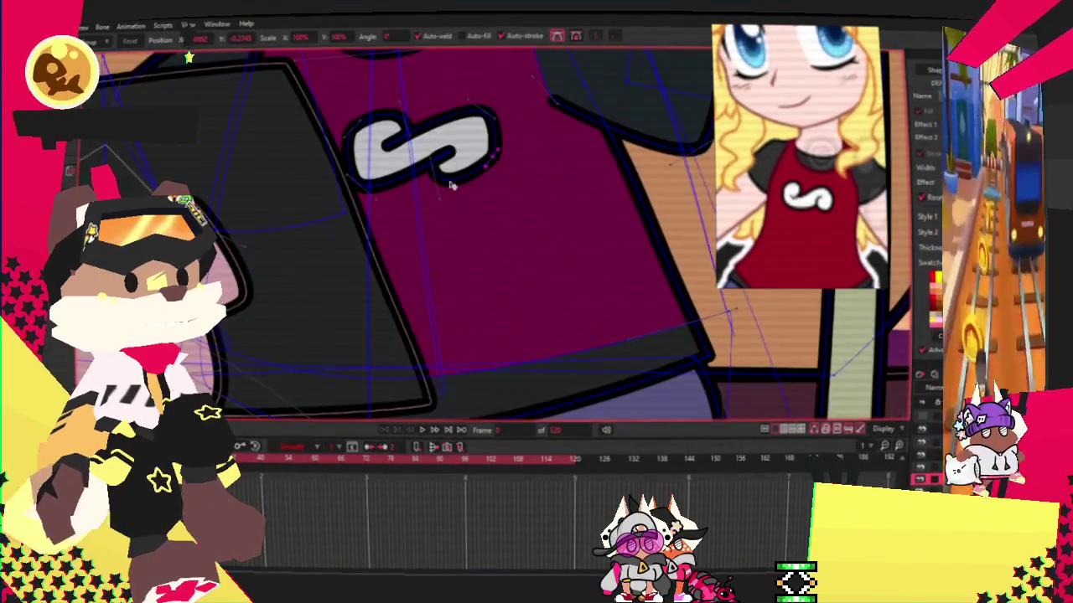
{"action": "scroll", "coordinate": [463, 194], "scroll_direction": "up", "scroll_amount": 3}
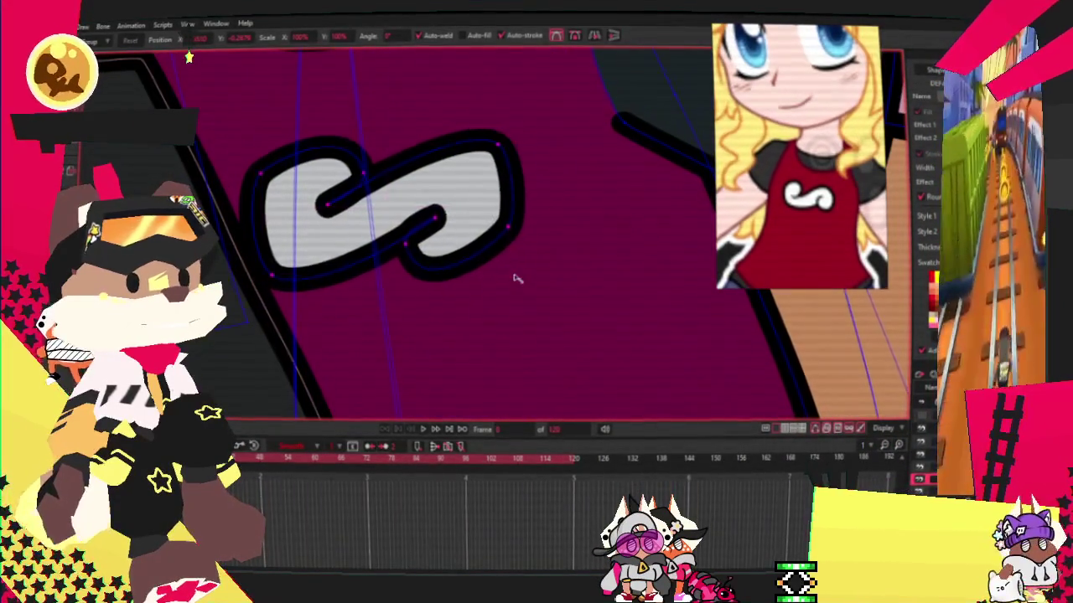
Narrow the S logo by pulling in its right side.
{"action": "left_click_drag", "start_coordinate": [513, 277], "coordinate": [497, 219]}
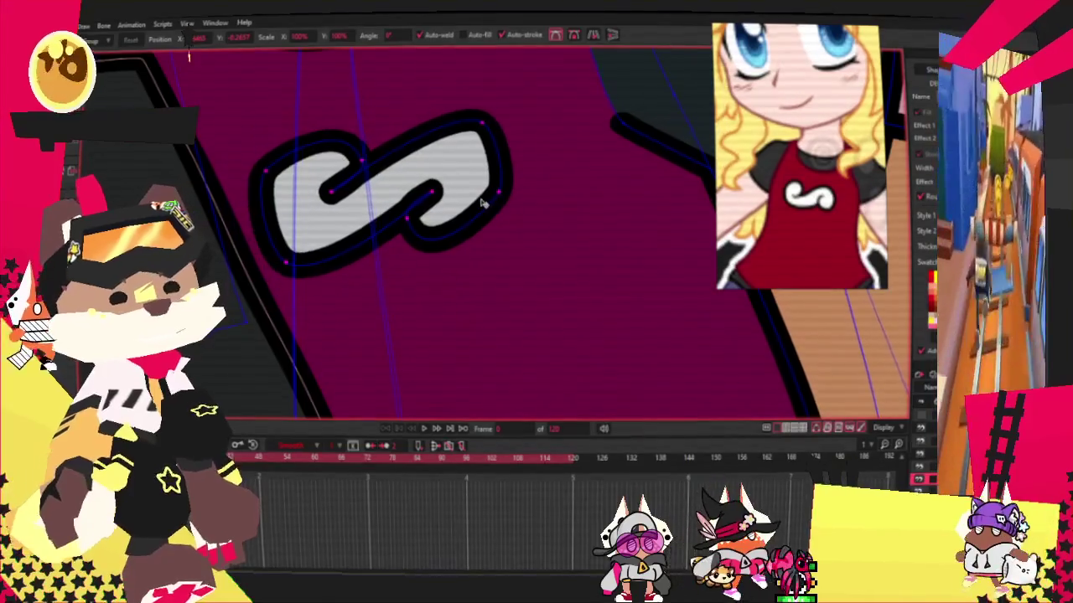
{"action": "scroll", "coordinate": [473, 214], "scroll_direction": "down", "scroll_amount": 5}
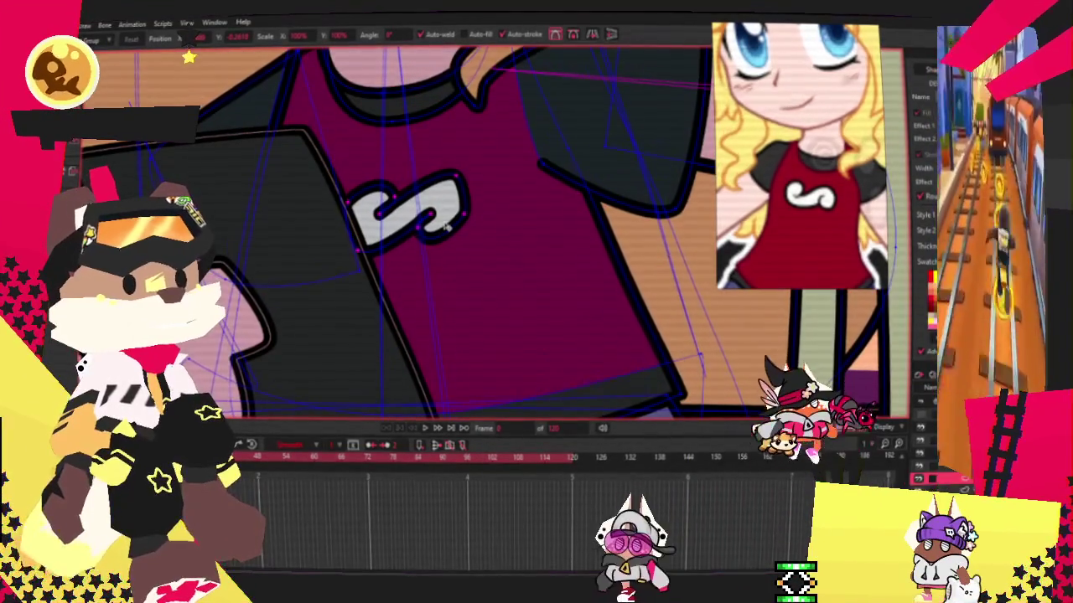
{"action": "scroll", "coordinate": [452, 326], "scroll_direction": "down", "scroll_amount": 3}
{"action": "scroll", "coordinate": [473, 325], "scroll_direction": "down", "scroll_amount": 3}
{"action": "scroll", "coordinate": [473, 326], "scroll_direction": "up", "scroll_amount": 3}
{"action": "scroll", "coordinate": [452, 327], "scroll_direction": "down", "scroll_amount": 3}
{"action": "scroll", "coordinate": [435, 332], "scroll_direction": "up", "scroll_amount": 3}
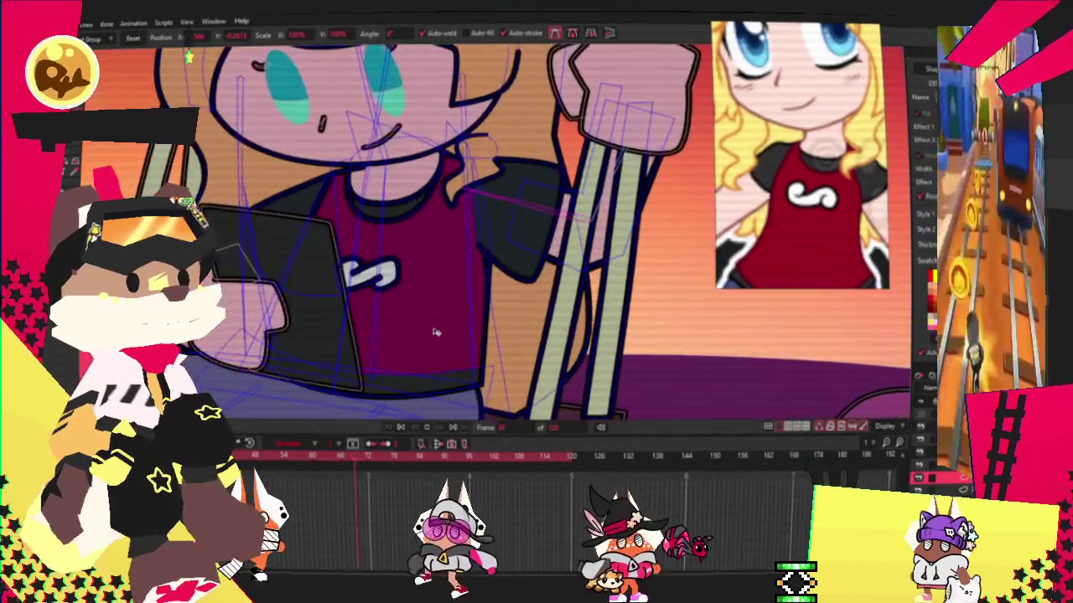
{"action": "scroll", "coordinate": [499, 283], "scroll_direction": "up", "scroll_amount": 3}
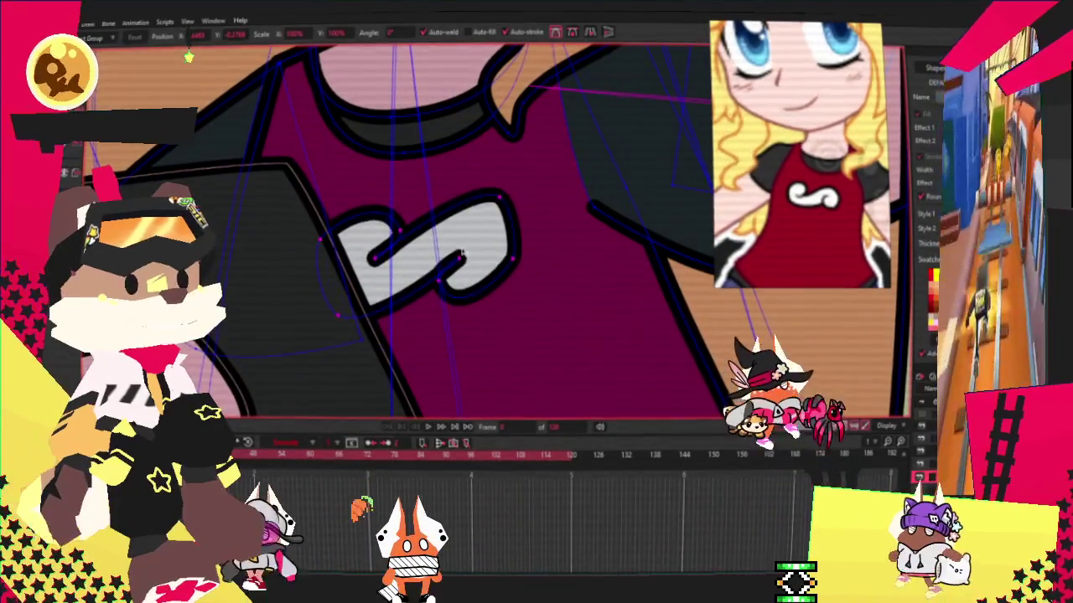
{"action": "key", "text": "g"}
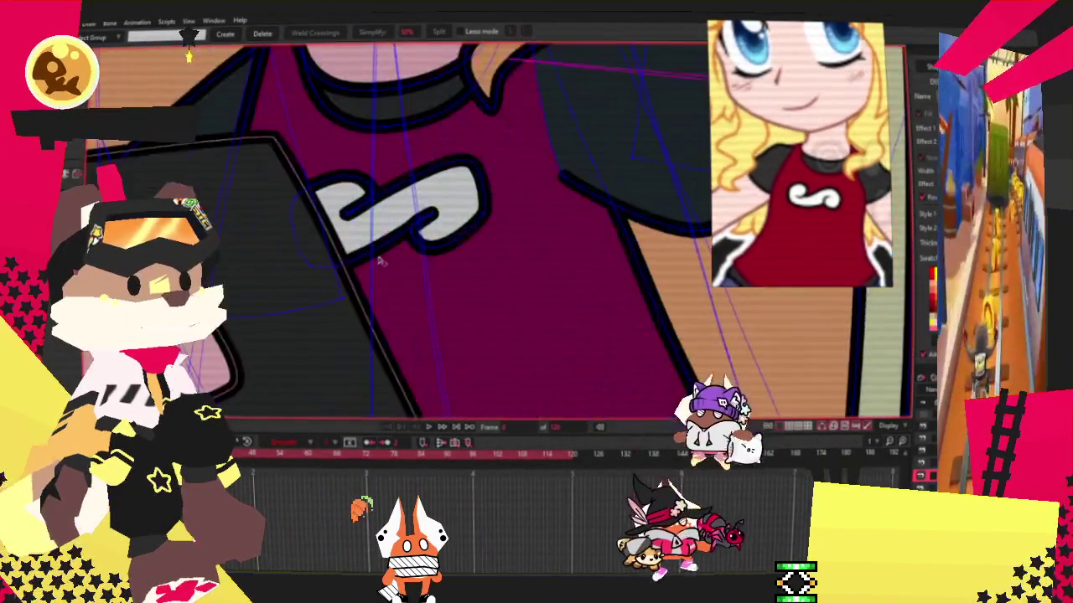
Thicken the S logo's black outline at its upper right and lower left.
{"action": "scroll", "coordinate": [378, 262], "scroll_direction": "up", "scroll_amount": 2}
{"action": "scroll", "coordinate": [307, 195], "scroll_direction": "up", "scroll_amount": 2}
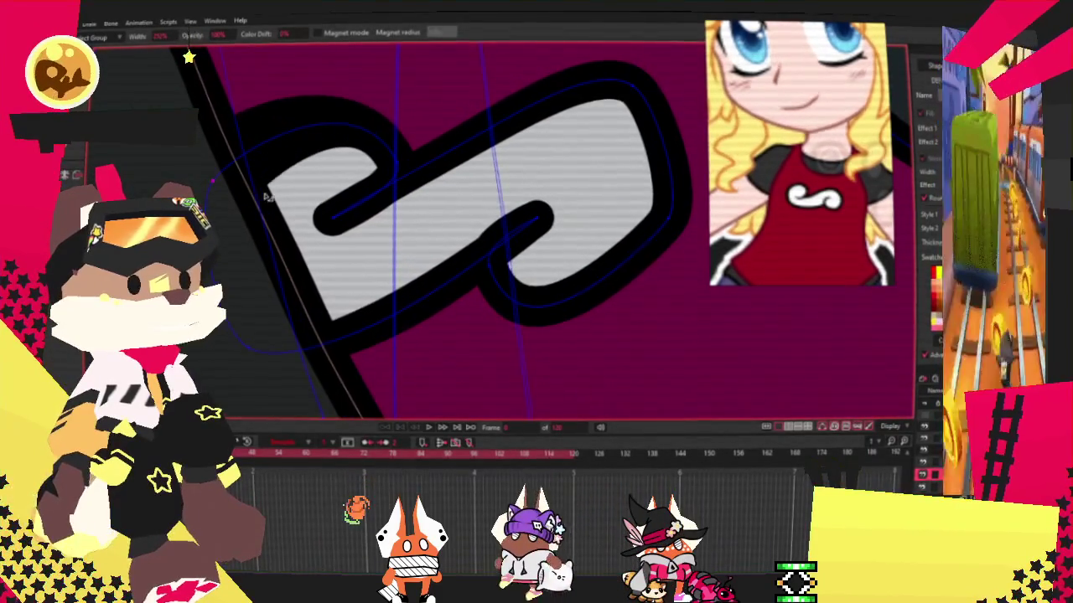
{"action": "left_click_drag", "start_coordinate": [633, 85], "coordinate": [623, 108]}
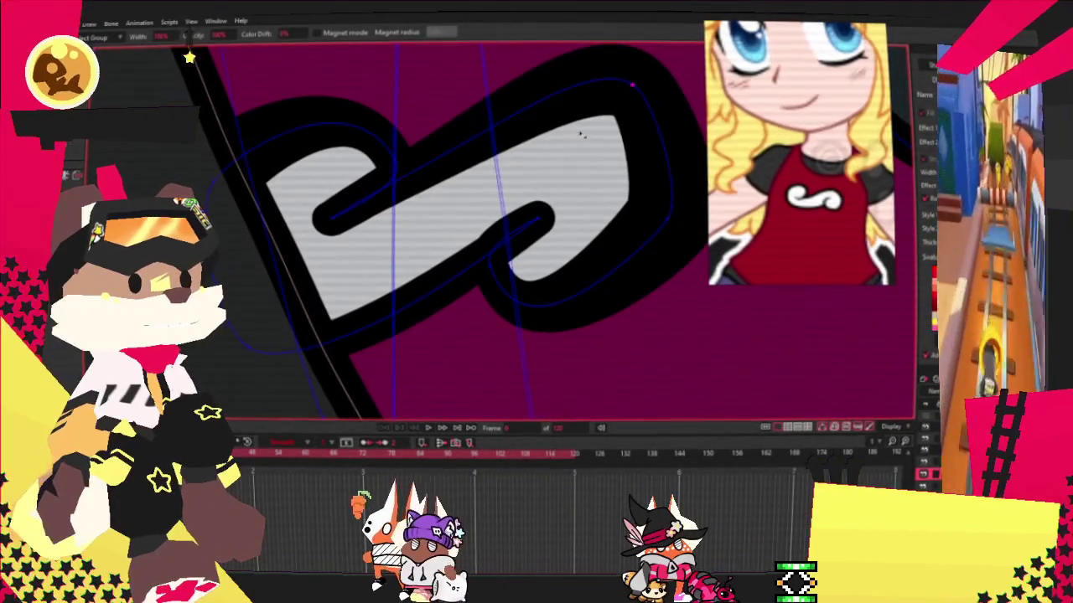
{"action": "left_click", "coordinate": [248, 346]}
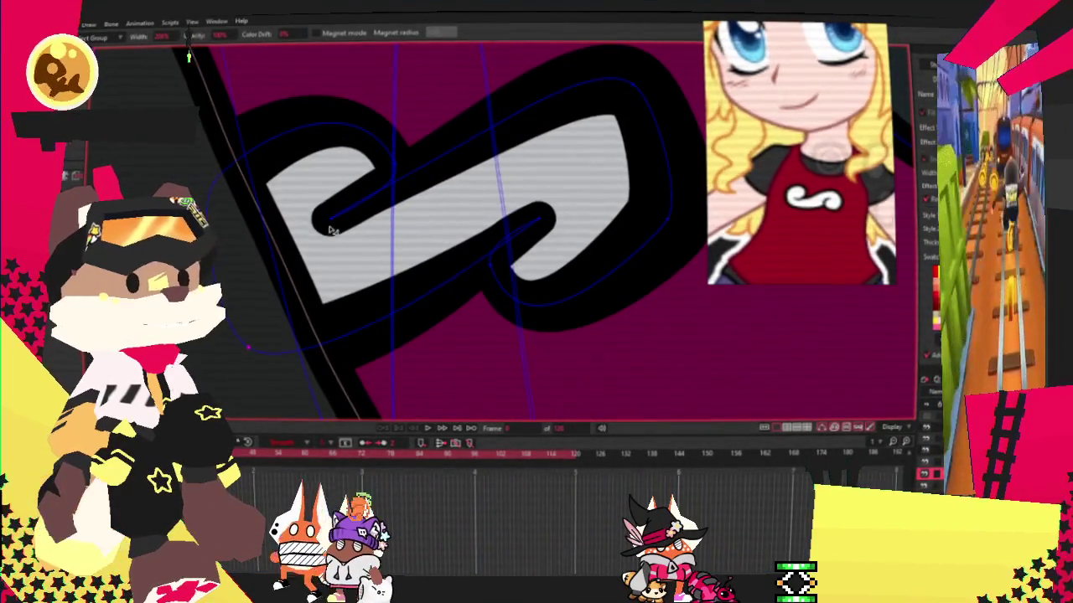
{"action": "scroll", "coordinate": [524, 228], "scroll_direction": "down", "scroll_amount": 2}
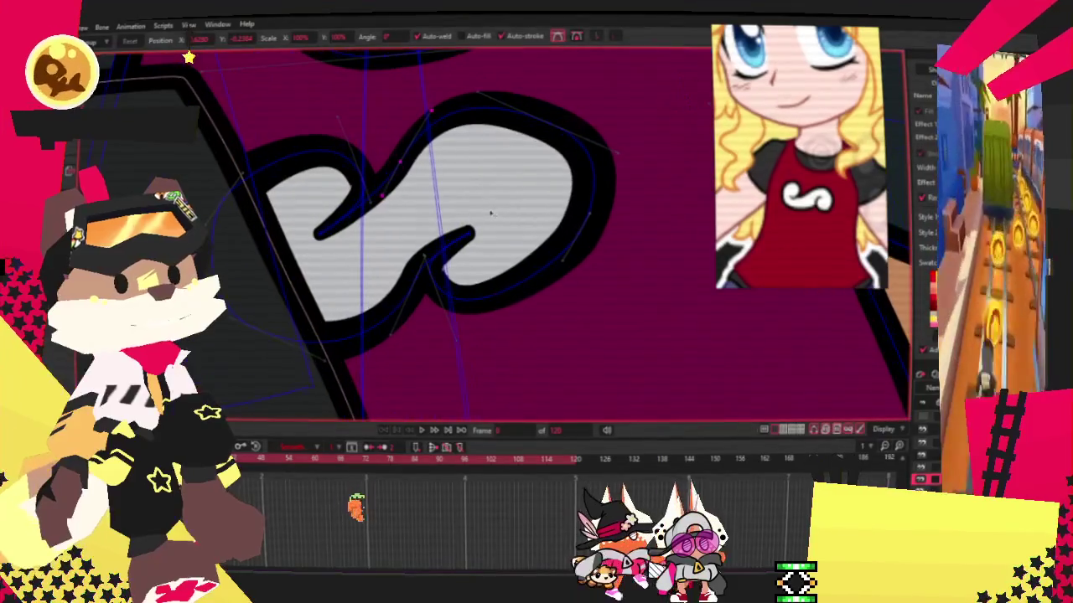
Shift the swirl emblem's curves to the left and preview the swing animation.
{"action": "left_click_drag", "start_coordinate": [268, 242], "coordinate": [589, 241]}
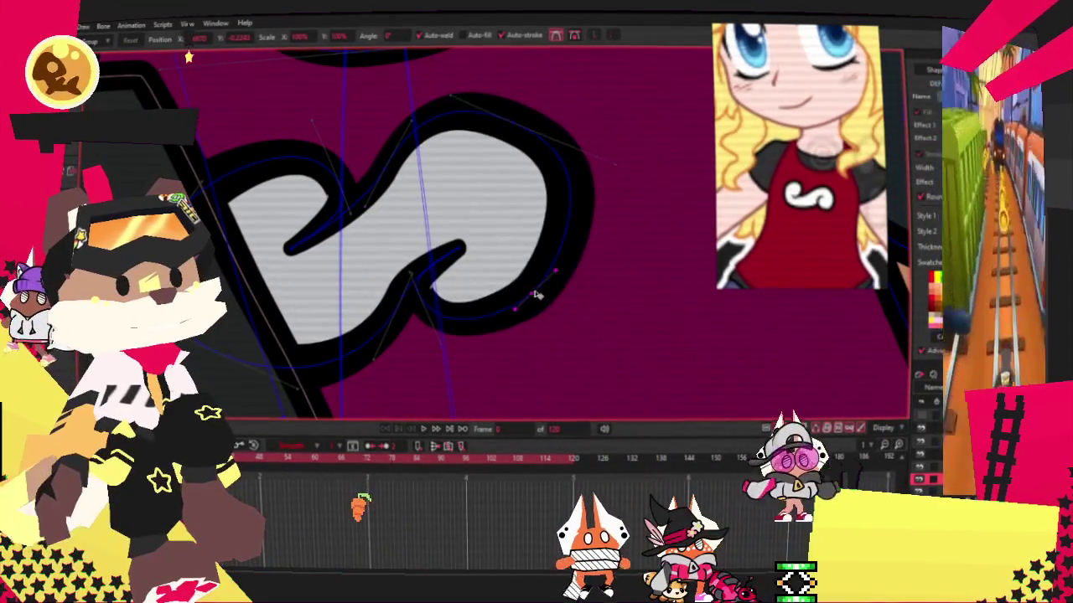
{"action": "left_click_drag", "start_coordinate": [589, 240], "coordinate": [576, 241]}
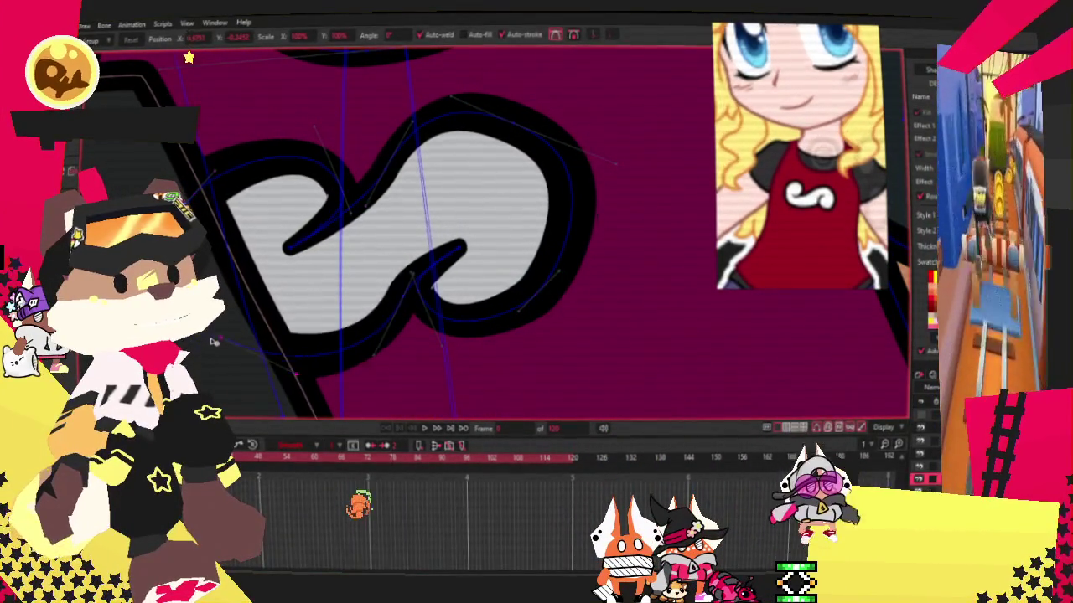
{"action": "scroll", "coordinate": [251, 352], "scroll_direction": "down", "scroll_amount": 1}
{"action": "scroll", "coordinate": [319, 368], "scroll_direction": "down", "scroll_amount": 1}
{"action": "scroll", "coordinate": [369, 394], "scroll_direction": "down", "scroll_amount": 2}
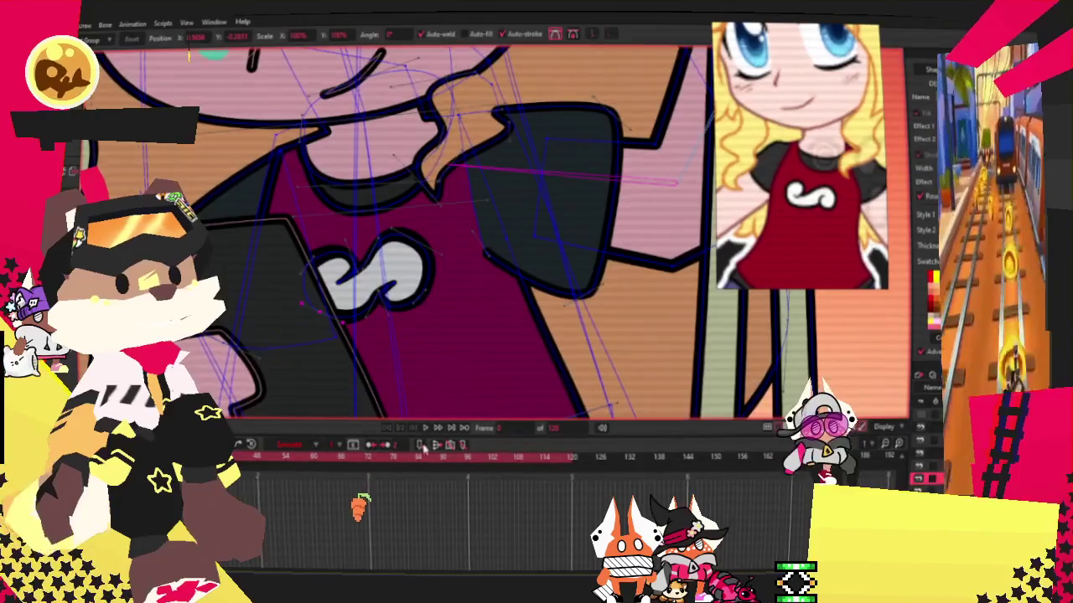
{"action": "left_click", "coordinate": [427, 430]}
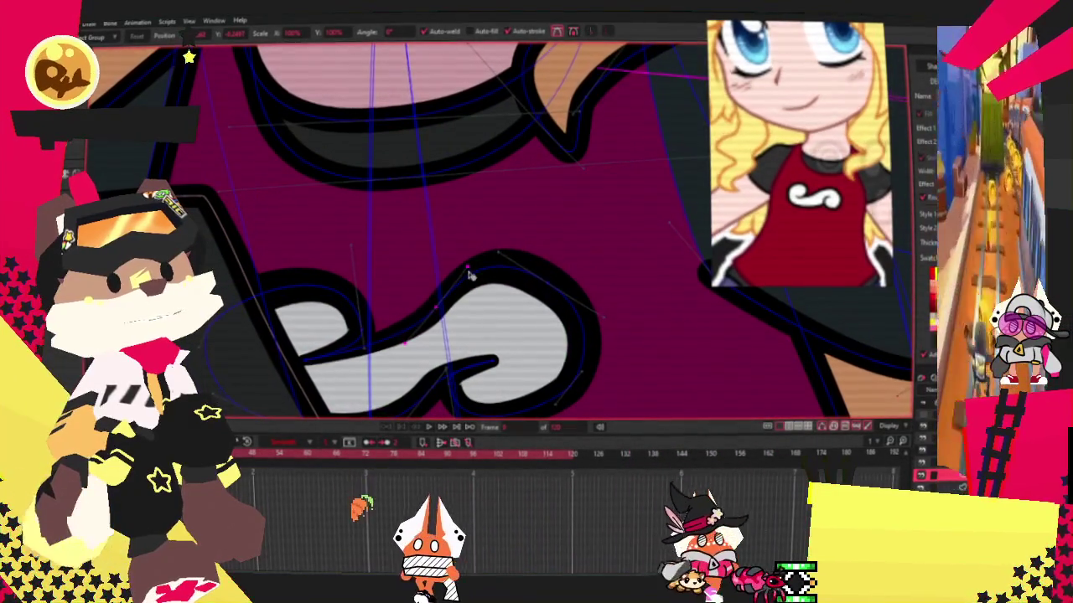
Adjust the swirl's top-right outline and inner curl tip, then select the shirt swirl.
{"action": "left_click_drag", "start_coordinate": [479, 278], "coordinate": [554, 291]}
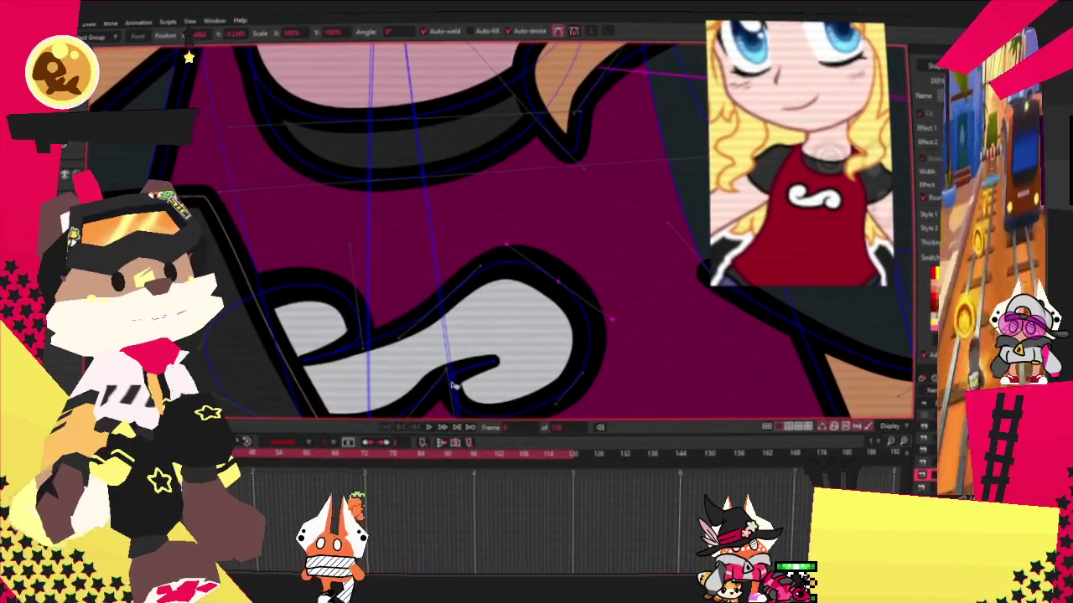
{"action": "left_click_drag", "start_coordinate": [482, 378], "coordinate": [518, 353]}
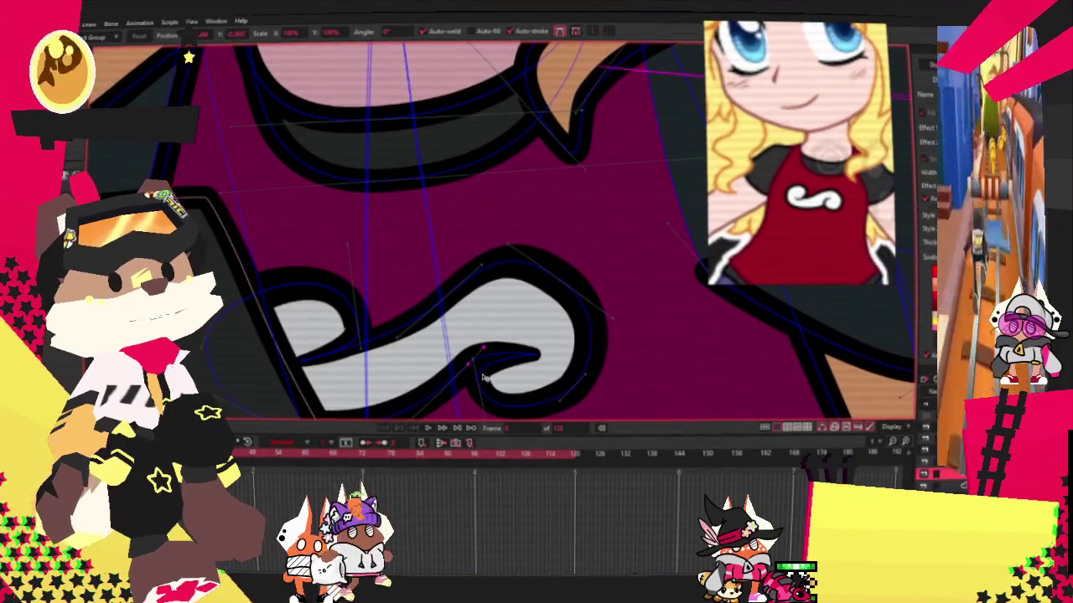
{"action": "scroll", "coordinate": [477, 364], "scroll_direction": "down", "scroll_amount": 2}
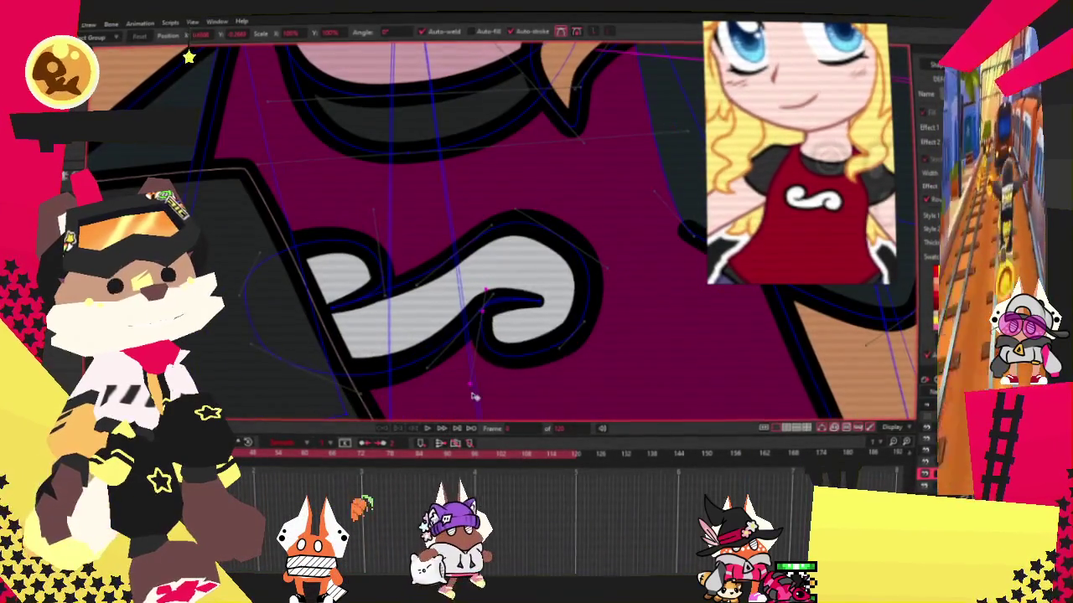
{"action": "scroll", "coordinate": [372, 315], "scroll_direction": "up", "scroll_amount": 2}
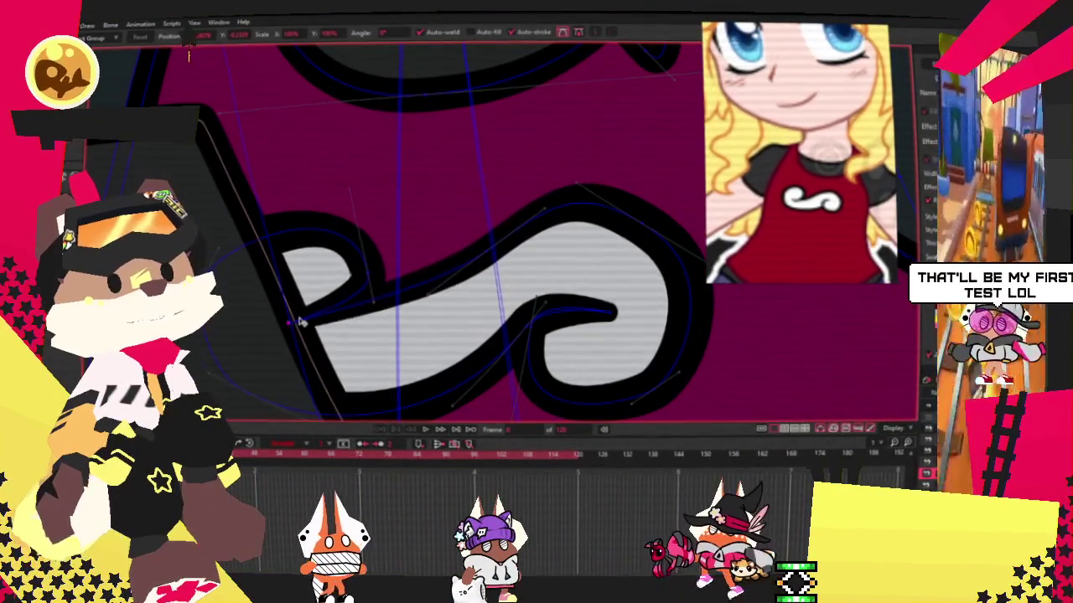
{"action": "scroll", "coordinate": [287, 358], "scroll_direction": "down", "scroll_amount": 1}
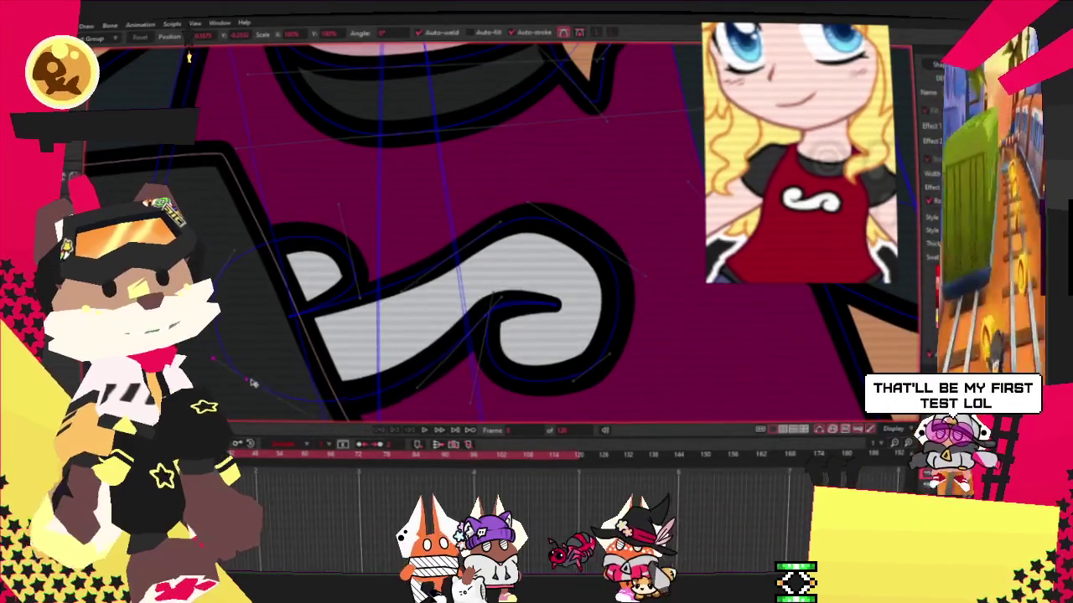
{"action": "scroll", "coordinate": [393, 289], "scroll_direction": "up", "scroll_amount": 3}
{"action": "scroll", "coordinate": [393, 289], "scroll_direction": "down", "scroll_amount": 4}
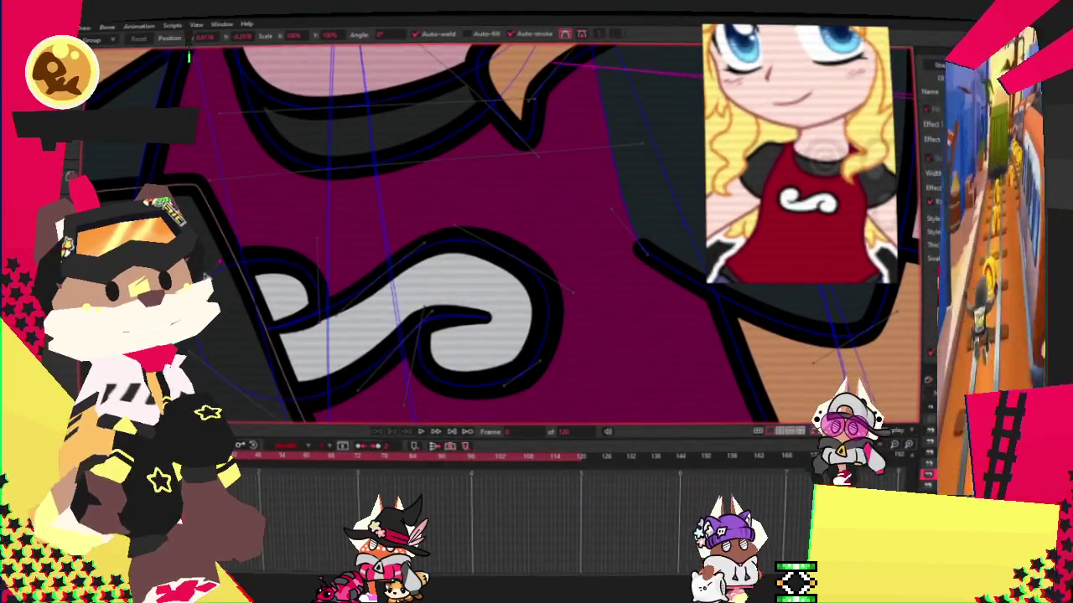
{"action": "scroll", "coordinate": [402, 283], "scroll_direction": "down", "scroll_amount": 2}
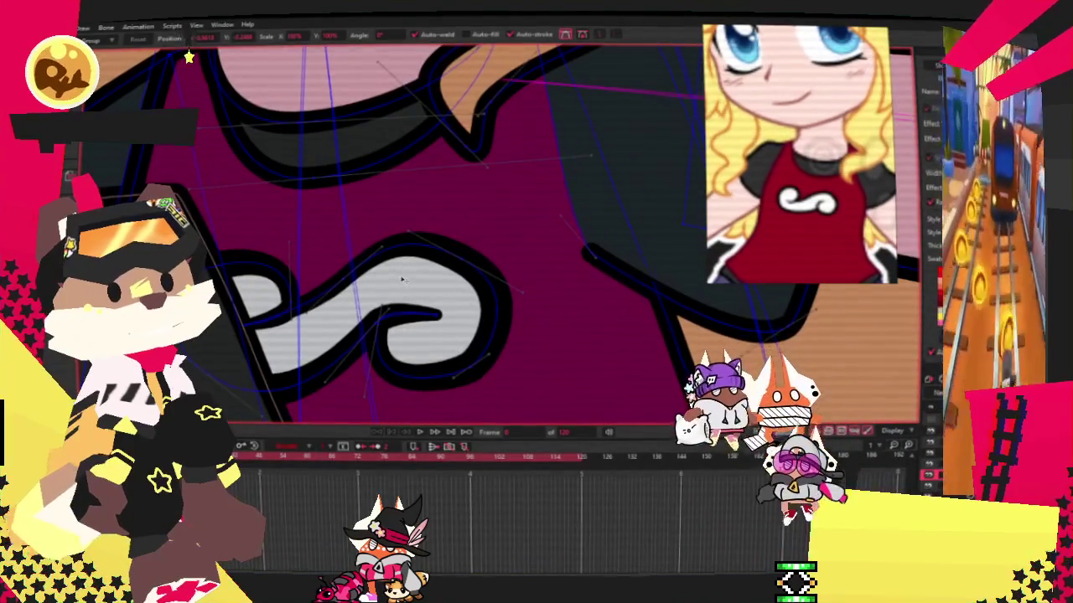
{"action": "left_click", "coordinate": [454, 309]}
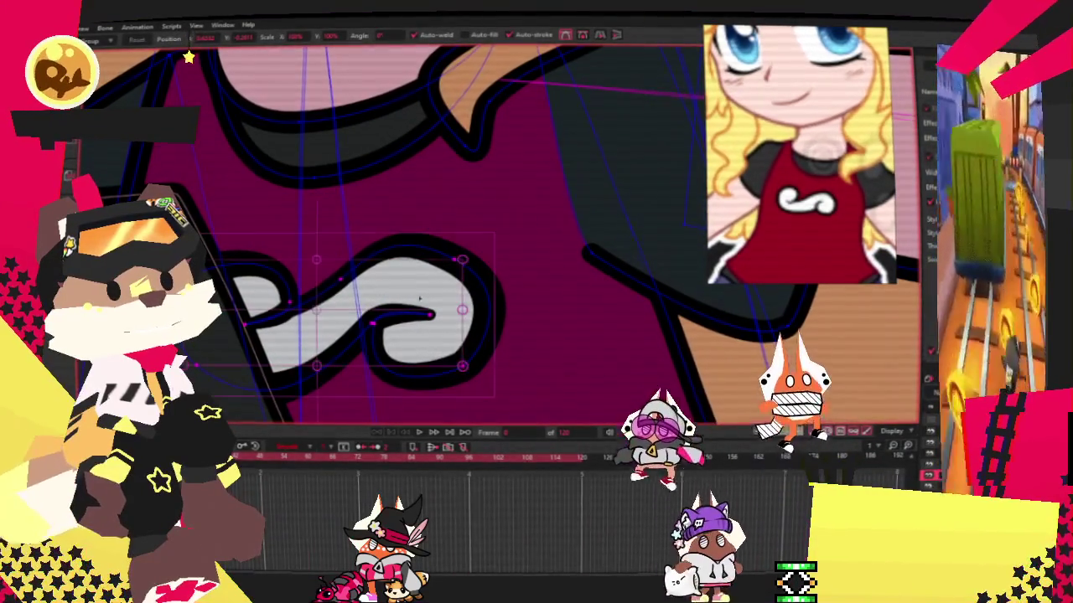
Deselect the nudged swirl and play the swing animation.
{"action": "left_click", "coordinate": [321, 271]}
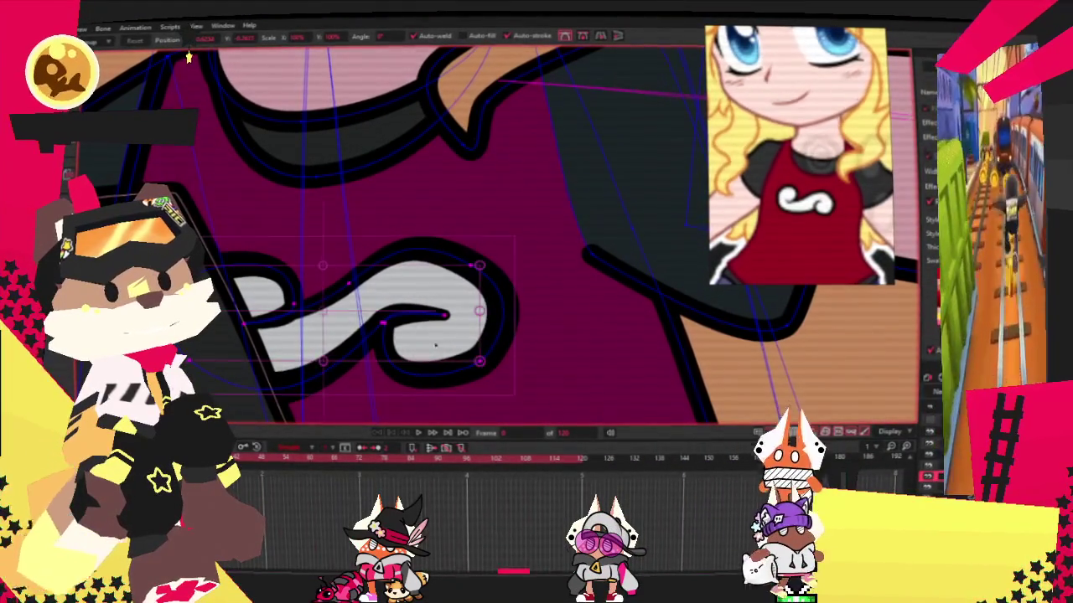
{"action": "left_click", "coordinate": [419, 432]}
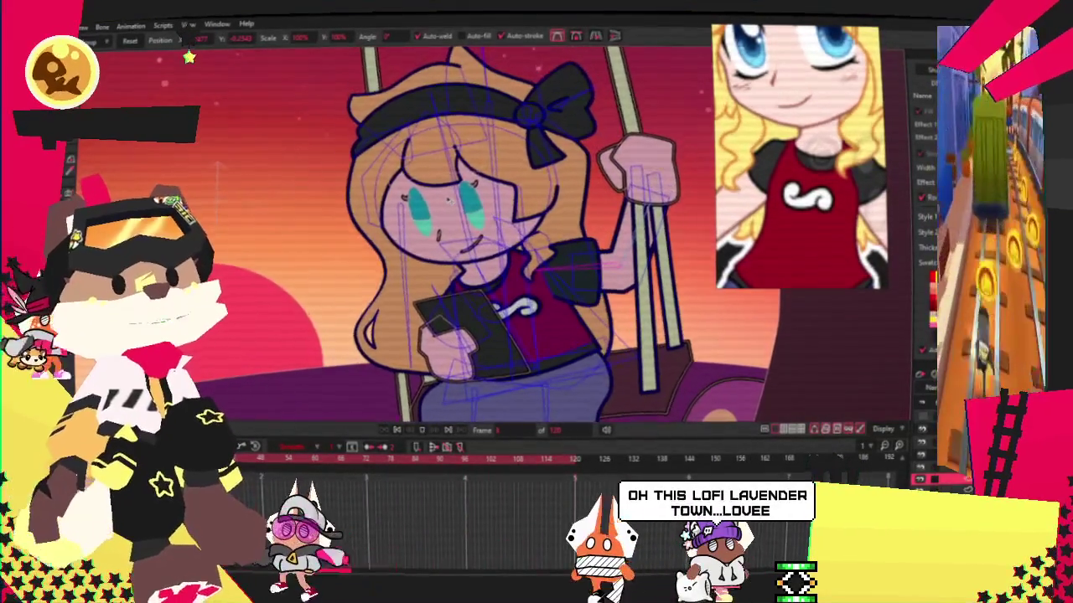
Switch to the Select Bone tool (Z) and stop the playback.
{"action": "key", "text": "z"}
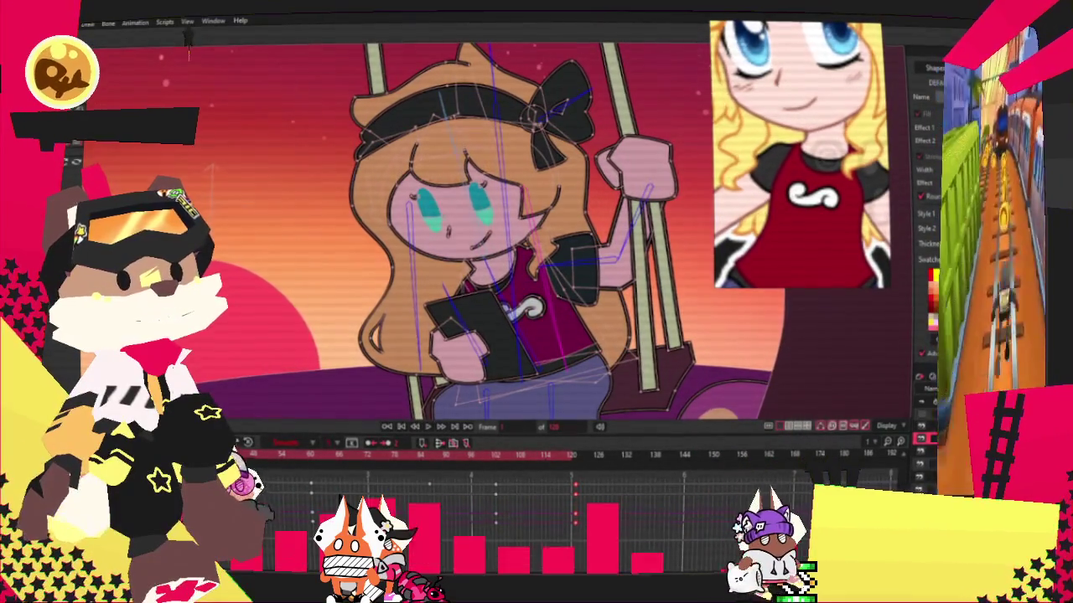
{"action": "key", "text": "space"}
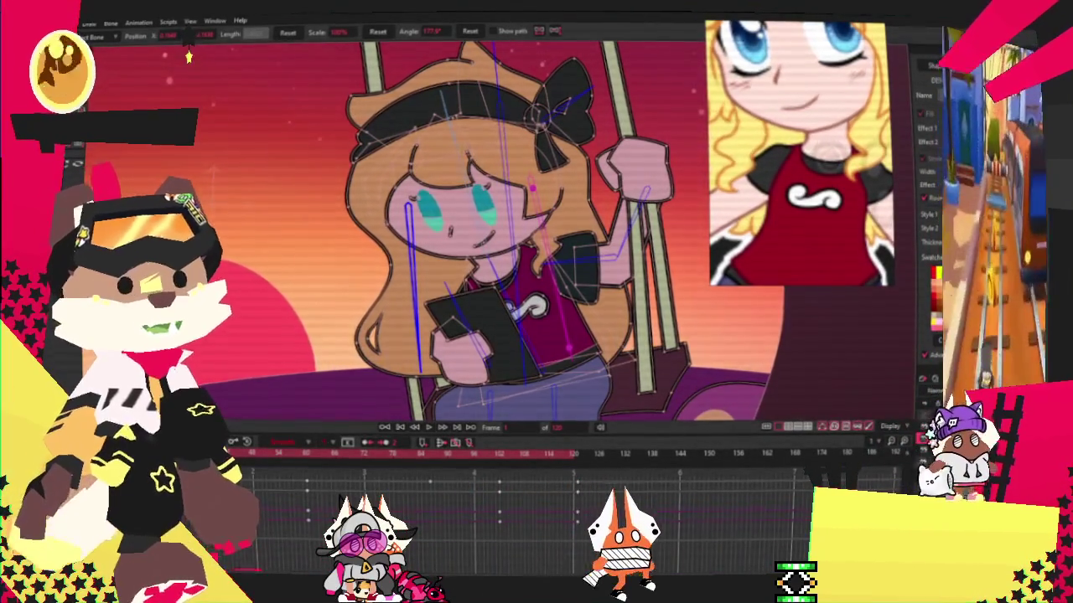
Jump between later and earlier timeline frames to inspect the girl's swing poses.
{"action": "left_click", "coordinate": [577, 455]}
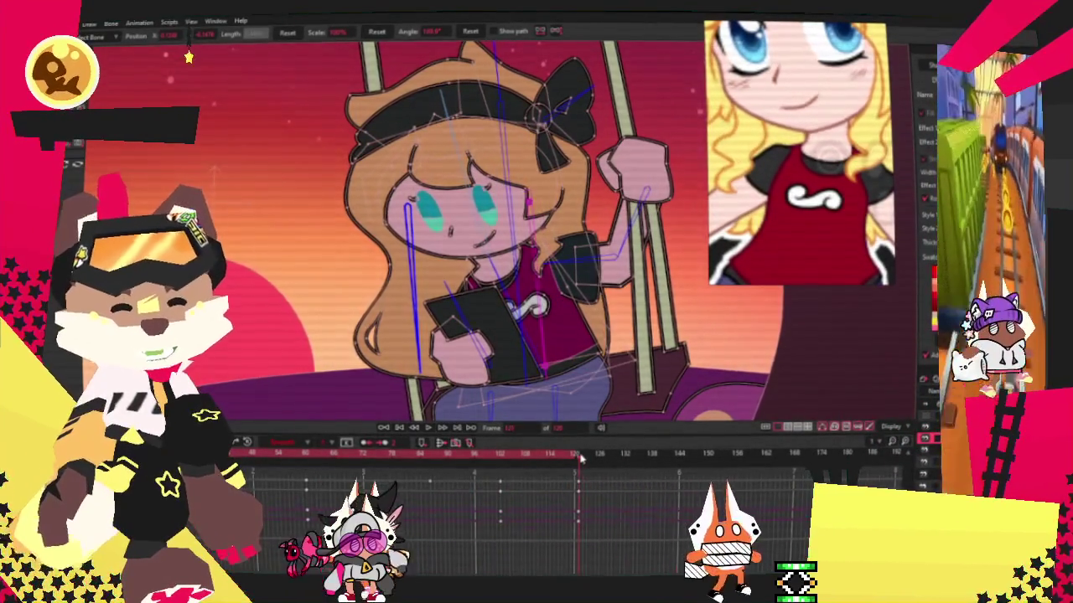
{"action": "key", "text": "space"}
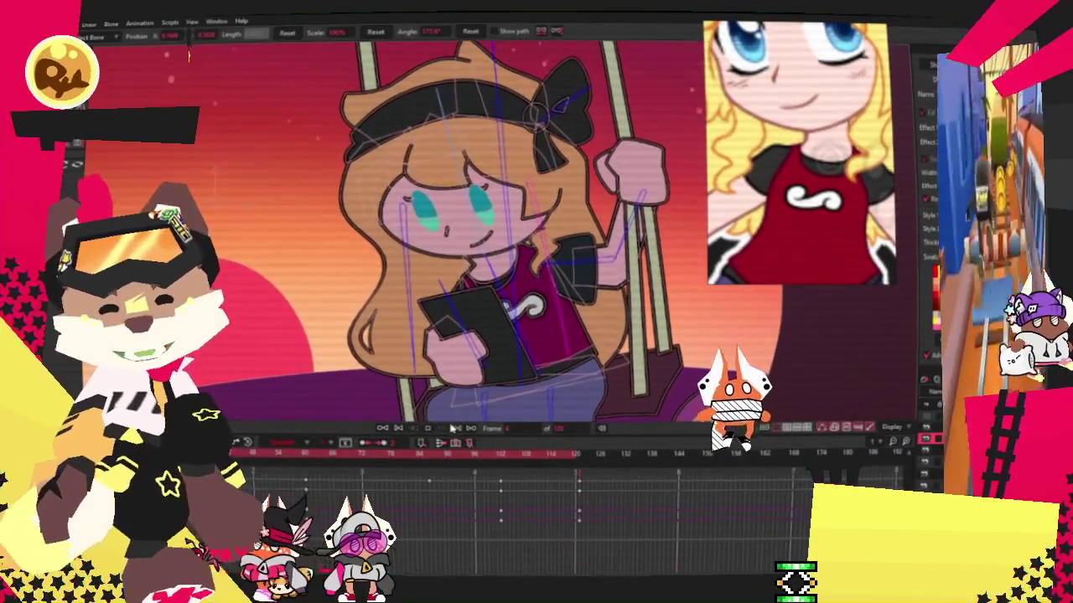
{"action": "scroll", "coordinate": [540, 341], "scroll_direction": "down", "scroll_amount": 3}
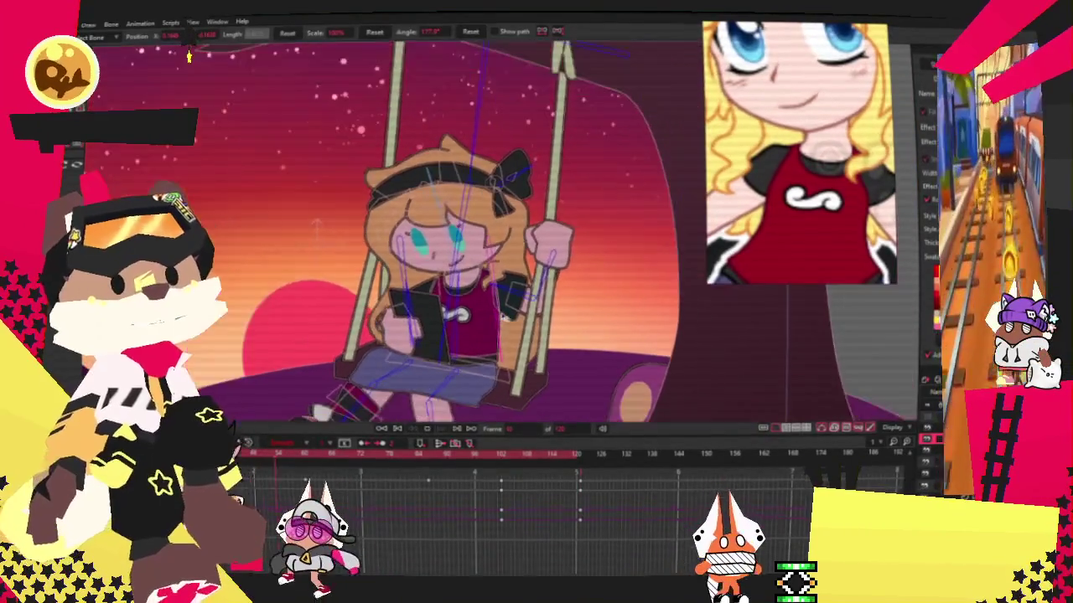
{"action": "scroll", "coordinate": [503, 327], "scroll_direction": "up", "scroll_amount": 3}
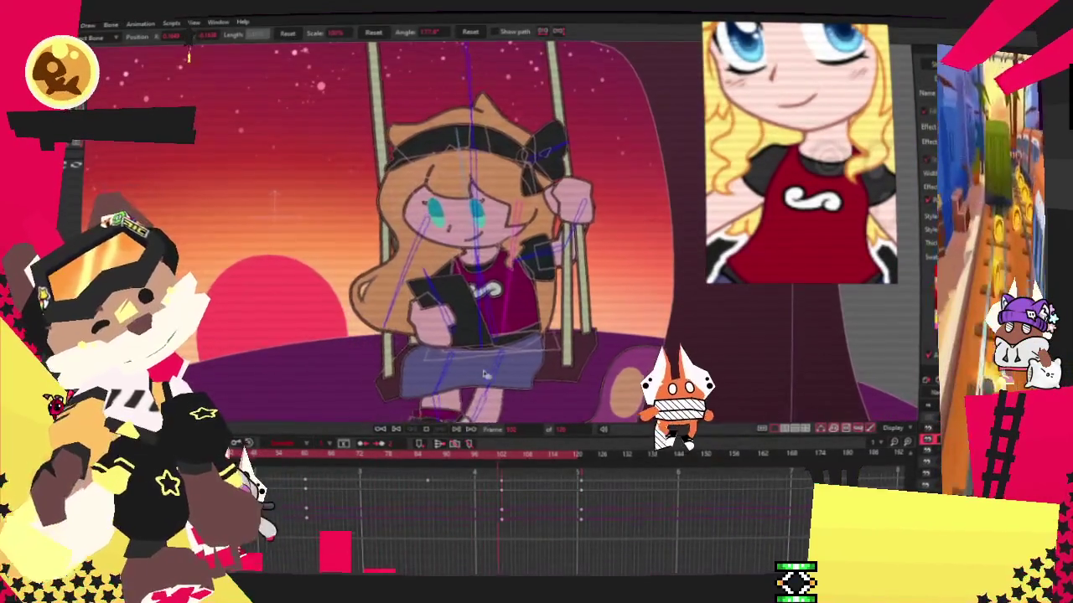
{"action": "left_click", "coordinate": [307, 456]}
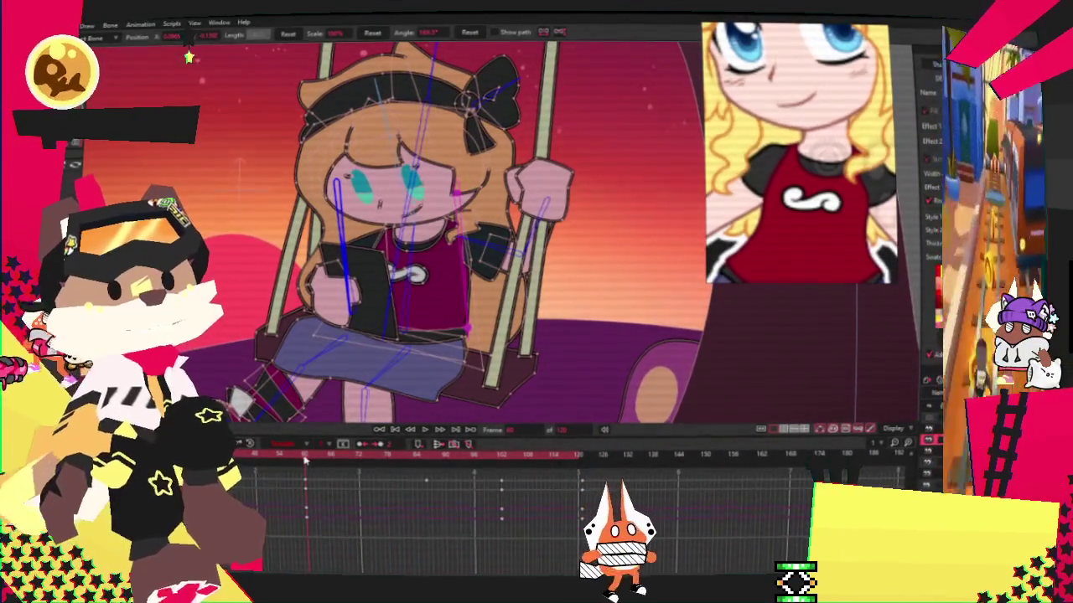
{"action": "scroll", "coordinate": [476, 314], "scroll_direction": "up", "scroll_amount": 3}
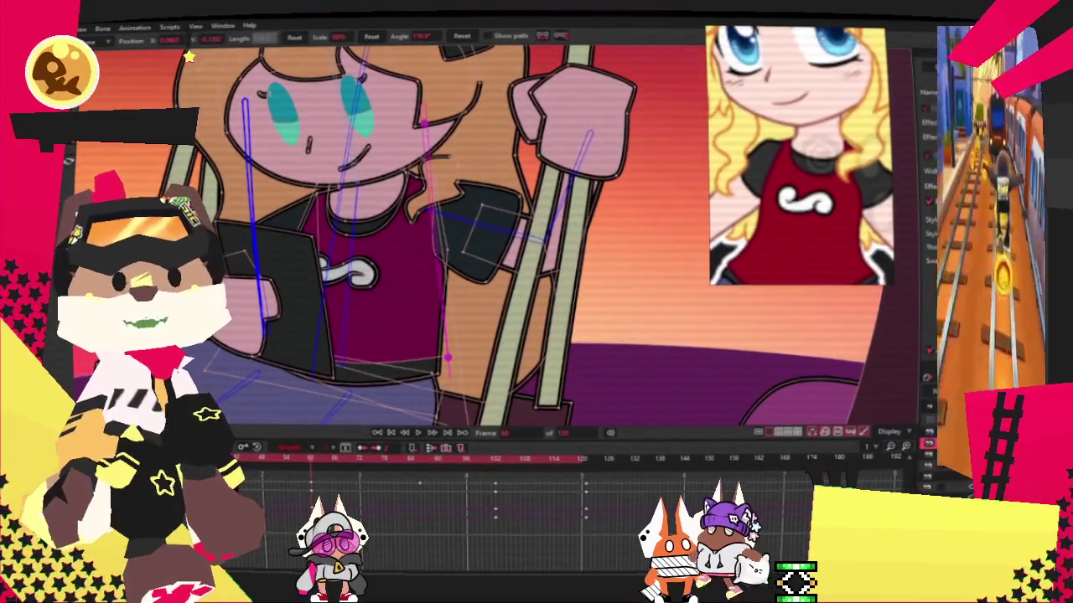
Play the swing animation from the timeline to watch the girl's motion.
{"action": "left_click", "coordinate": [420, 433]}
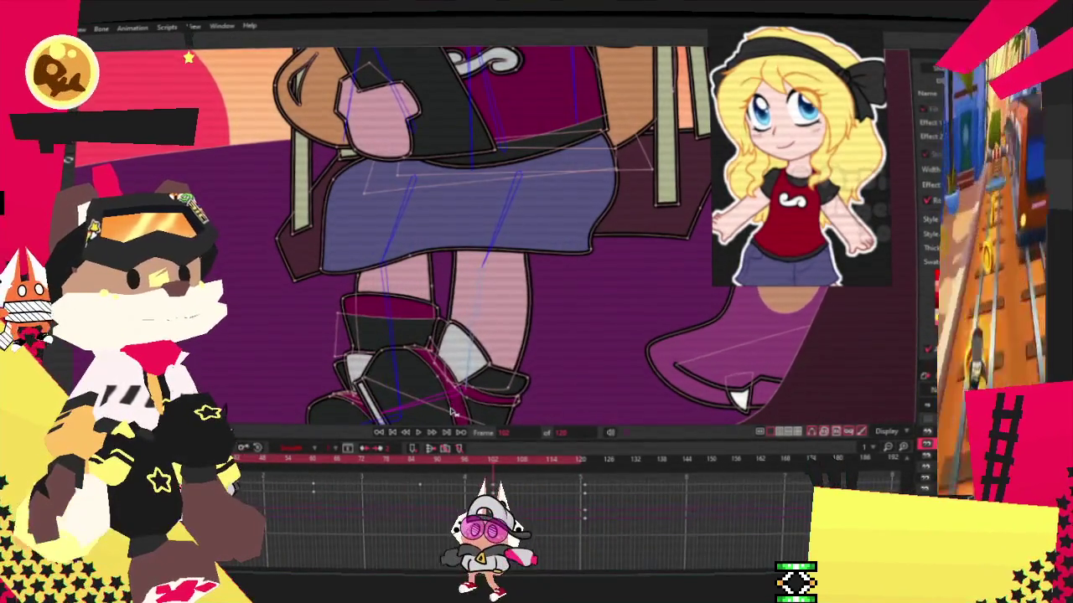
At about frame 58, tilt the girl's shoe upward and replay the animation.
{"action": "left_click_drag", "start_coordinate": [464, 479], "coordinate": [311, 474]}
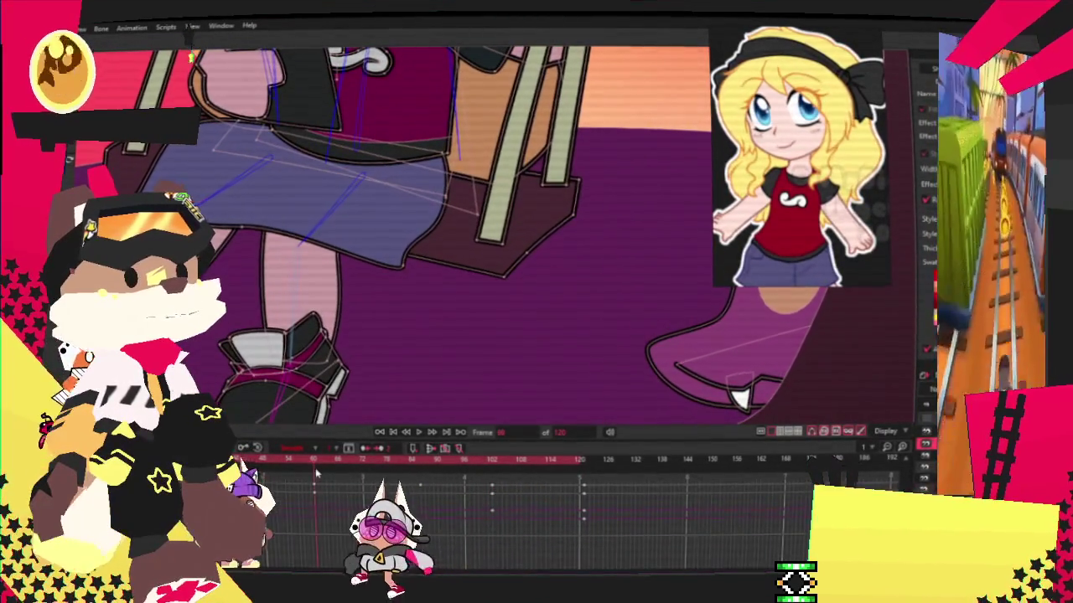
{"action": "left_click_drag", "start_coordinate": [308, 405], "coordinate": [282, 362]}
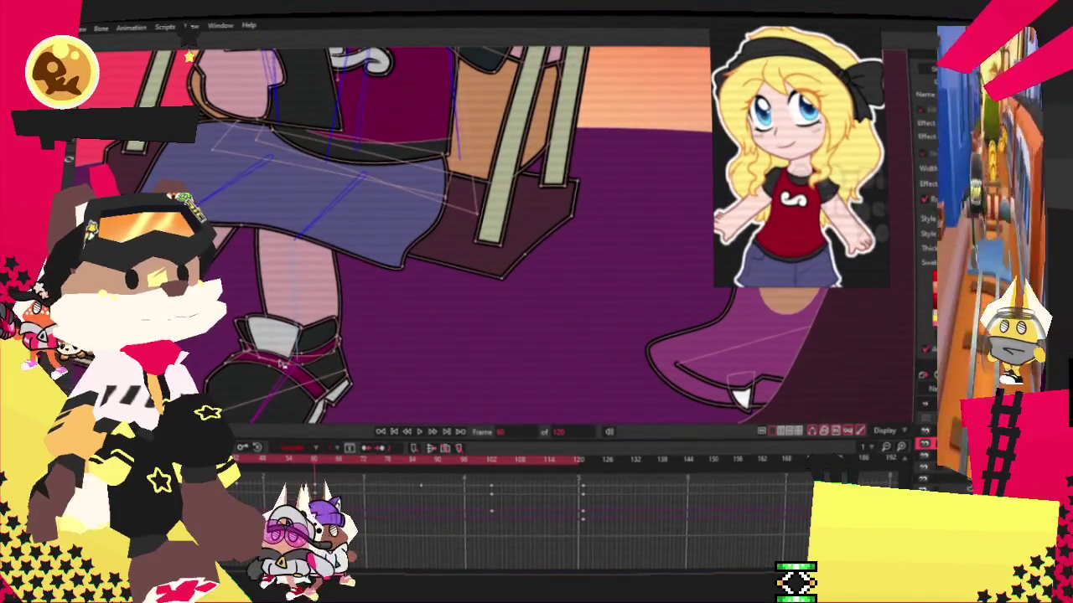
{"action": "left_click", "coordinate": [428, 431]}
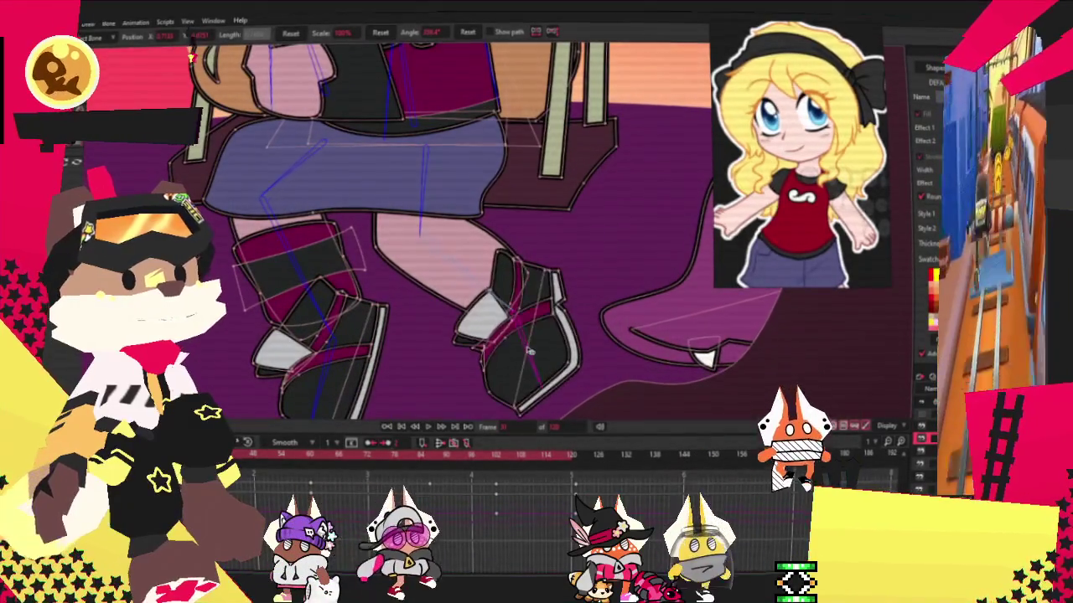
Rotate the shin bone to give the girl's right shoe a new pose.
{"action": "left_click_drag", "start_coordinate": [503, 285], "coordinate": [481, 270]}
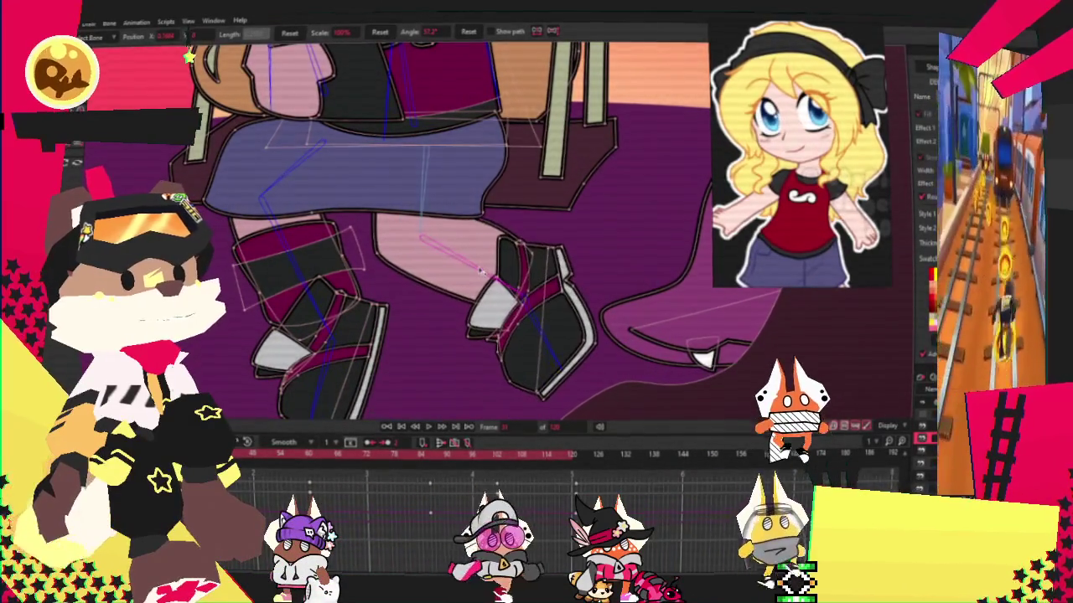
{"action": "scroll", "coordinate": [484, 285], "scroll_direction": "down", "scroll_amount": 2}
{"action": "scroll", "coordinate": [491, 336], "scroll_direction": "down", "scroll_amount": 4}
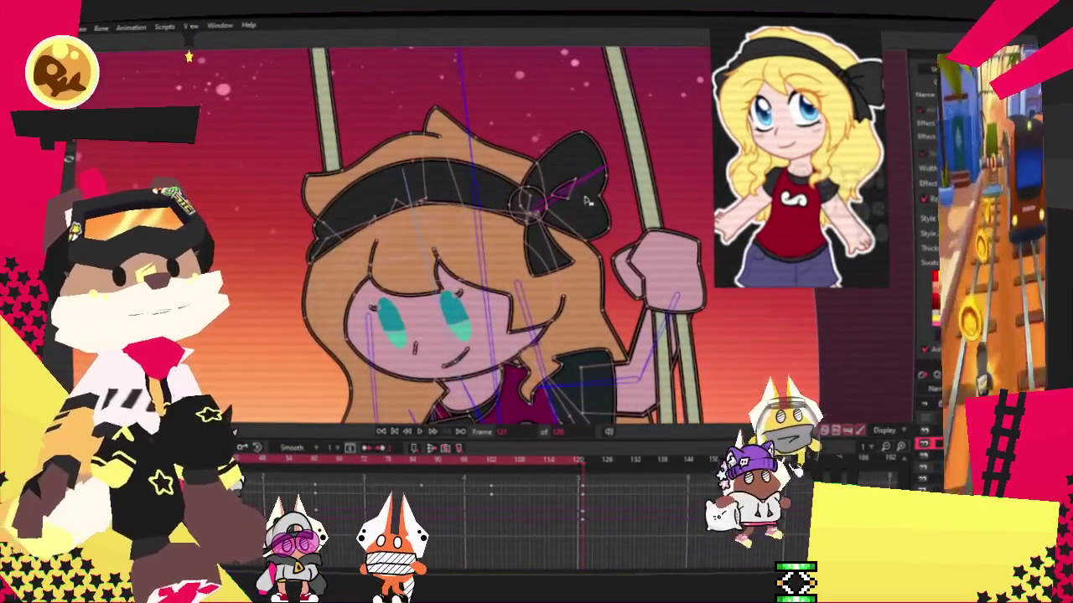
Bend the hair bow by rotating its bone, then stop playback at the first frame.
{"action": "mouse_move", "coordinate": [587, 201]}
{"action": "left_mouse_down"}
{"action": "mouse_move", "coordinate": [594, 217]}
{"action": "mouse_move", "coordinate": [601, 172]}
{"action": "left_mouse_up"}
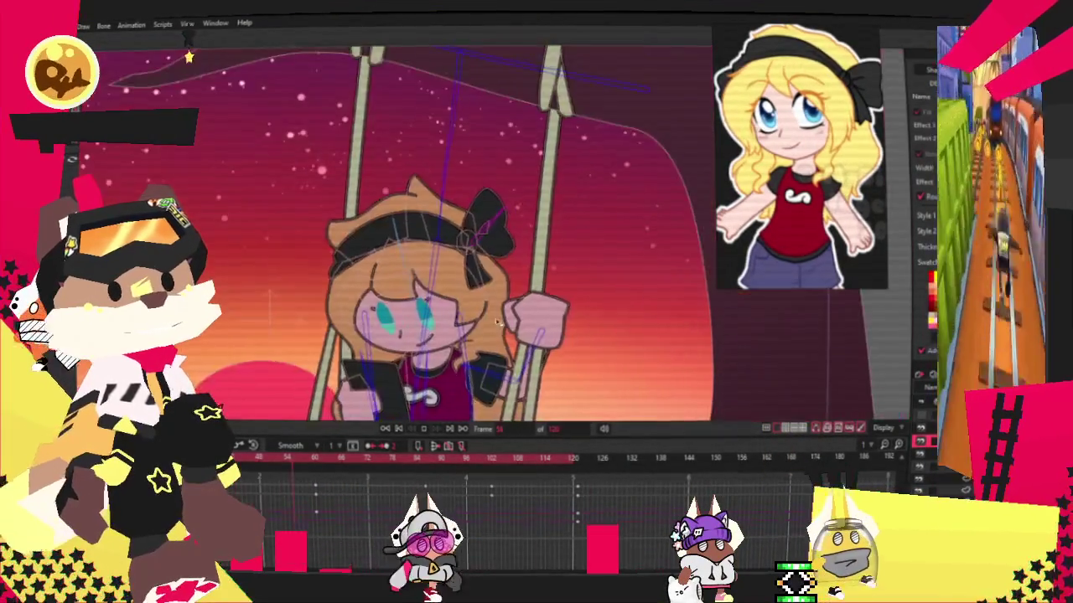
{"action": "scroll", "coordinate": [390, 277], "scroll_direction": "down", "scroll_amount": 3}
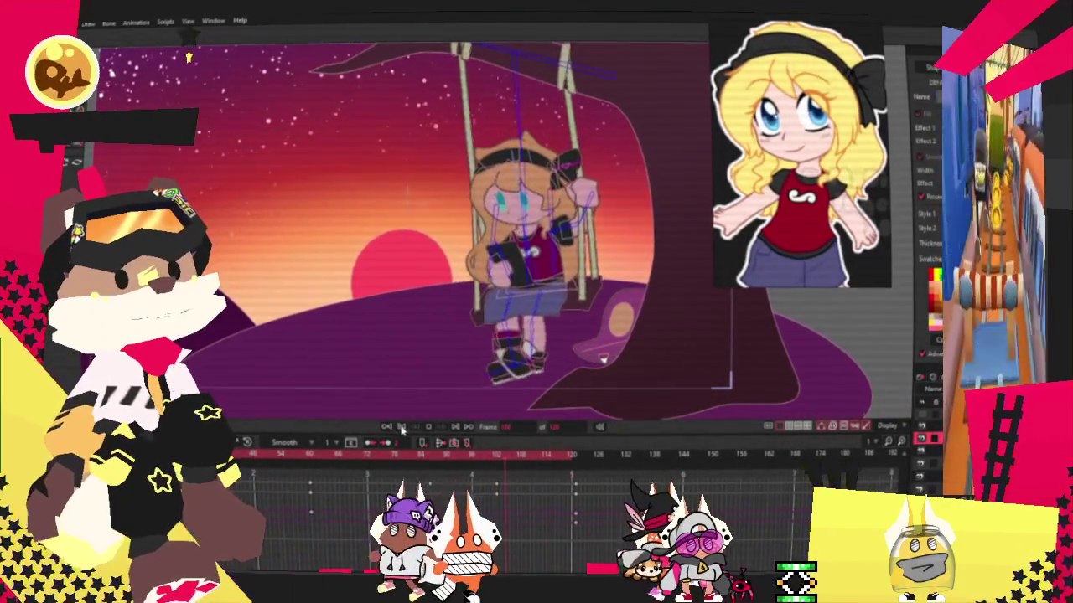
{"action": "left_click", "coordinate": [401, 429]}
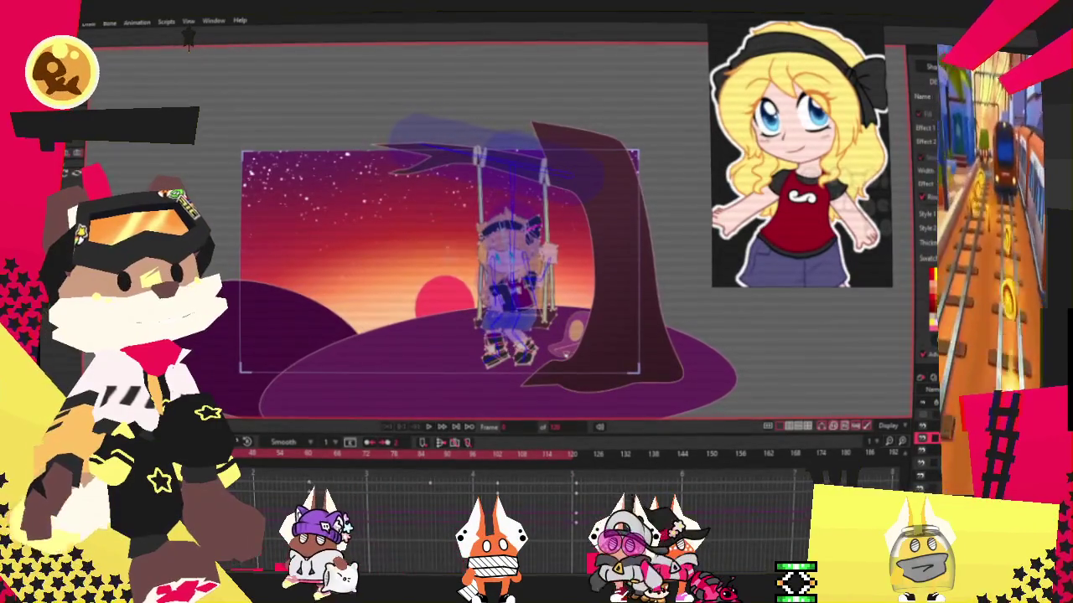
Switch to the Transform Layer tool (A), zoom out, and start then stop playback.
{"action": "key", "text": "a"}
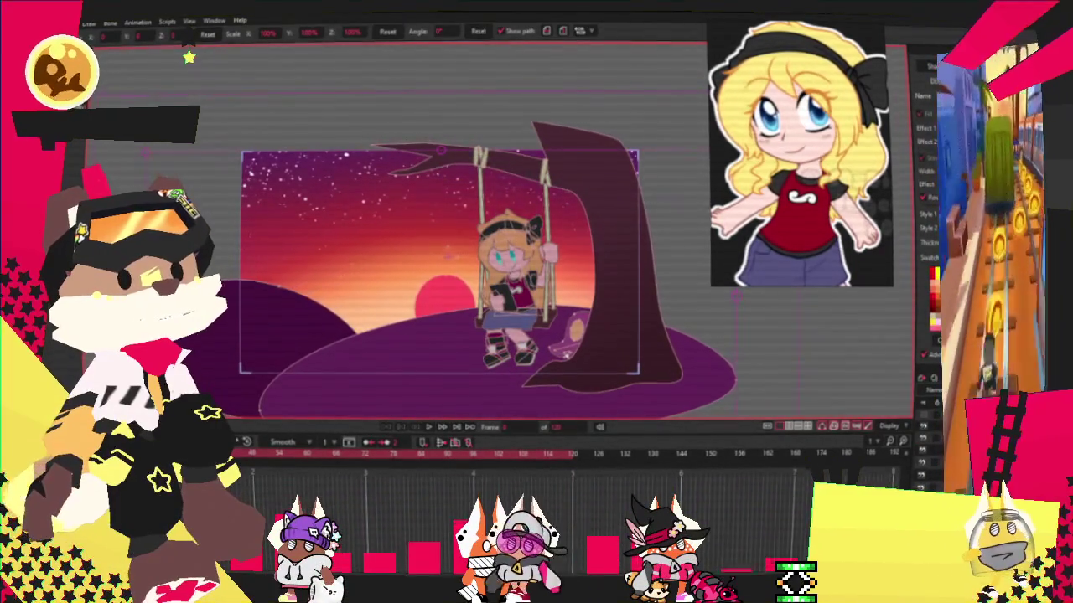
{"action": "scroll", "coordinate": [556, 371], "scroll_direction": "up", "scroll_amount": 2}
{"action": "scroll", "coordinate": [555, 371], "scroll_direction": "up", "scroll_amount": 3}
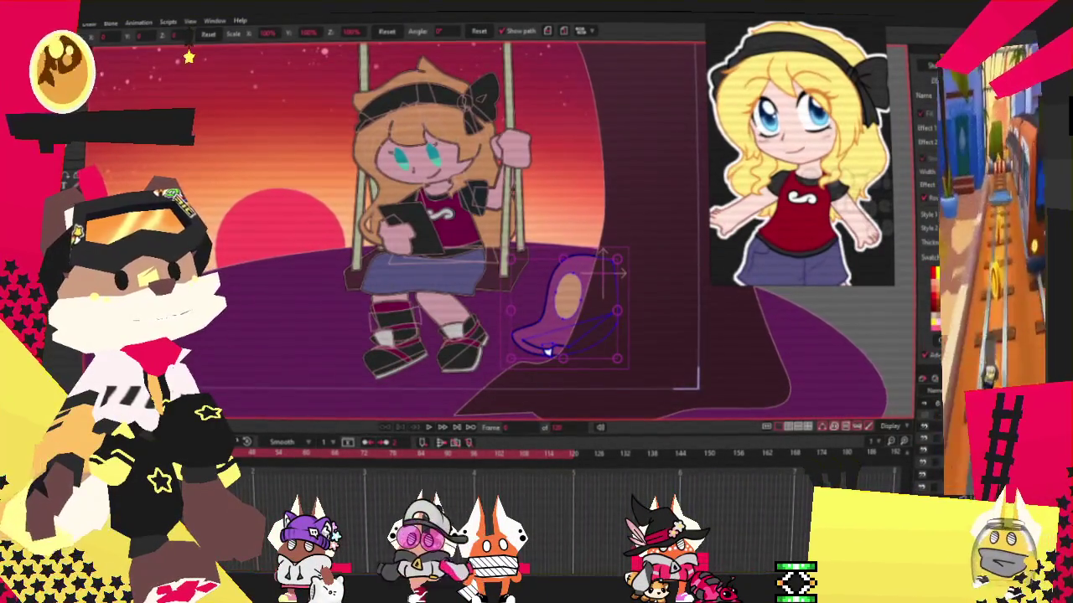
{"action": "key", "text": "space"}
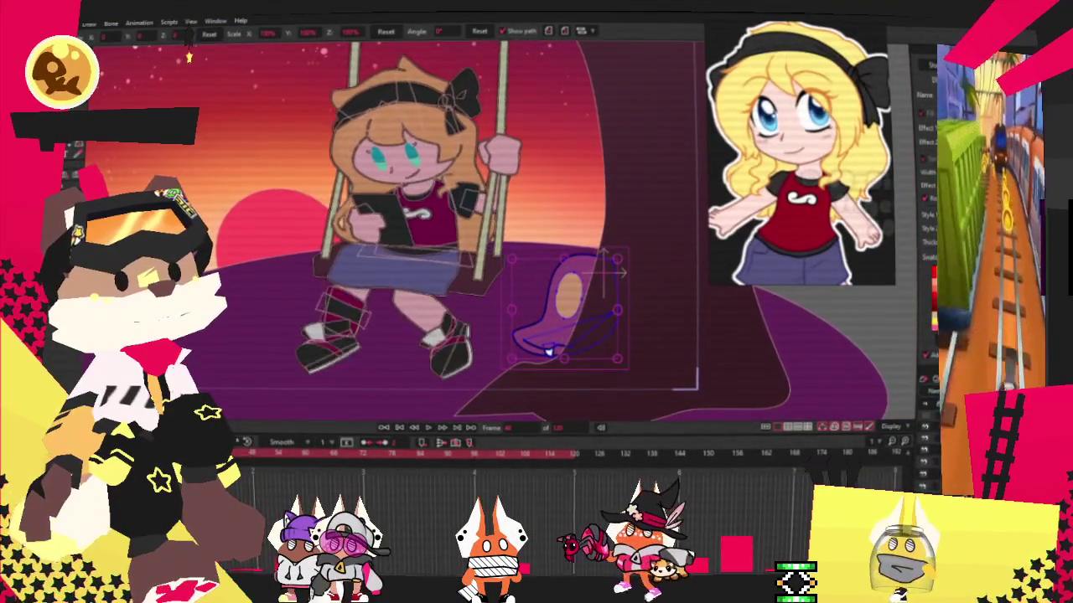
{"action": "scroll", "coordinate": [557, 357], "scroll_direction": "up", "scroll_amount": 3}
{"action": "scroll", "coordinate": [568, 358], "scroll_direction": "up", "scroll_amount": 2}
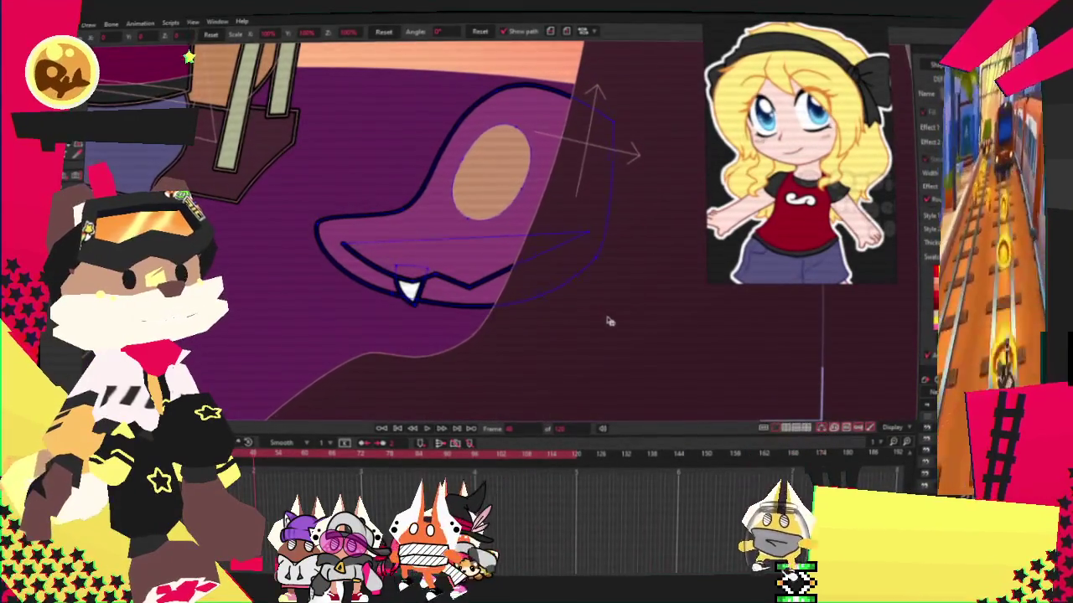
{"action": "key", "text": "space"}
Scrub to a later frame and play the animation to watch the purple ghost.
{"action": "left_click_drag", "start_coordinate": [303, 455], "coordinate": [479, 452]}
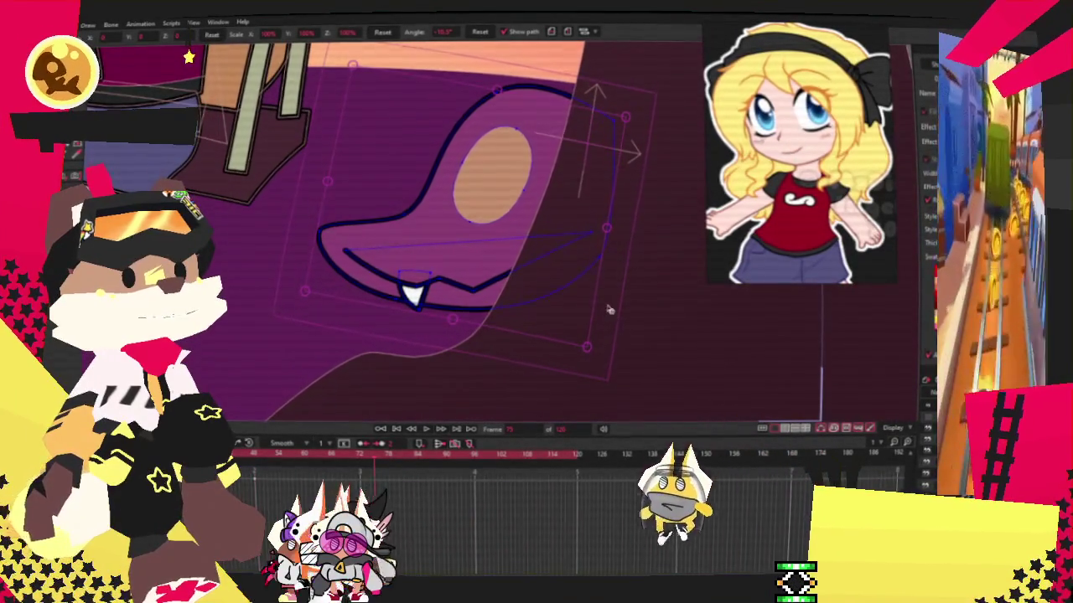
{"action": "left_click", "coordinate": [475, 456]}
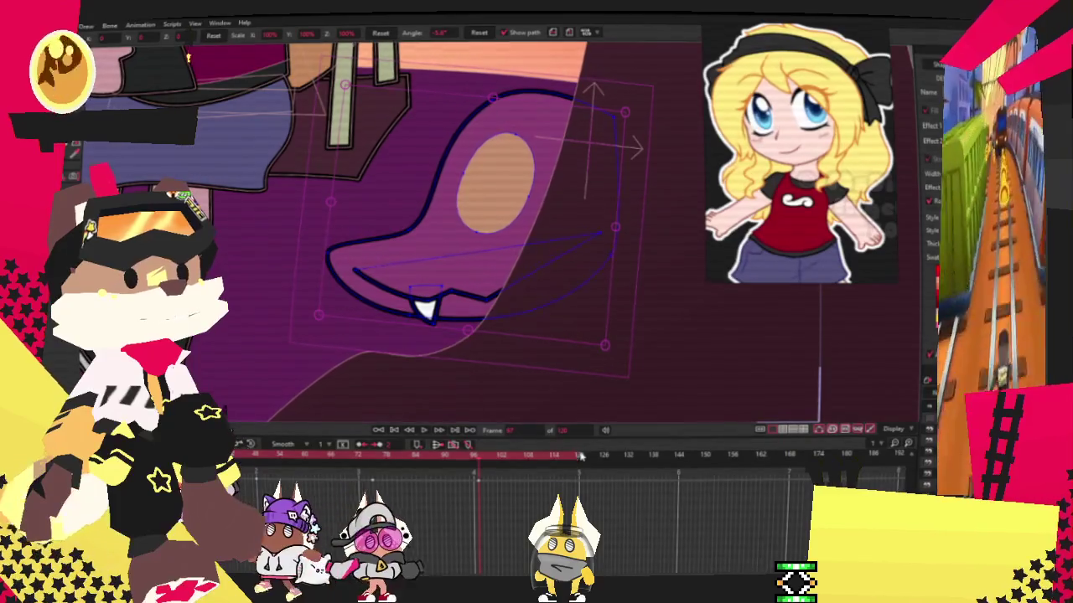
{"action": "left_click", "coordinate": [586, 460]}
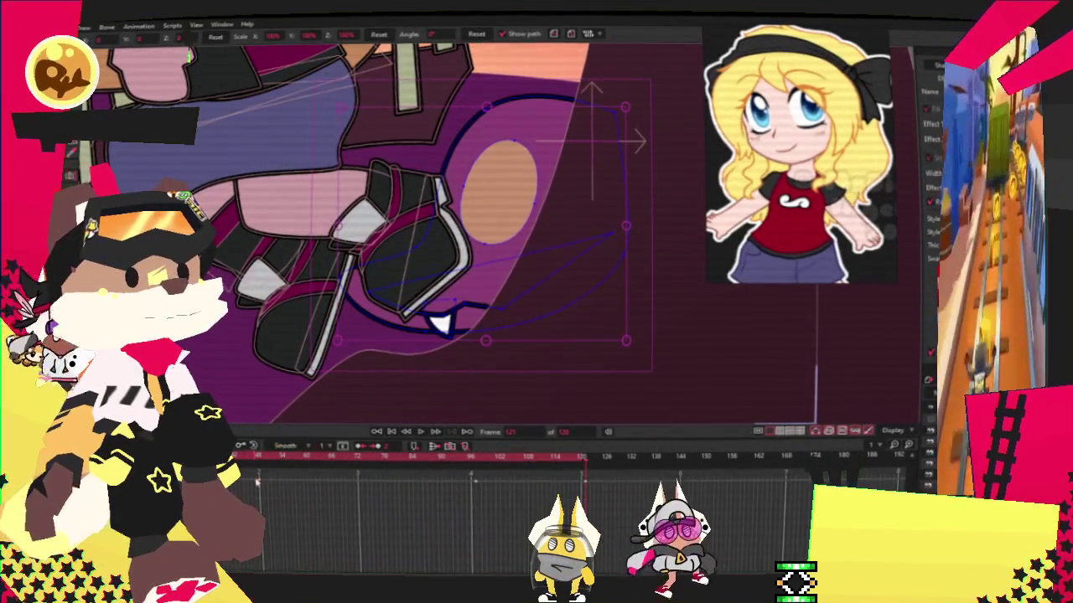
{"action": "left_click", "coordinate": [421, 433]}
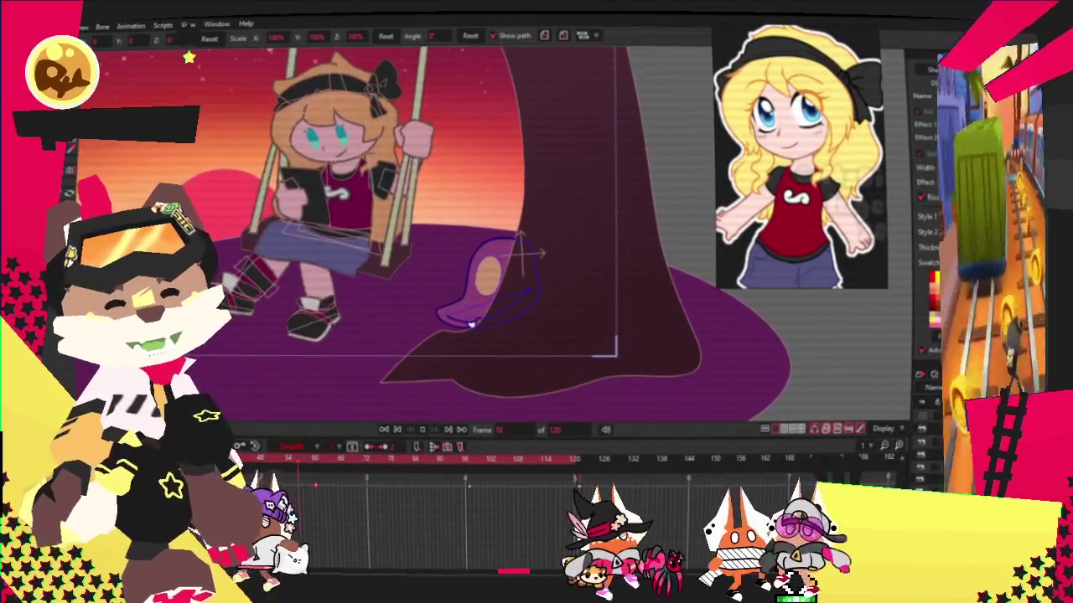
Tilt the purple ghost slightly and replay the animation to check it.
{"action": "left_click_drag", "start_coordinate": [469, 325], "coordinate": [457, 312]}
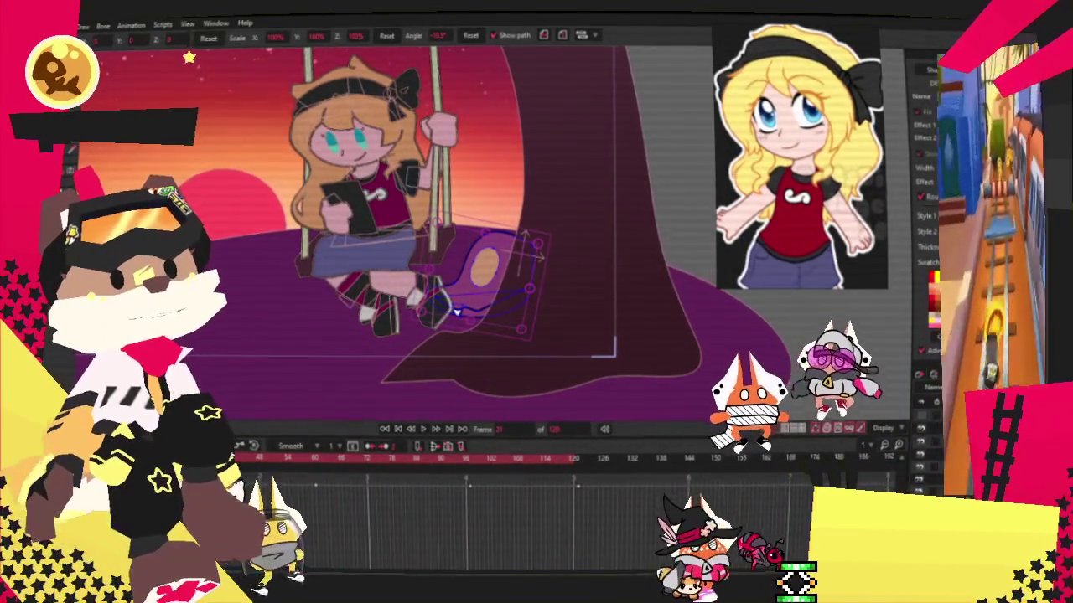
{"action": "scroll", "coordinate": [538, 309], "scroll_direction": "up", "scroll_amount": 2}
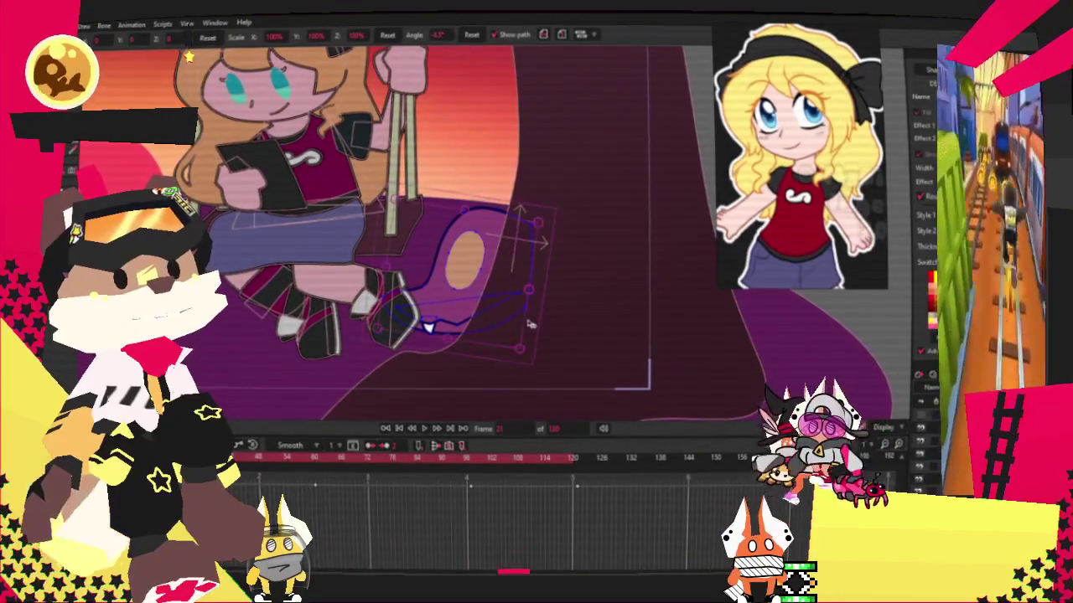
{"action": "left_click", "coordinate": [426, 432]}
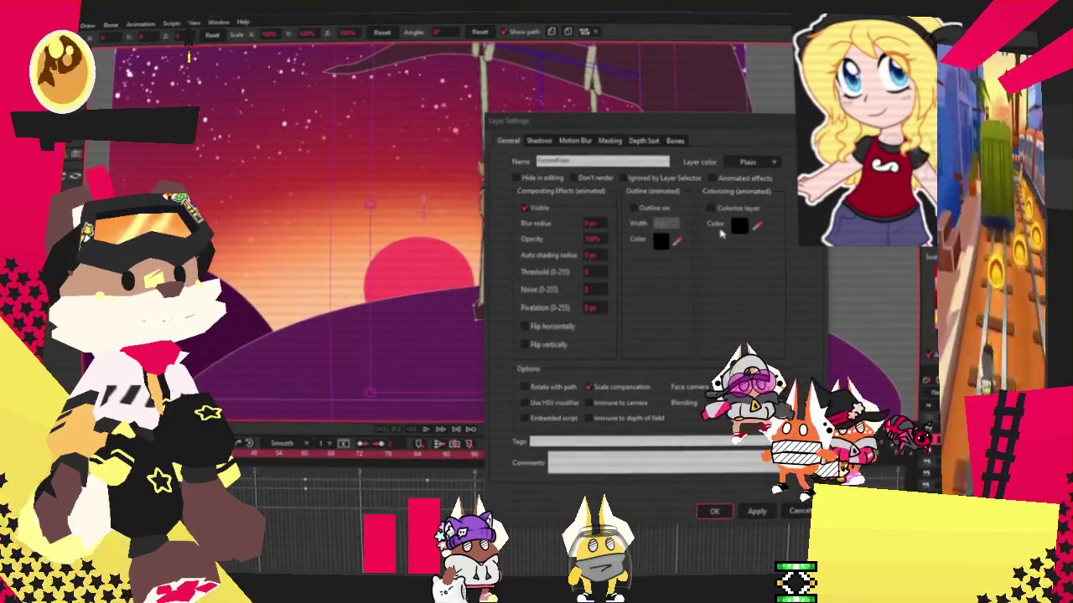
Browse the Layer Settings pages to the Shadows tab and move the dialog off the girl.
{"action": "left_click", "coordinate": [611, 140]}
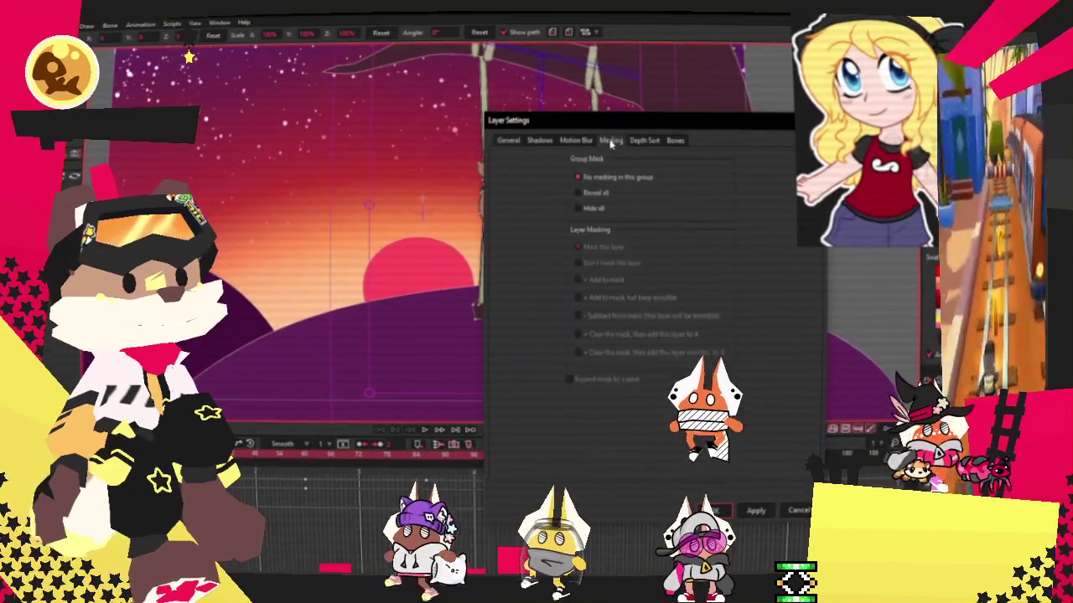
{"action": "left_click", "coordinate": [576, 140]}
{"action": "left_click", "coordinate": [644, 140]}
{"action": "left_click", "coordinate": [677, 141]}
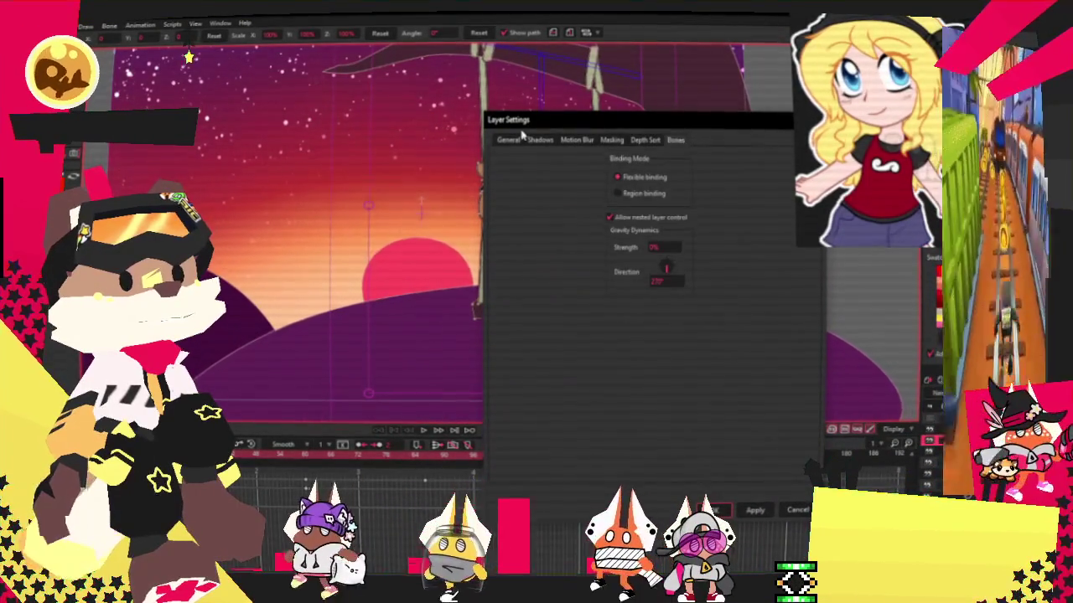
{"action": "left_click", "coordinate": [540, 140]}
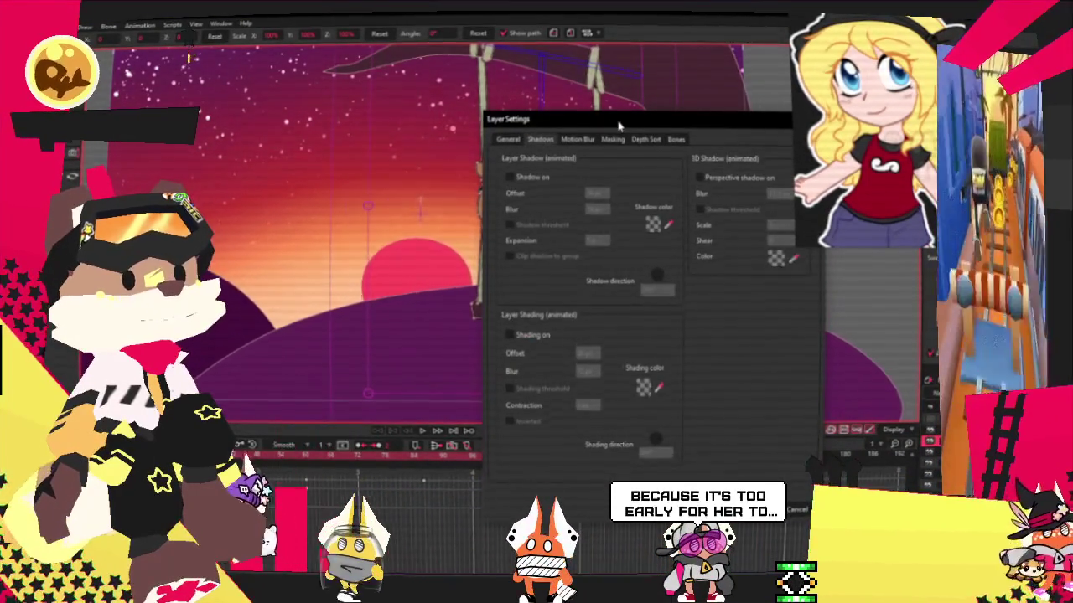
{"action": "left_click_drag", "start_coordinate": [608, 122], "coordinate": [482, 93]}
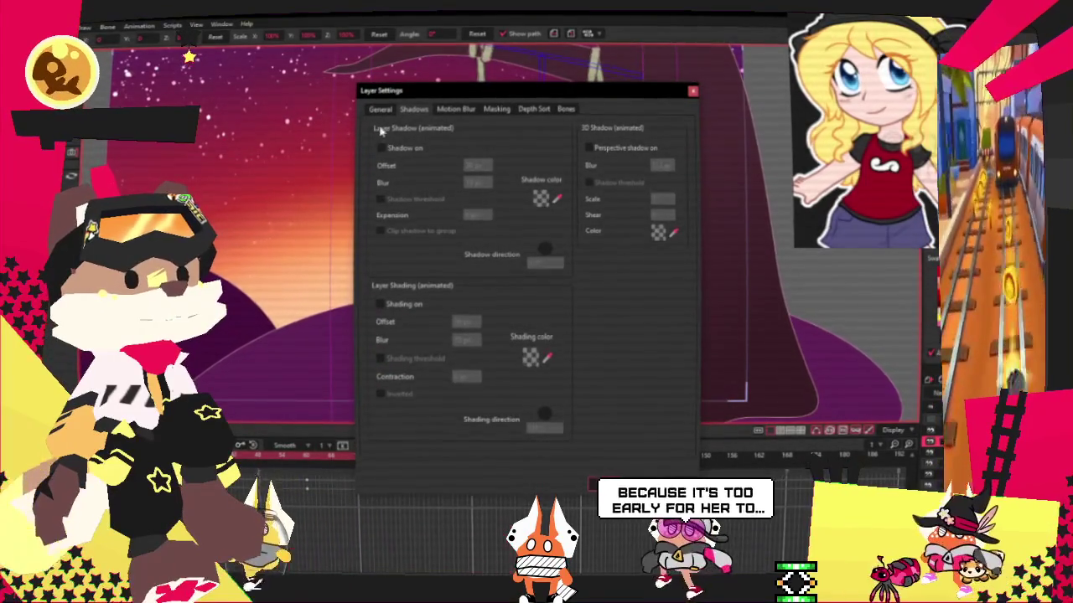
{"action": "left_click", "coordinate": [380, 148]}
{"action": "left_click_drag", "start_coordinate": [514, 94], "coordinate": [801, 90]}
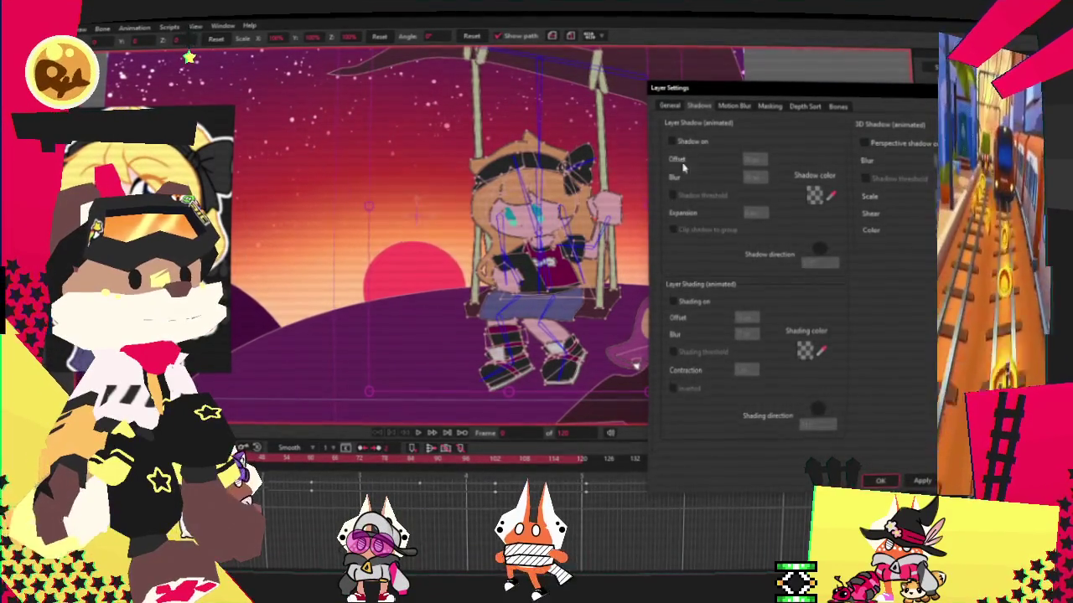
Try Perspective shadow and its colour, then switch on the layer's Shadow.
{"action": "left_click", "coordinate": [863, 142]}
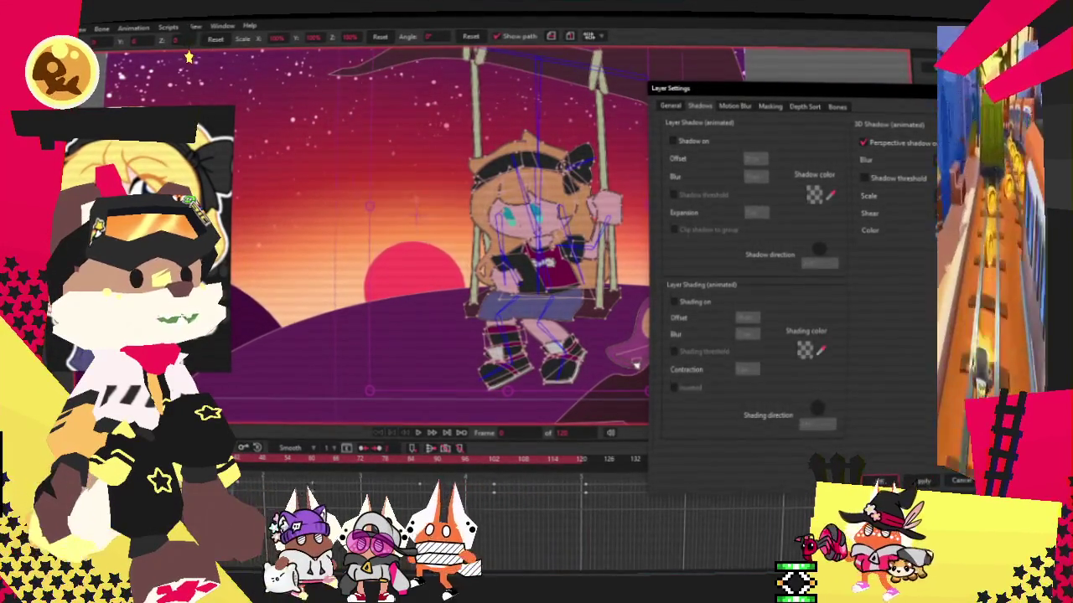
{"action": "left_click", "coordinate": [941, 229]}
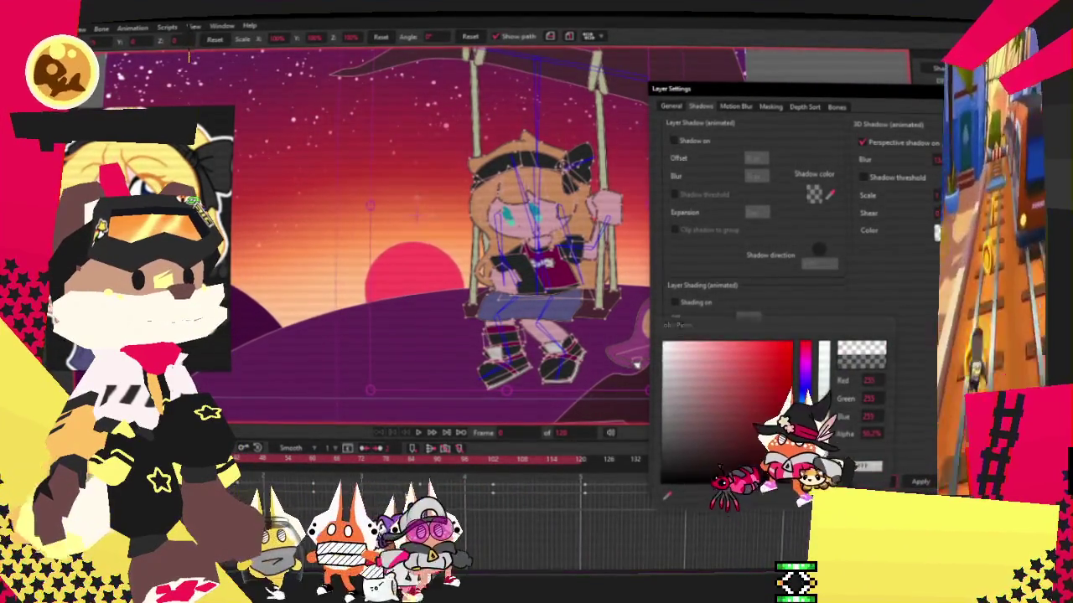
{"action": "left_click", "coordinate": [871, 466]}
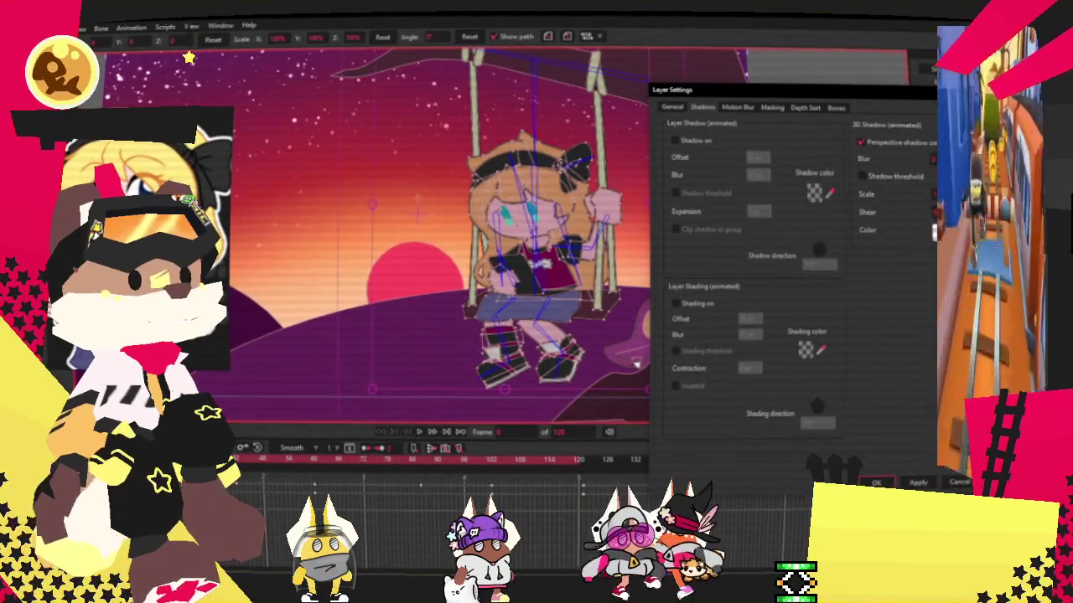
{"action": "left_click", "coordinate": [805, 350]}
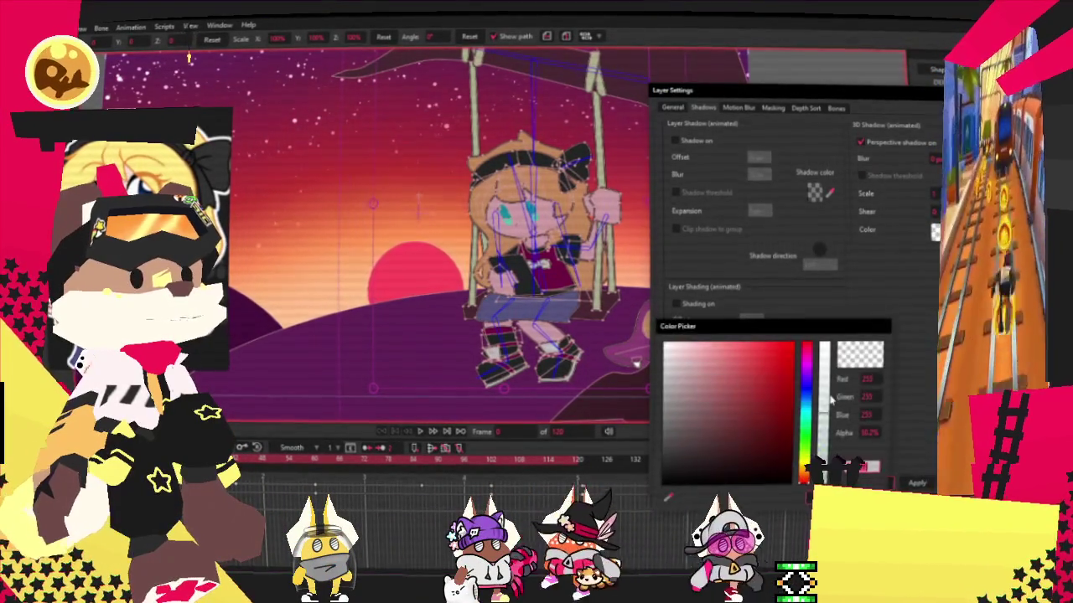
{"action": "left_click", "coordinate": [858, 140]}
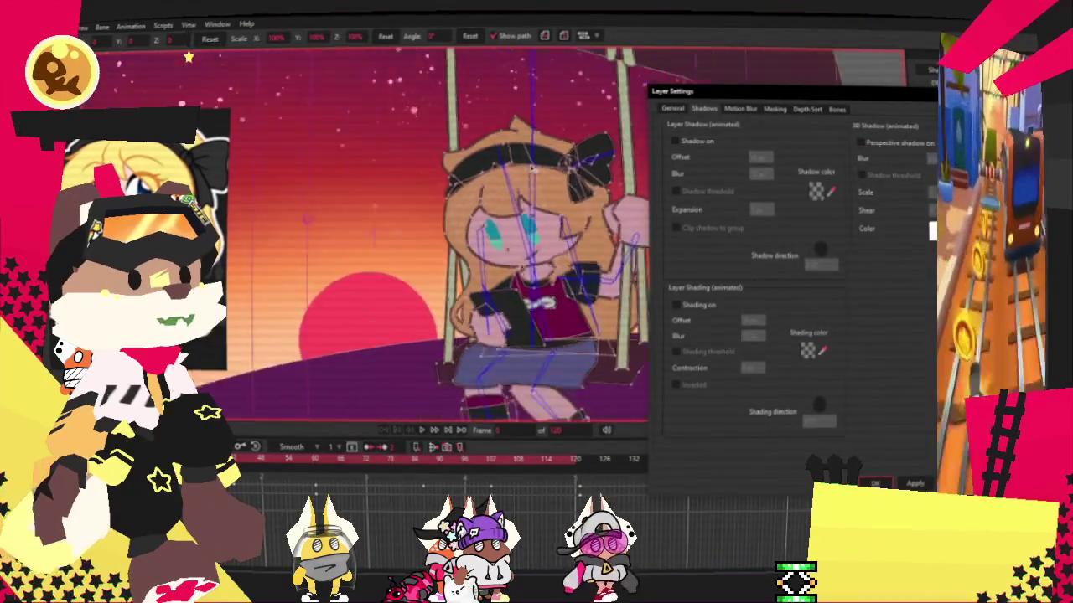
{"action": "scroll", "coordinate": [556, 279], "scroll_direction": "up", "scroll_amount": 5}
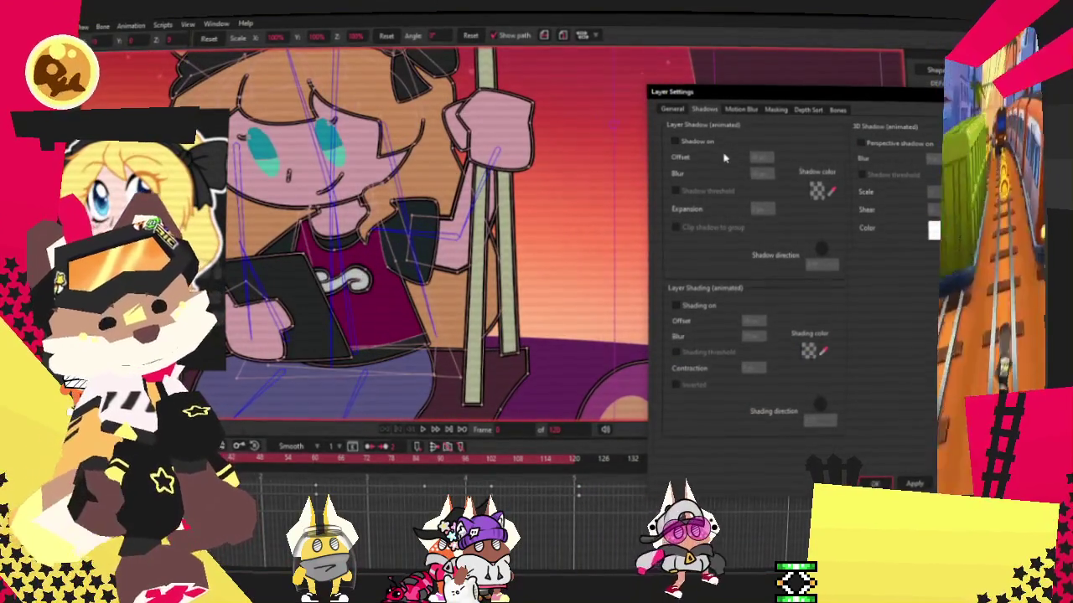
{"action": "left_click", "coordinate": [675, 142]}
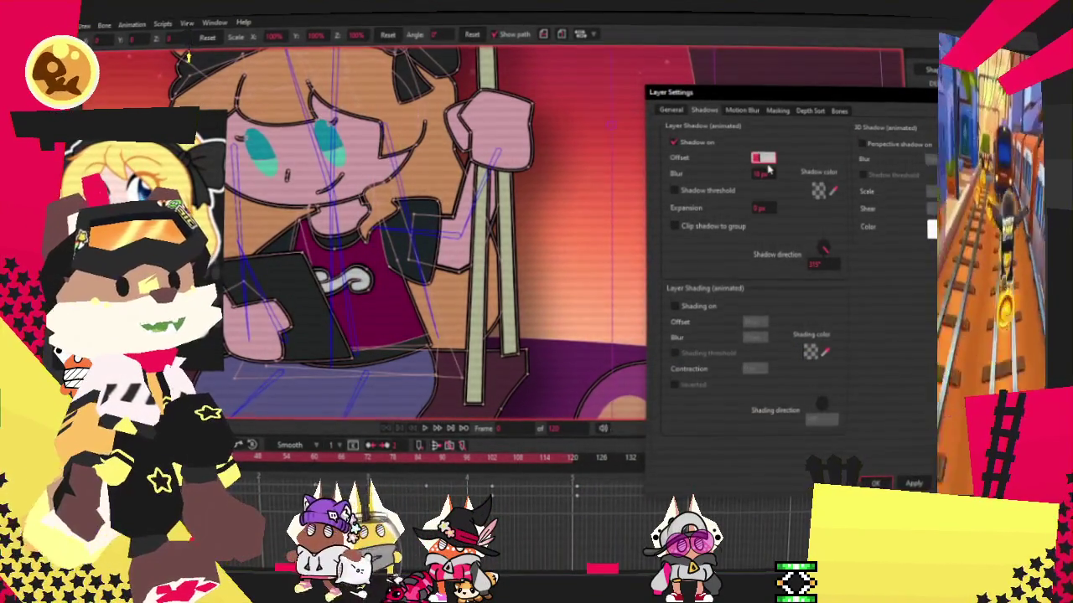
Try a 10 px drop shadow with a chosen colour on the girl, then turn Shadow off again.
{"action": "type", "text": "10"}
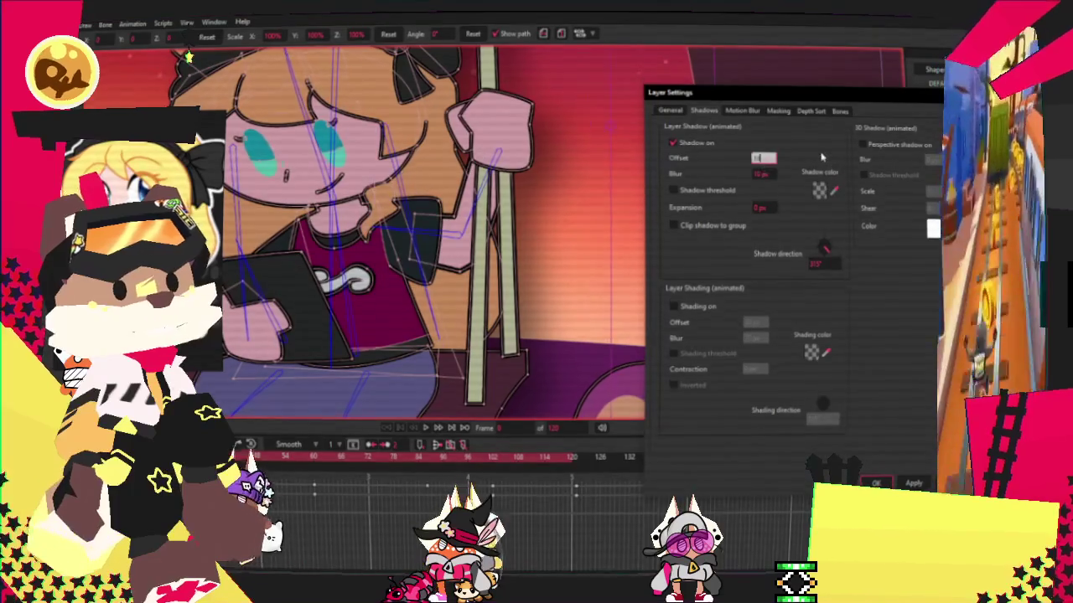
{"action": "left_click", "coordinate": [820, 189]}
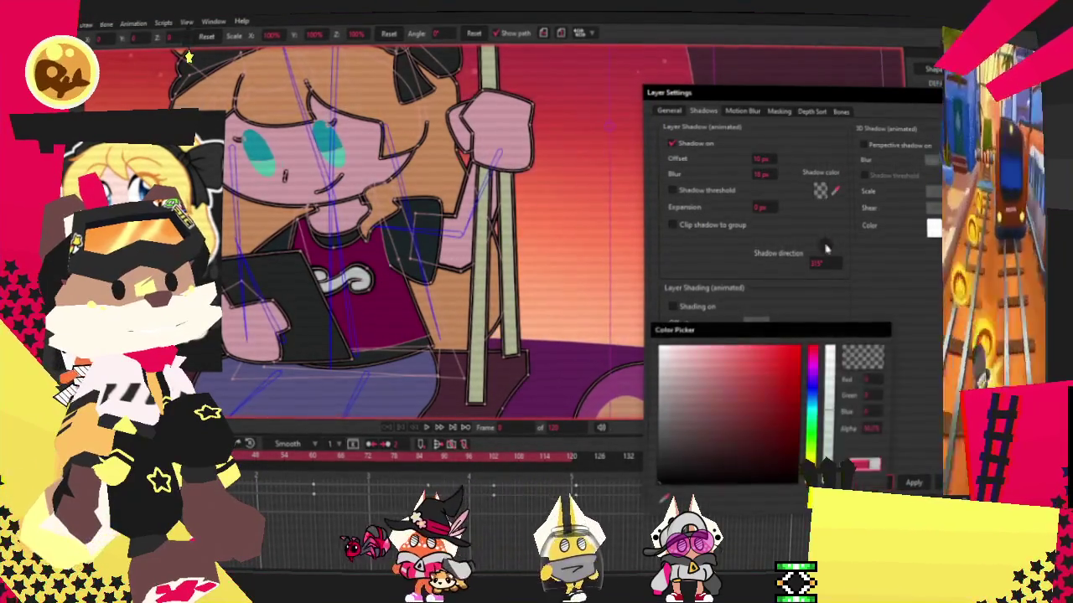
{"action": "left_click", "coordinate": [765, 243]}
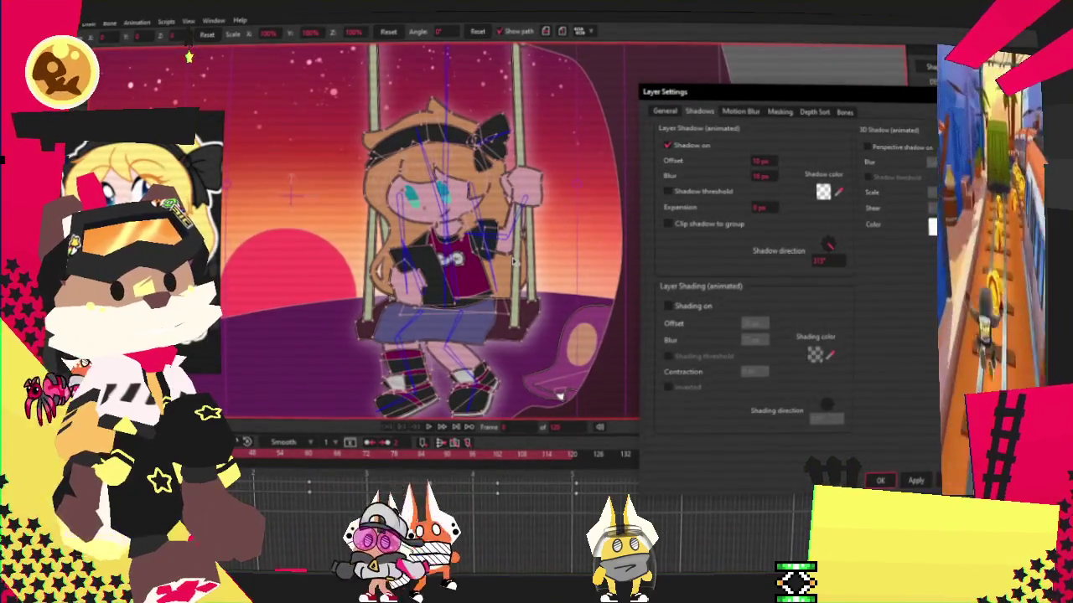
{"action": "left_click", "coordinate": [666, 146]}
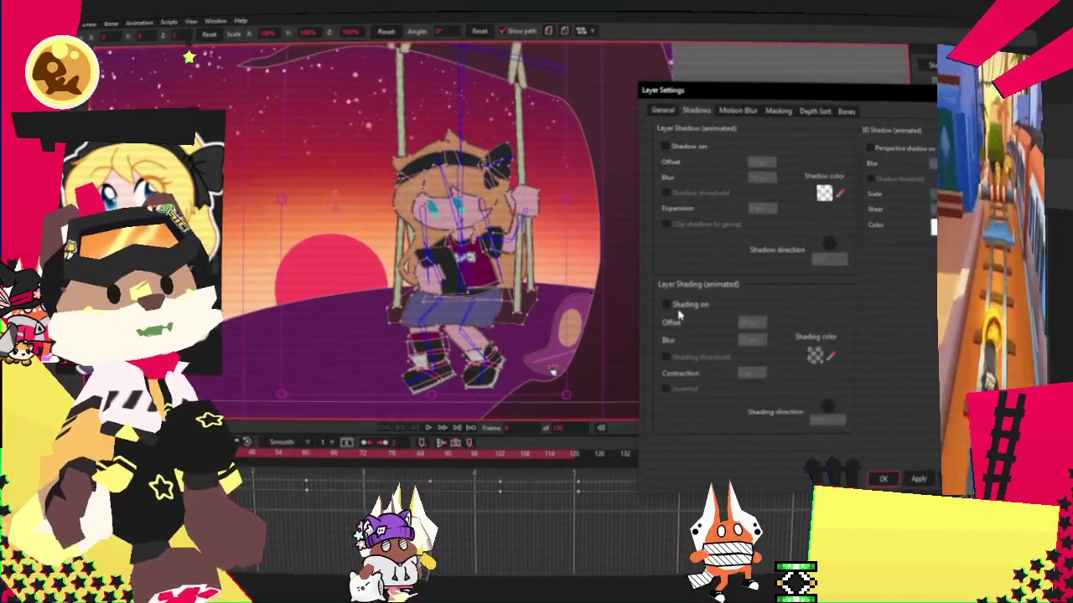
Try black inner shading on the girl's layer, then switch shading back off.
{"action": "left_click", "coordinate": [813, 356]}
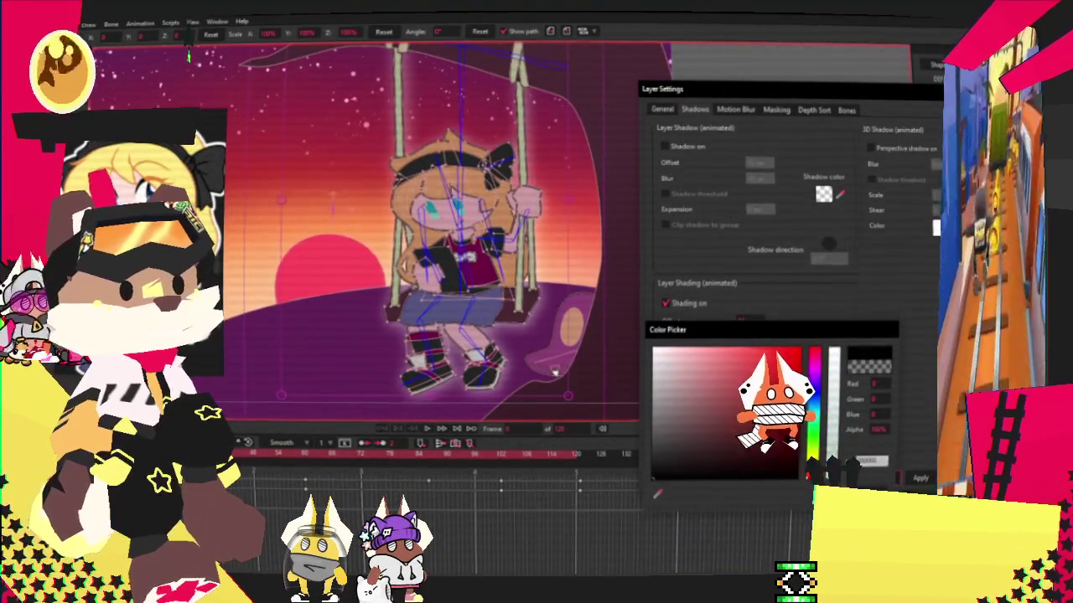
{"action": "key", "text": "Return"}
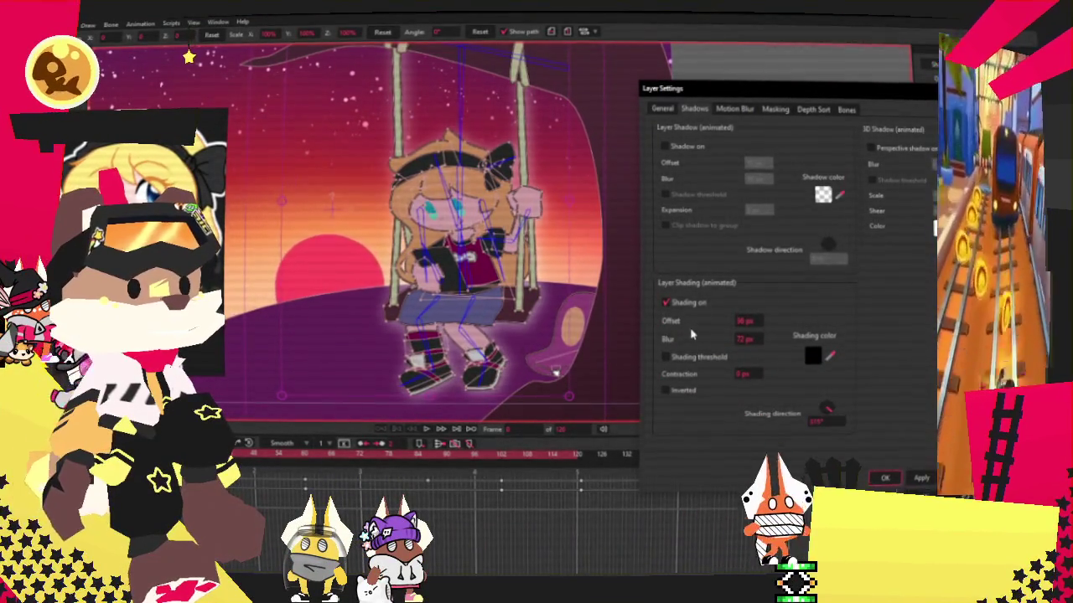
{"action": "left_click", "coordinate": [667, 303]}
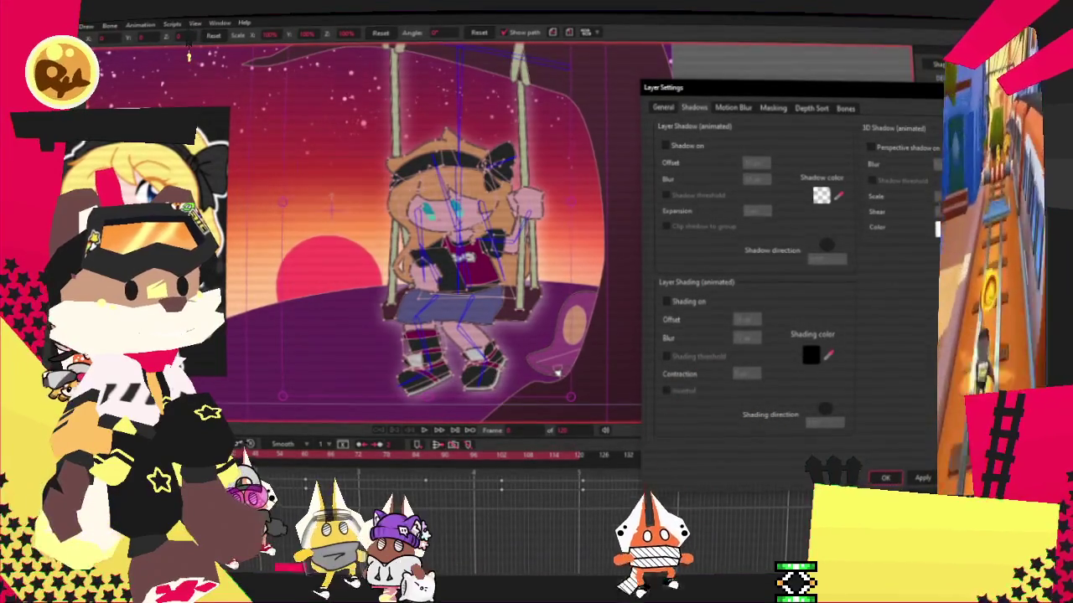
Toggle Colorize on and off in the General settings and close Layer Settings with OK.
{"action": "left_click", "coordinate": [665, 110]}
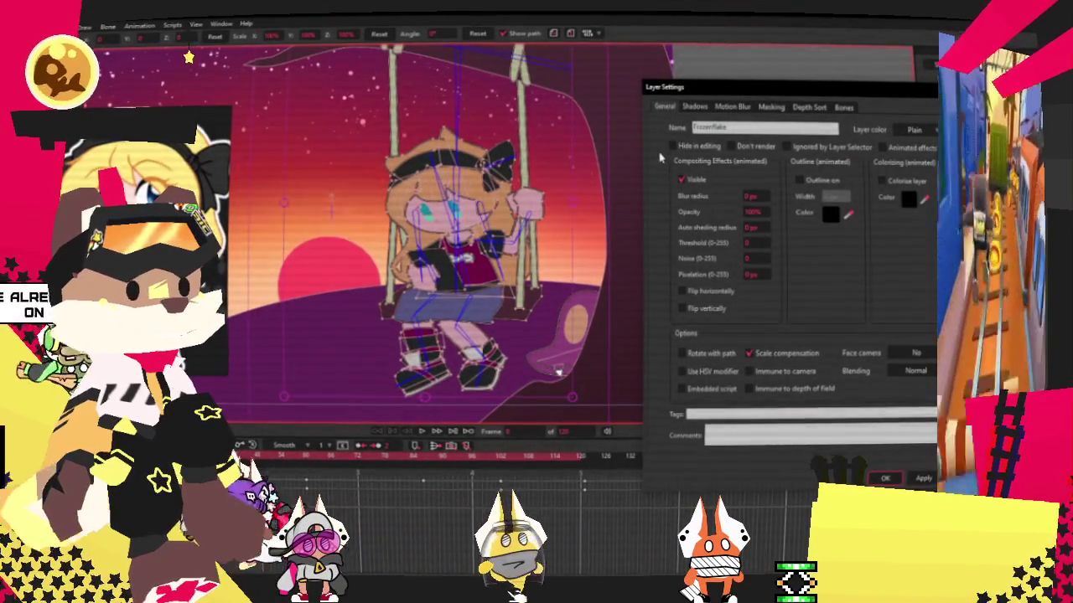
{"action": "left_click", "coordinate": [881, 181]}
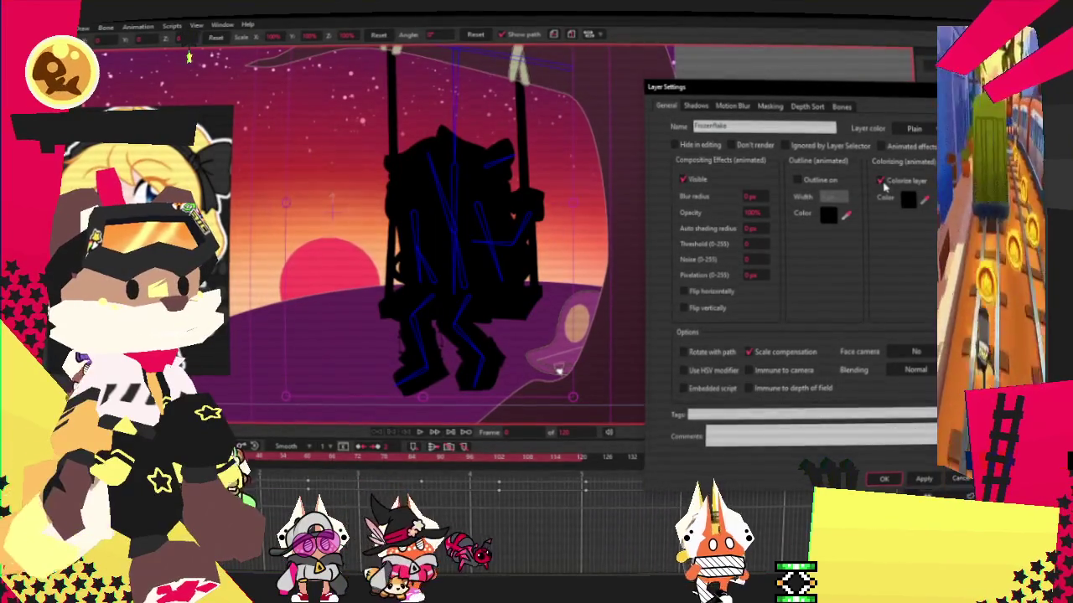
{"action": "left_click", "coordinate": [882, 181]}
{"action": "left_click", "coordinate": [883, 479]}
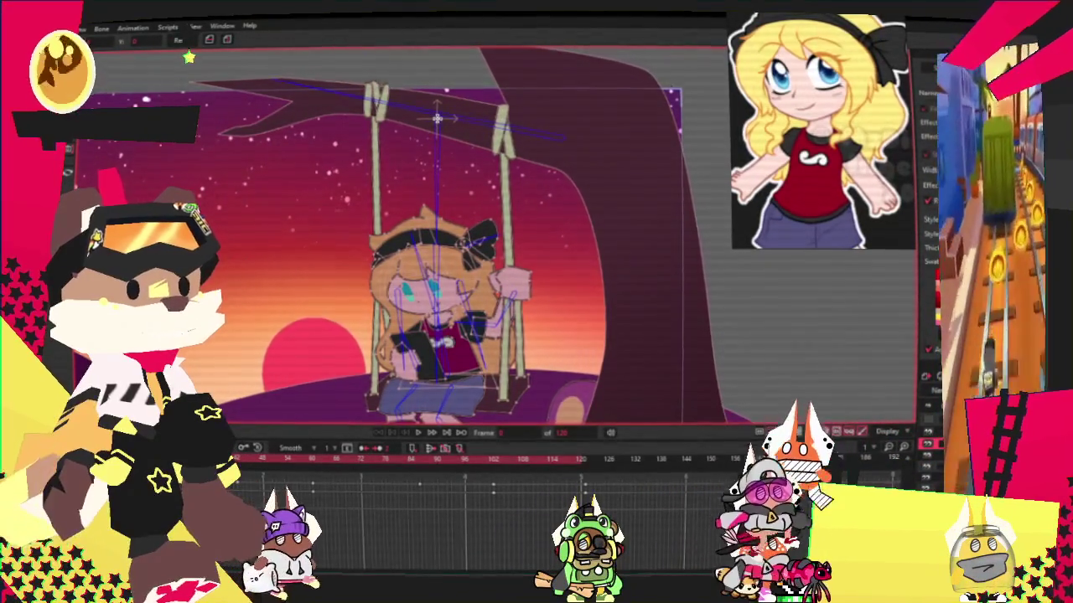
Enlarge the reference image, zoom in, and draw a rectangle over the bear's head sketch.
{"action": "scroll", "coordinate": [581, 413], "scroll_direction": "up", "scroll_amount": 3}
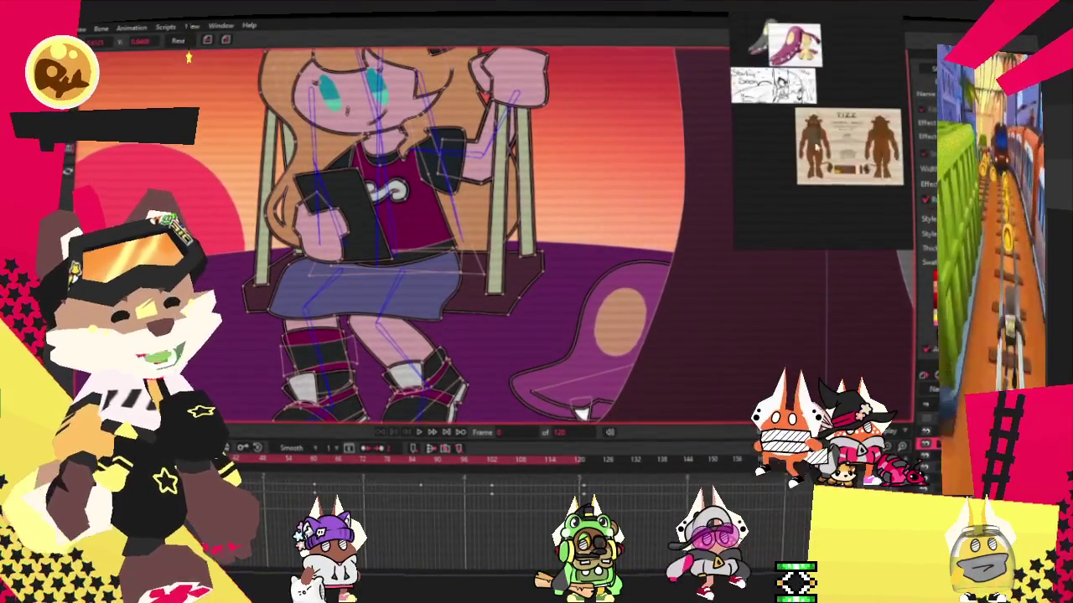
{"action": "double_click", "coordinate": [834, 140]}
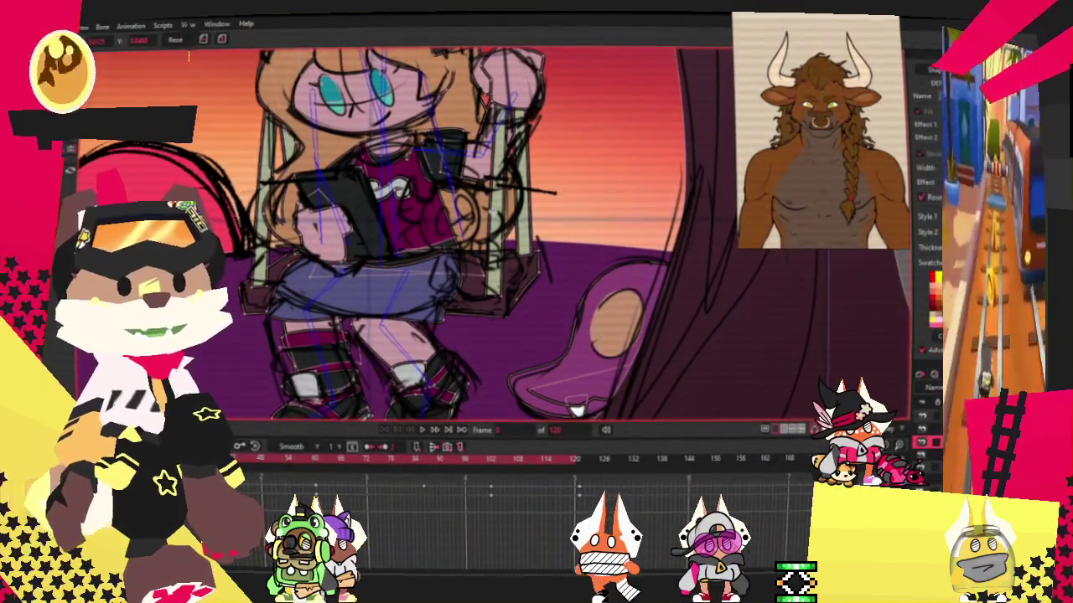
{"action": "scroll", "coordinate": [590, 189], "scroll_direction": "up", "scroll_amount": 3}
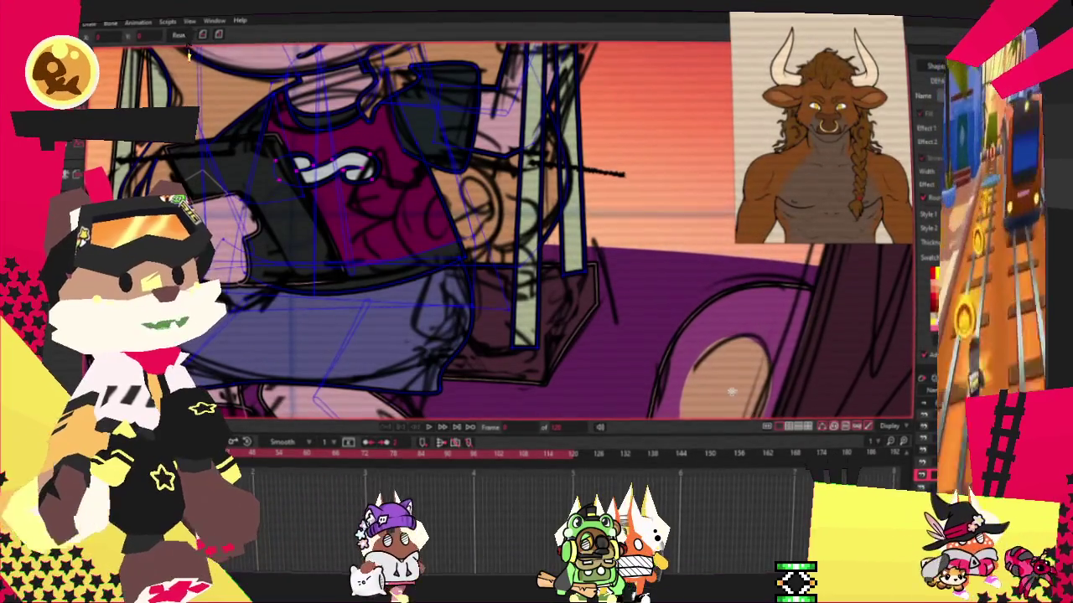
{"action": "key", "text": "2"}
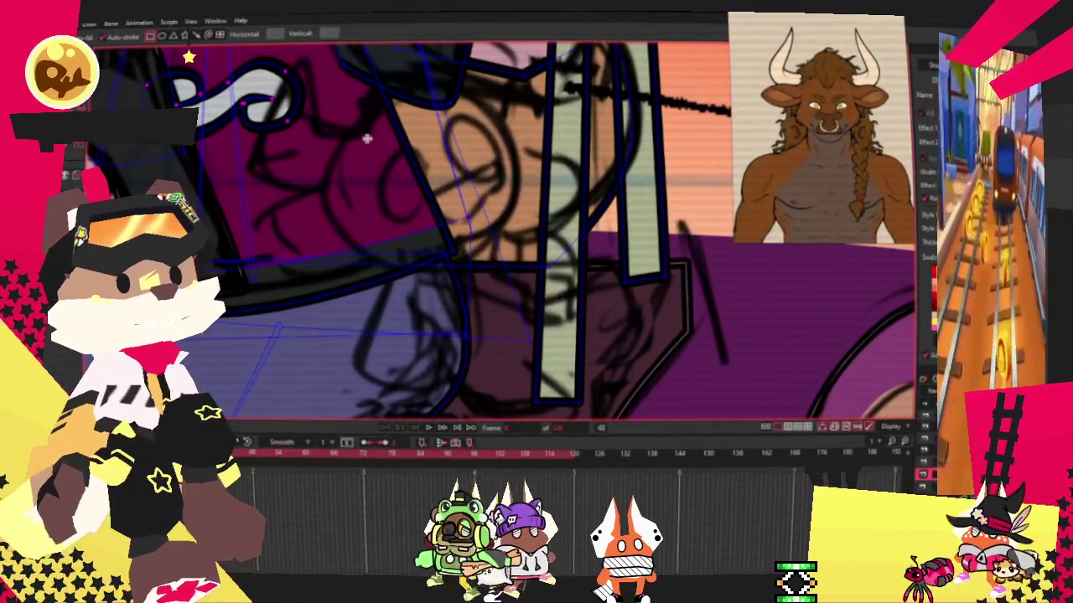
{"action": "left_click_drag", "start_coordinate": [334, 99], "coordinate": [501, 247]}
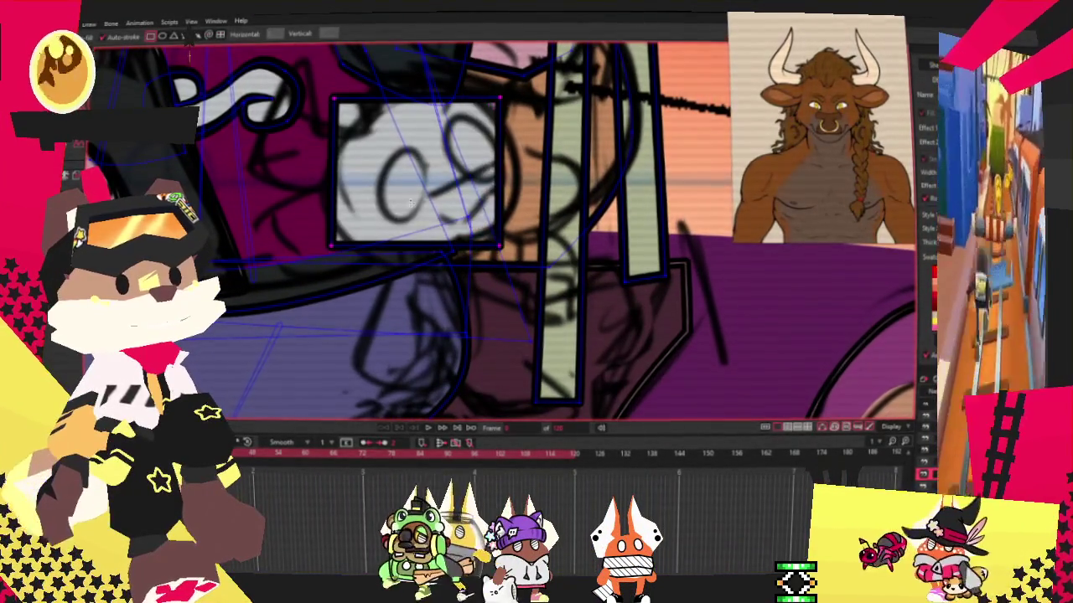
Replace the rectangle with a circle over the bear's head and fill it orange-brown.
{"action": "key", "text": "ctrl+z"}
{"action": "left_click", "coordinate": [163, 35]}
{"action": "left_click_drag", "start_coordinate": [358, 109], "coordinate": [549, 289]}
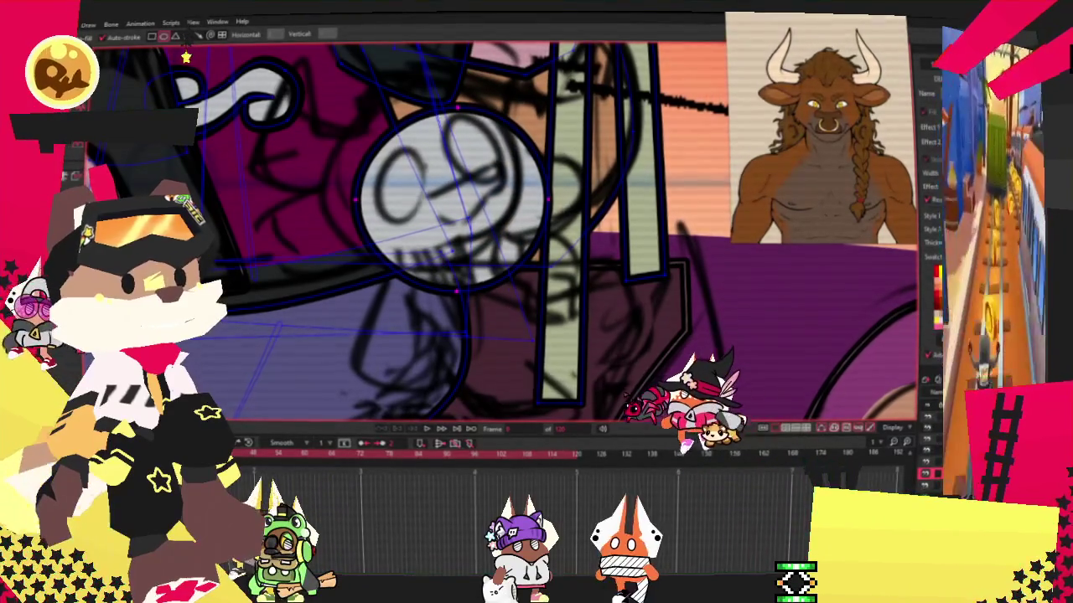
{"action": "key", "text": "q"}
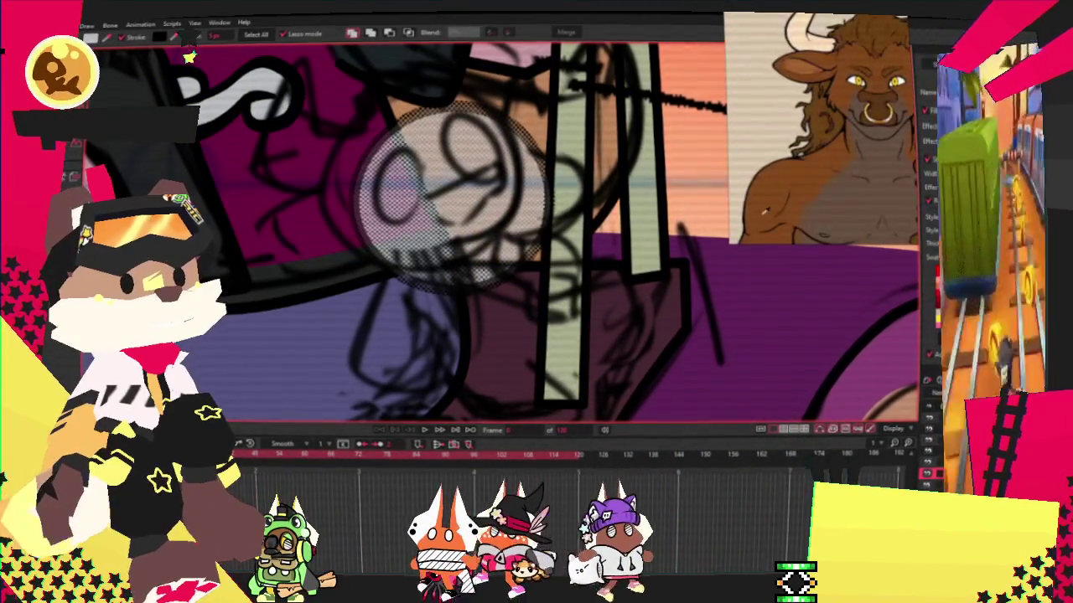
{"action": "left_click", "coordinate": [408, 162]}
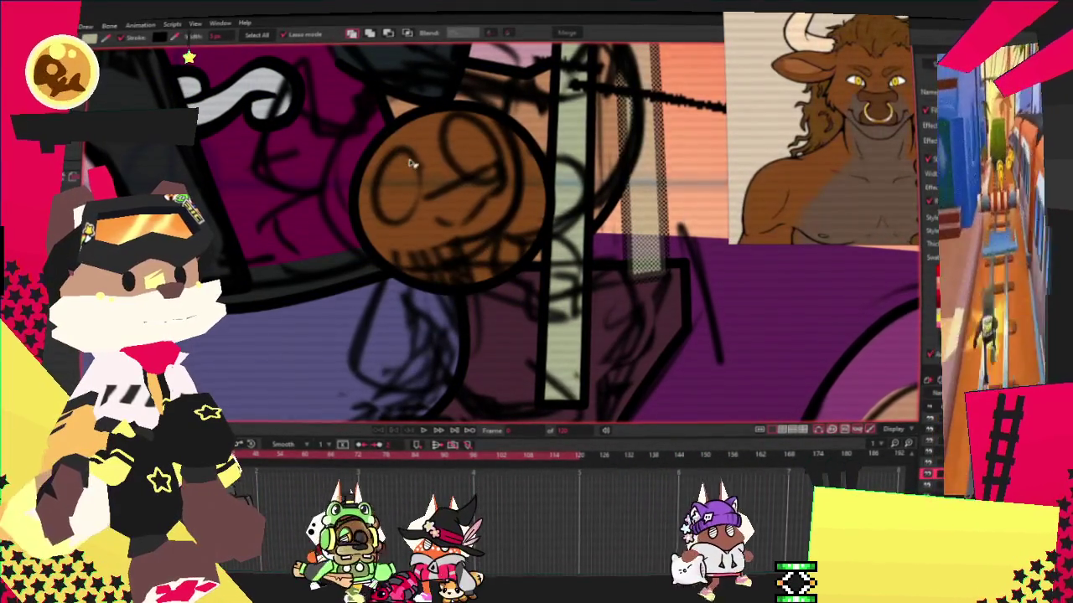
{"action": "key", "text": "t"}
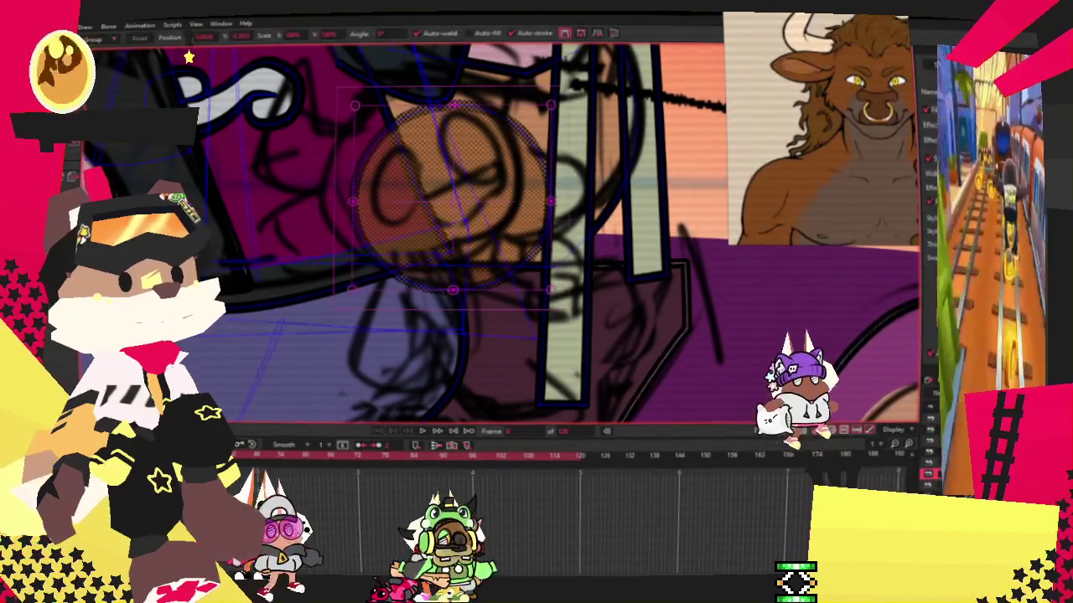
{"action": "scroll", "coordinate": [459, 183], "scroll_direction": "up", "scroll_amount": 1}
{"action": "scroll", "coordinate": [458, 182], "scroll_direction": "up", "scroll_amount": 1}
{"action": "scroll", "coordinate": [458, 183], "scroll_direction": "up", "scroll_amount": 1}
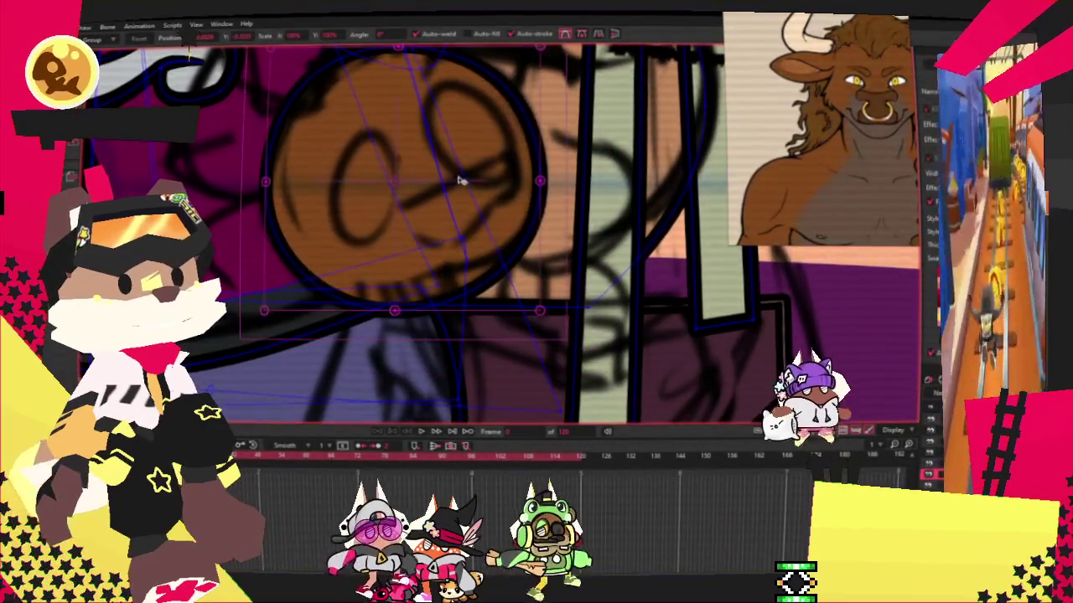
{"action": "scroll", "coordinate": [458, 183], "scroll_direction": "down", "scroll_amount": 3}
Duplicate the brown circle, move the copy down-right for the body, and select it.
{"action": "key", "text": "ctrl+c"}
{"action": "key", "text": "ctrl+v"}
{"action": "left_click_drag", "start_coordinate": [419, 151], "coordinate": [490, 317]}
{"action": "key", "text": "q"}
{"action": "left_click", "coordinate": [536, 275]}
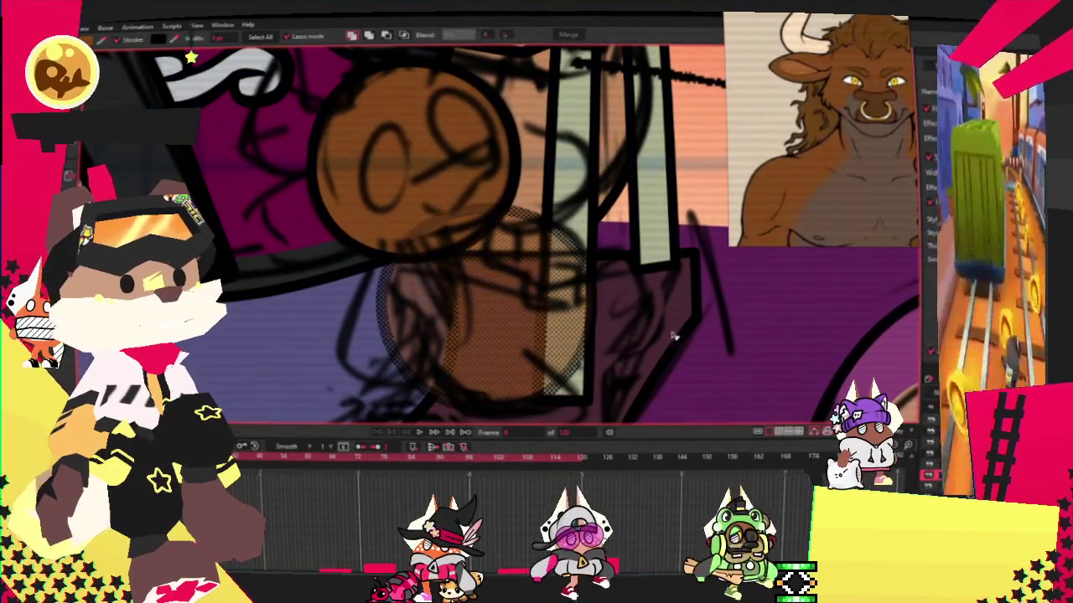
{"action": "scroll", "coordinate": [630, 317], "scroll_direction": "down", "scroll_amount": 2}
{"action": "scroll", "coordinate": [620, 277], "scroll_direction": "down", "scroll_amount": 2}
{"action": "scroll", "coordinate": [613, 244], "scroll_direction": "up", "scroll_amount": 2}
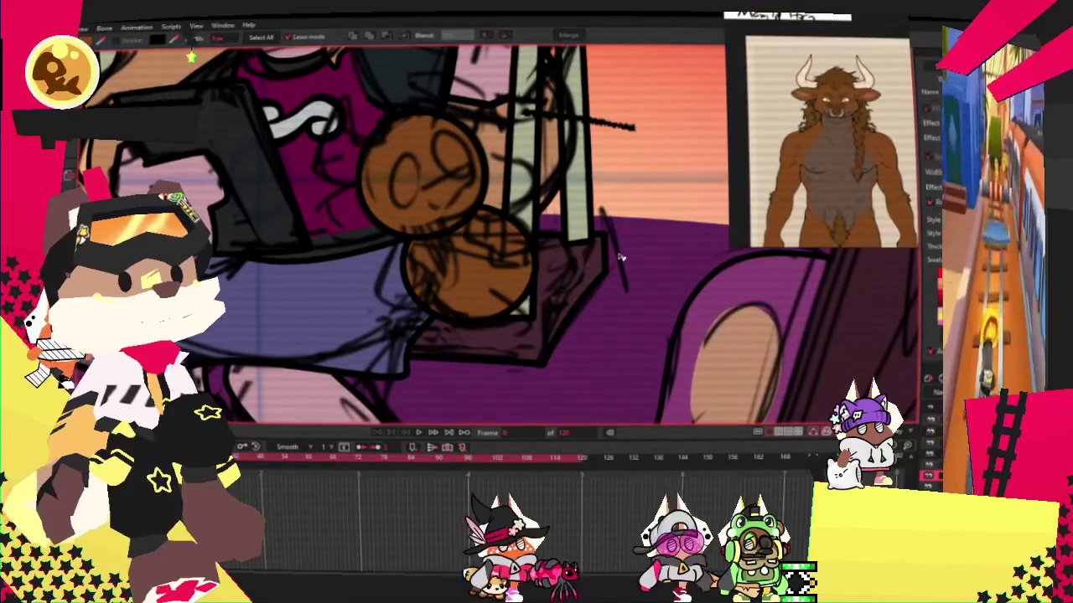
{"action": "scroll", "coordinate": [614, 244], "scroll_direction": "down", "scroll_amount": 1}
{"action": "scroll", "coordinate": [465, 214], "scroll_direction": "down", "scroll_amount": 2}
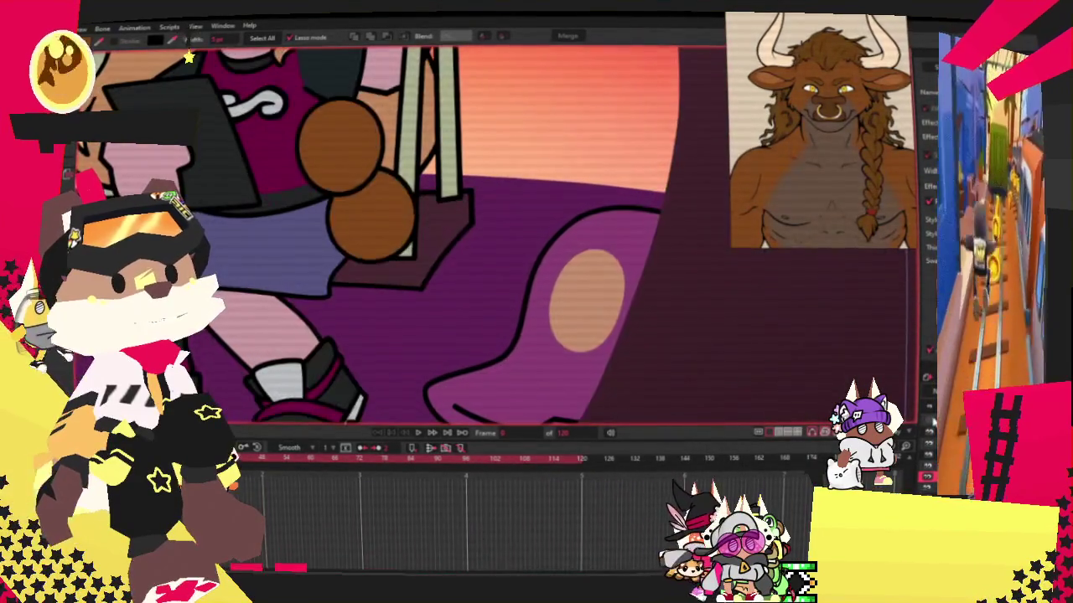
{"action": "scroll", "coordinate": [457, 260], "scroll_direction": "up", "scroll_amount": 2}
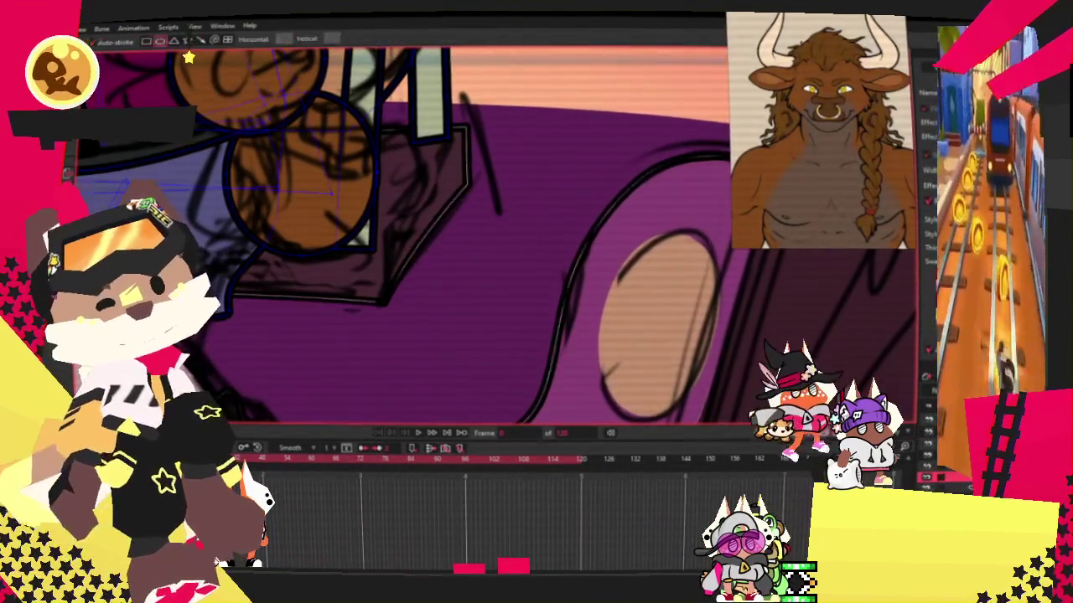
Reshape the top curve of the bear's head circle.
{"action": "scroll", "coordinate": [353, 283], "scroll_direction": "down", "scroll_amount": 1}
{"action": "scroll", "coordinate": [353, 283], "scroll_direction": "down", "scroll_amount": 1}
{"action": "scroll", "coordinate": [353, 283], "scroll_direction": "down", "scroll_amount": 1}
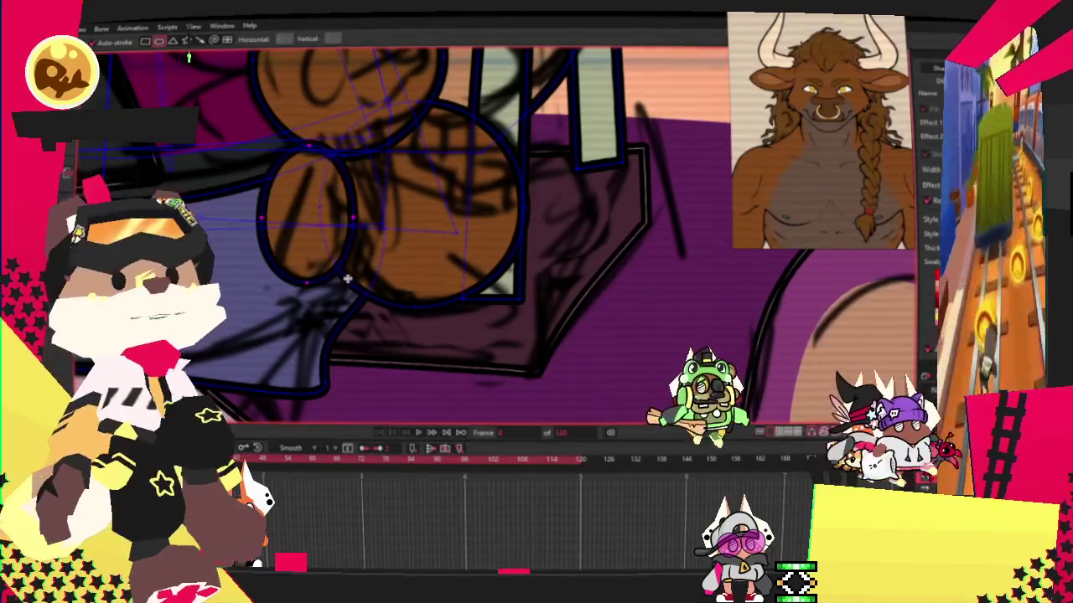
{"action": "scroll", "coordinate": [353, 283], "scroll_direction": "up", "scroll_amount": 1}
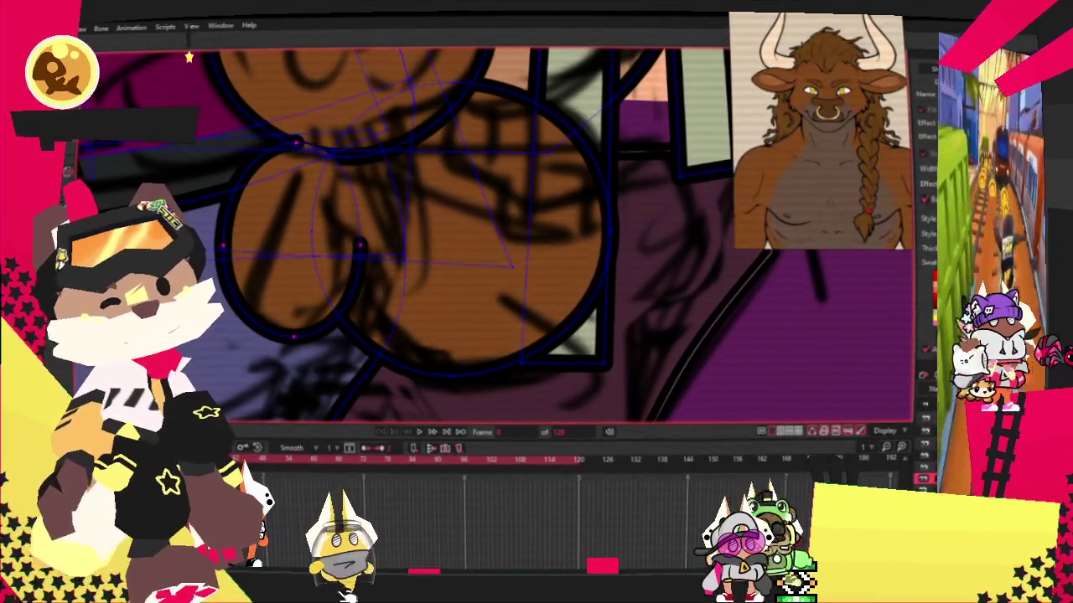
{"action": "scroll", "coordinate": [245, 120], "scroll_direction": "up", "scroll_amount": 1}
{"action": "scroll", "coordinate": [245, 119], "scroll_direction": "up", "scroll_amount": 2}
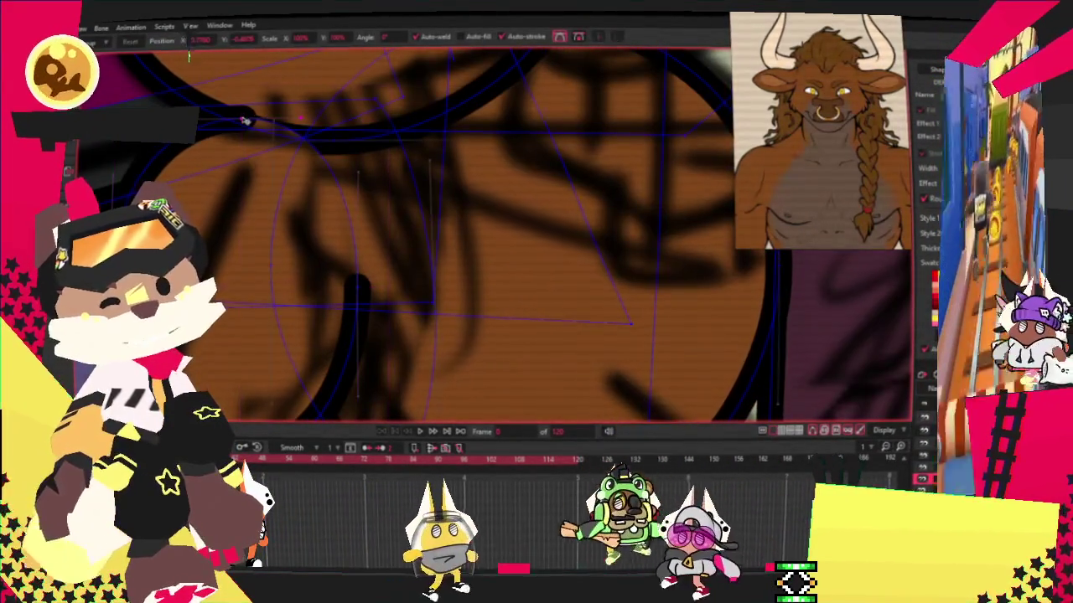
{"action": "left_click_drag", "start_coordinate": [245, 119], "coordinate": [286, 138]}
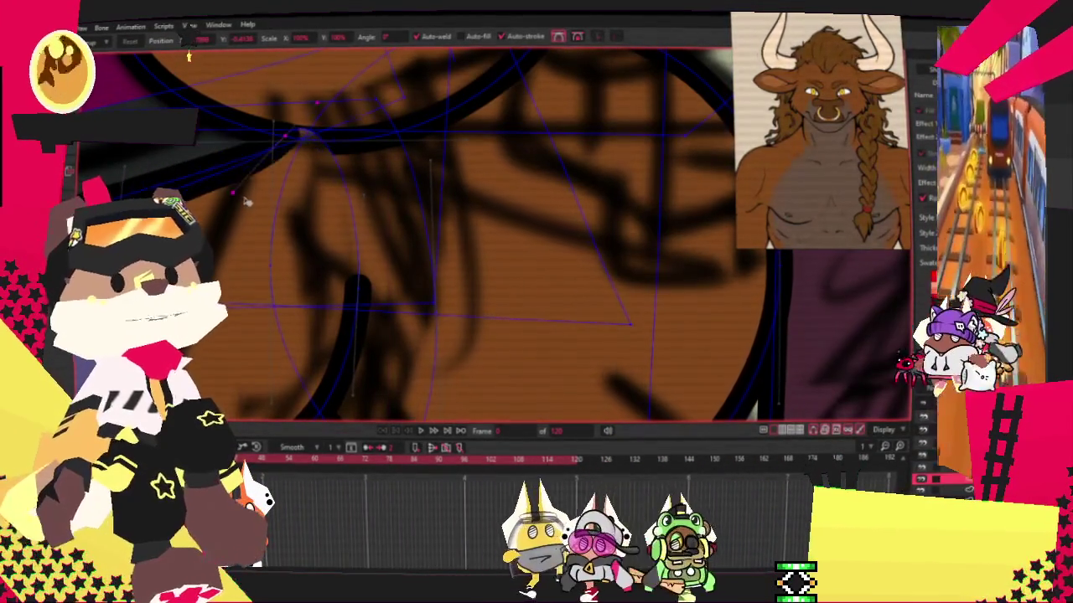
{"action": "scroll", "coordinate": [419, 235], "scroll_direction": "down", "scroll_amount": 2}
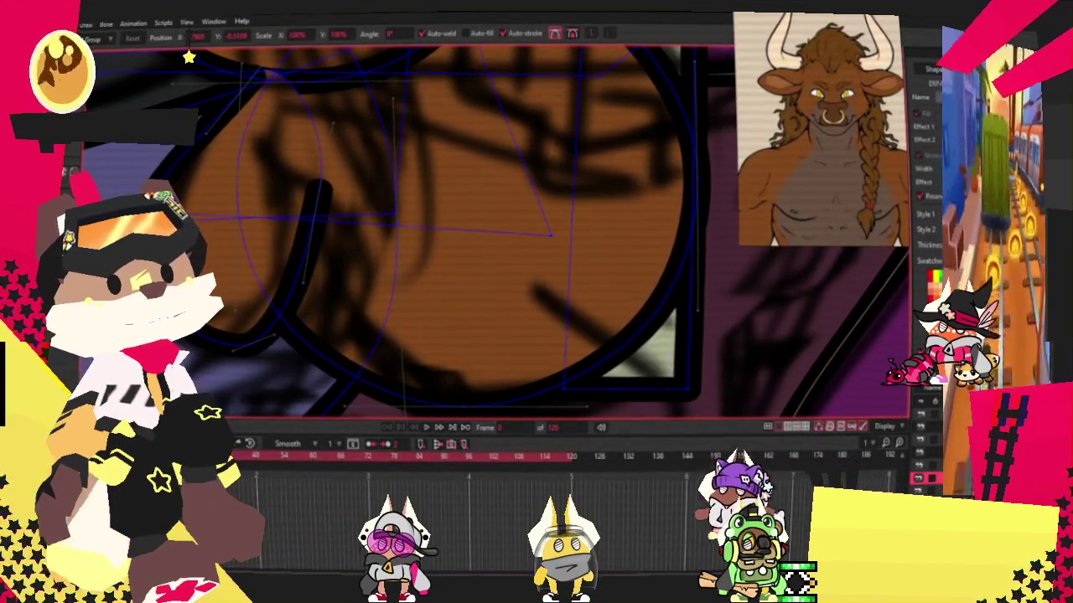
Draw a curved paw stroke across the brown circles and stretch it toward the lower right.
{"action": "key", "text": "g"}
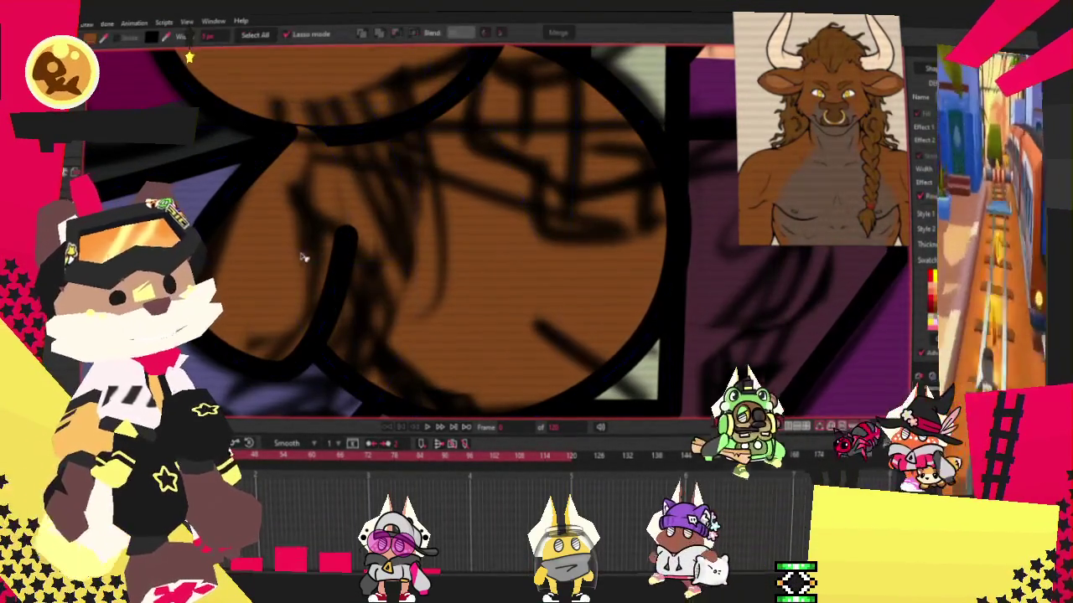
{"action": "scroll", "coordinate": [311, 251], "scroll_direction": "down", "scroll_amount": 3}
{"action": "scroll", "coordinate": [674, 391], "scroll_direction": "down", "scroll_amount": 2}
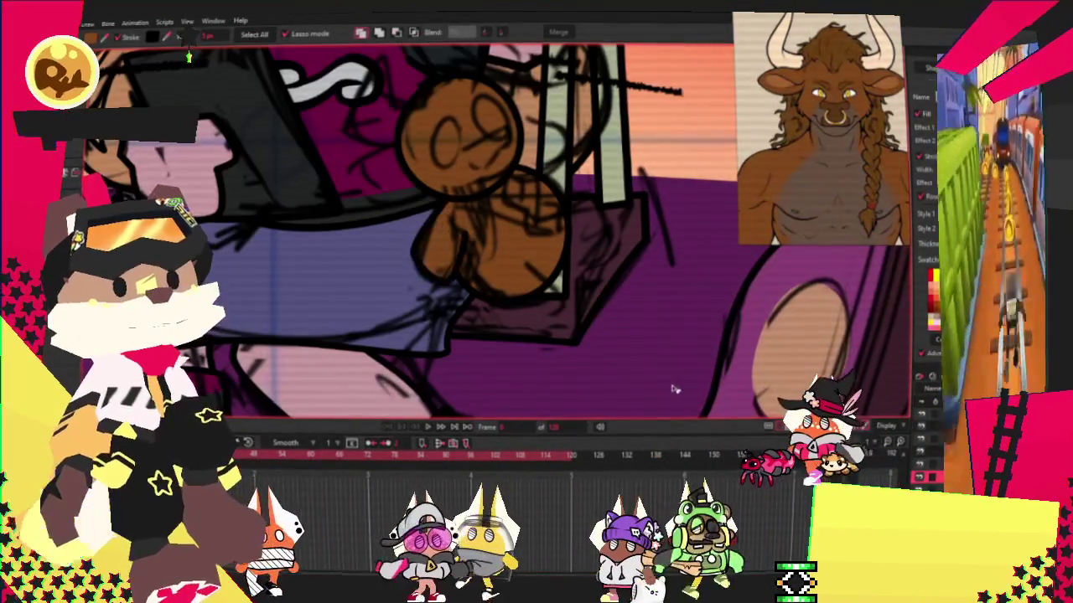
{"action": "scroll", "coordinate": [675, 391], "scroll_direction": "up", "scroll_amount": 3}
{"action": "left_click", "coordinate": [434, 134]}
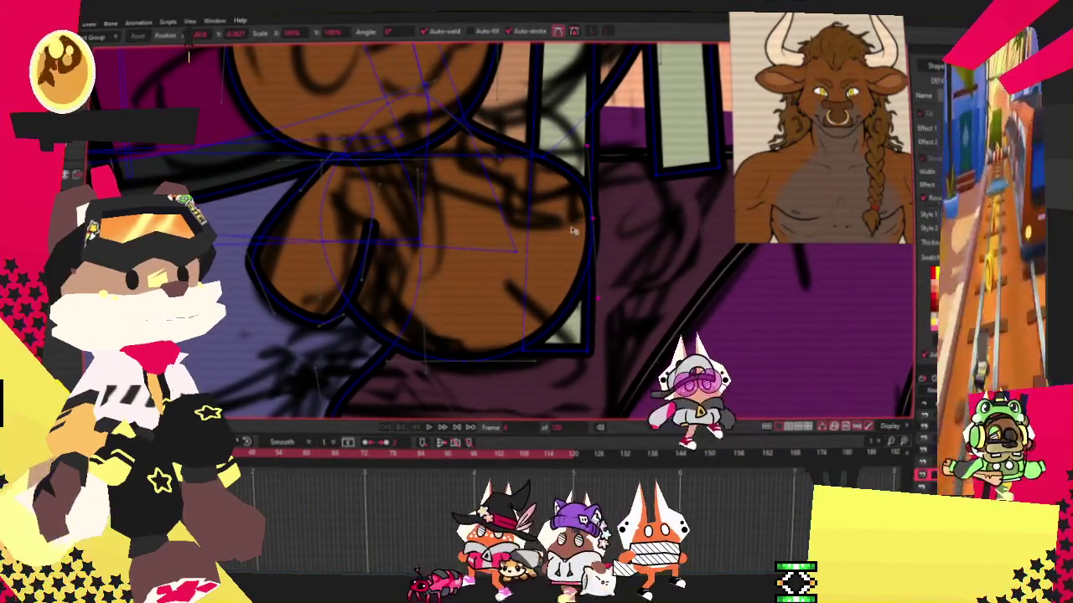
{"action": "scroll", "coordinate": [352, 262], "scroll_direction": "down", "scroll_amount": 2}
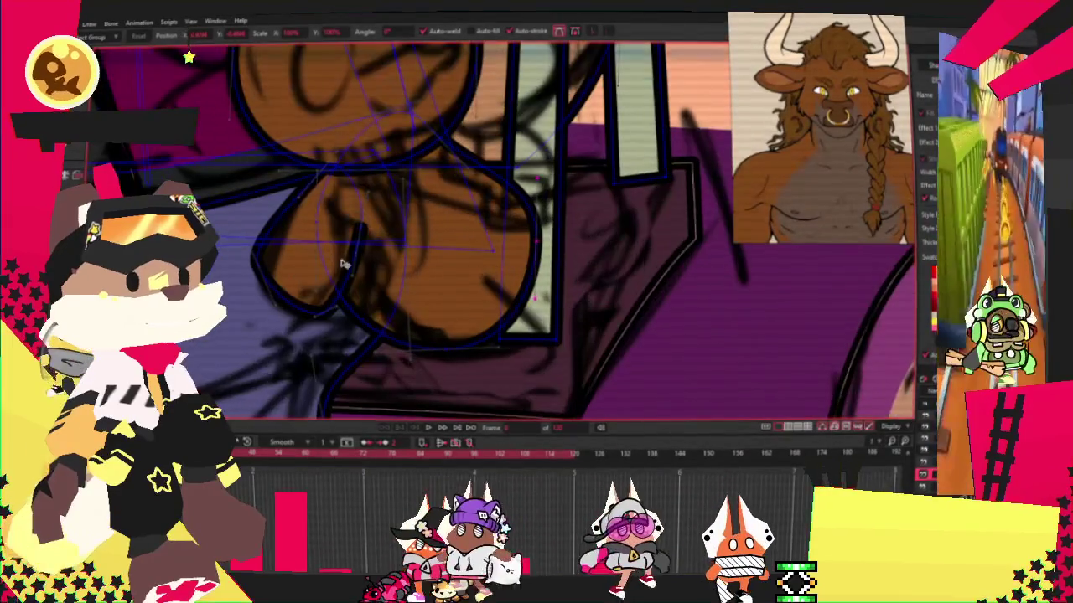
{"action": "left_click_drag", "start_coordinate": [314, 315], "coordinate": [430, 332]}
{"action": "scroll", "coordinate": [430, 332], "scroll_direction": "up", "scroll_amount": 2}
{"action": "scroll", "coordinate": [536, 369], "scroll_direction": "up", "scroll_amount": 2}
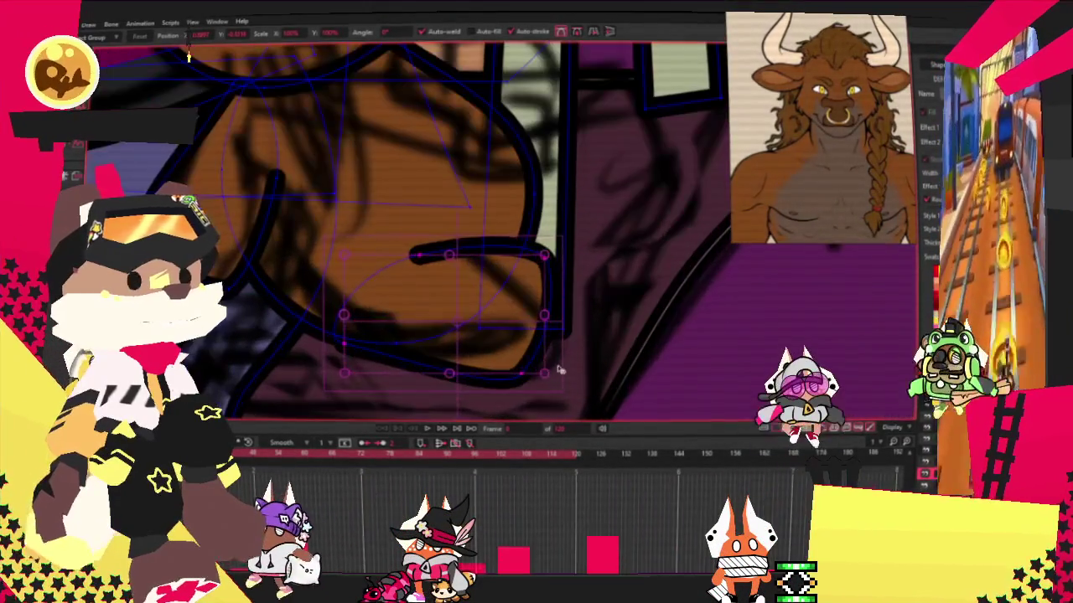
{"action": "left_click", "coordinate": [556, 358]}
{"action": "left_click_drag", "start_coordinate": [545, 265], "coordinate": [569, 254]}
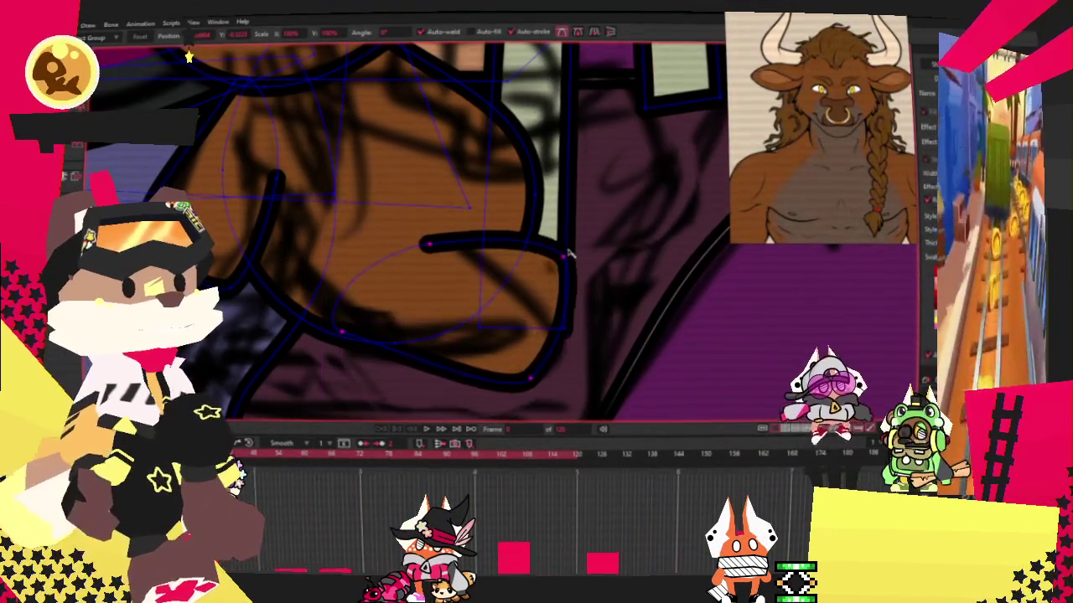
{"action": "left_click_drag", "start_coordinate": [555, 290], "coordinate": [549, 321]}
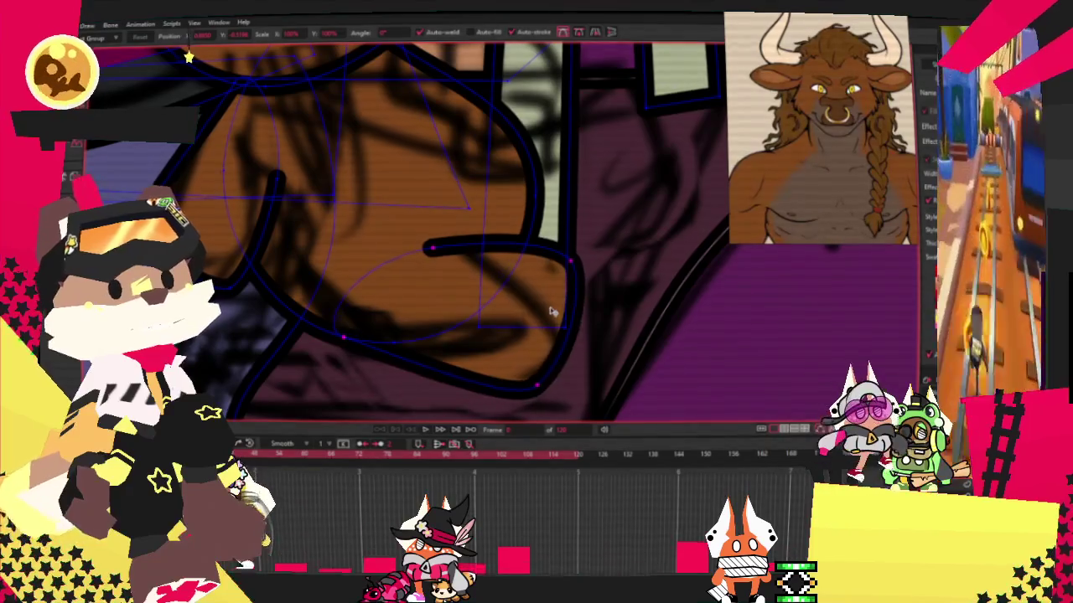
{"action": "scroll", "coordinate": [549, 311], "scroll_direction": "down", "scroll_amount": 2}
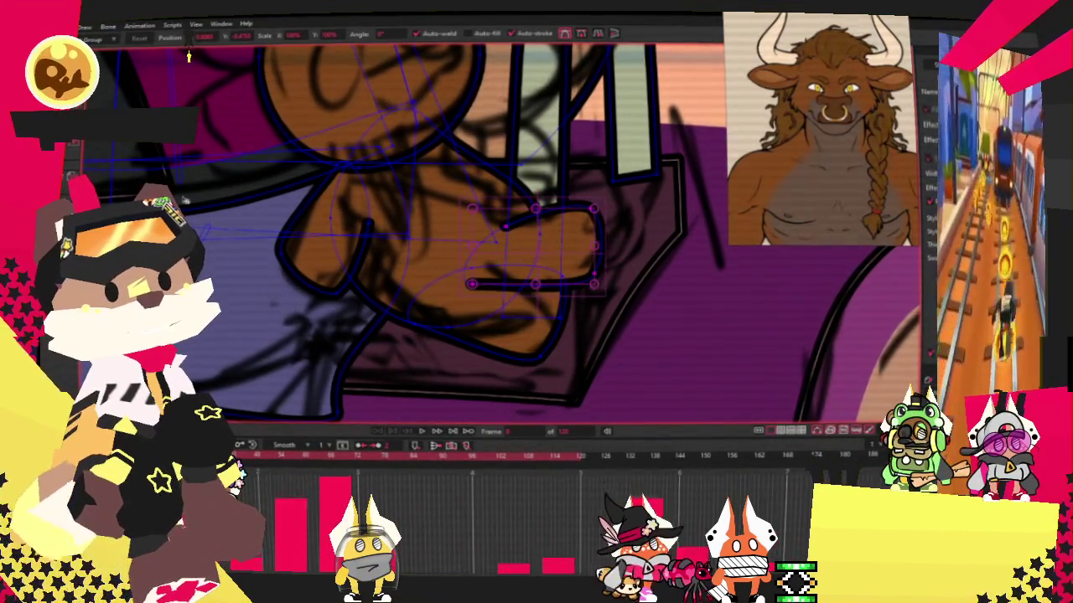
Select the bear's head shape and draw a new unfilled ellipse over it.
{"action": "key", "text": "g"}
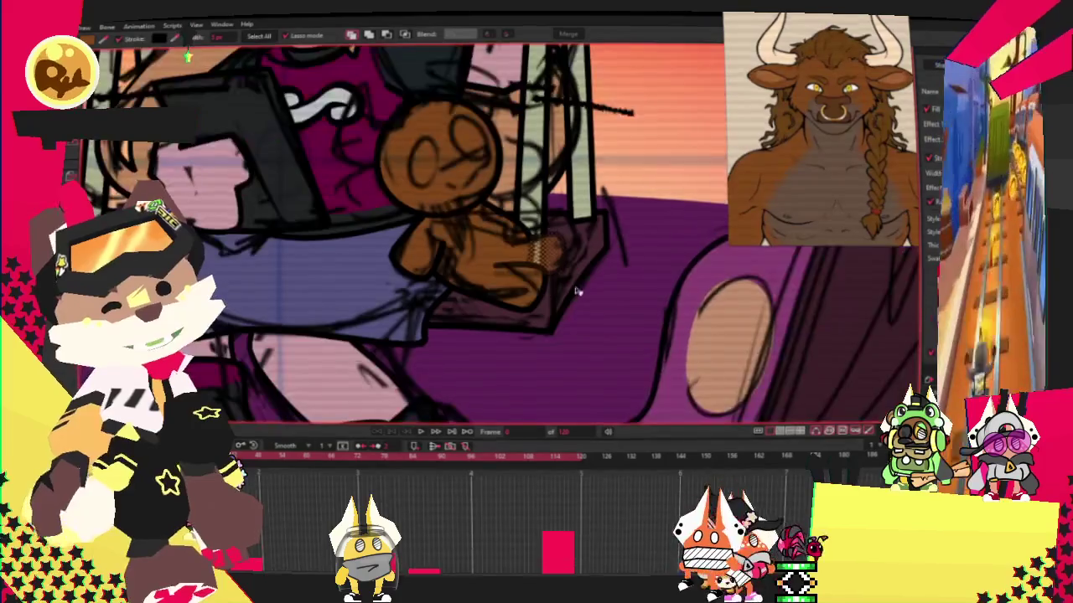
{"action": "scroll", "coordinate": [592, 249], "scroll_direction": "up", "scroll_amount": 3}
{"action": "scroll", "coordinate": [591, 249], "scroll_direction": "up", "scroll_amount": 2}
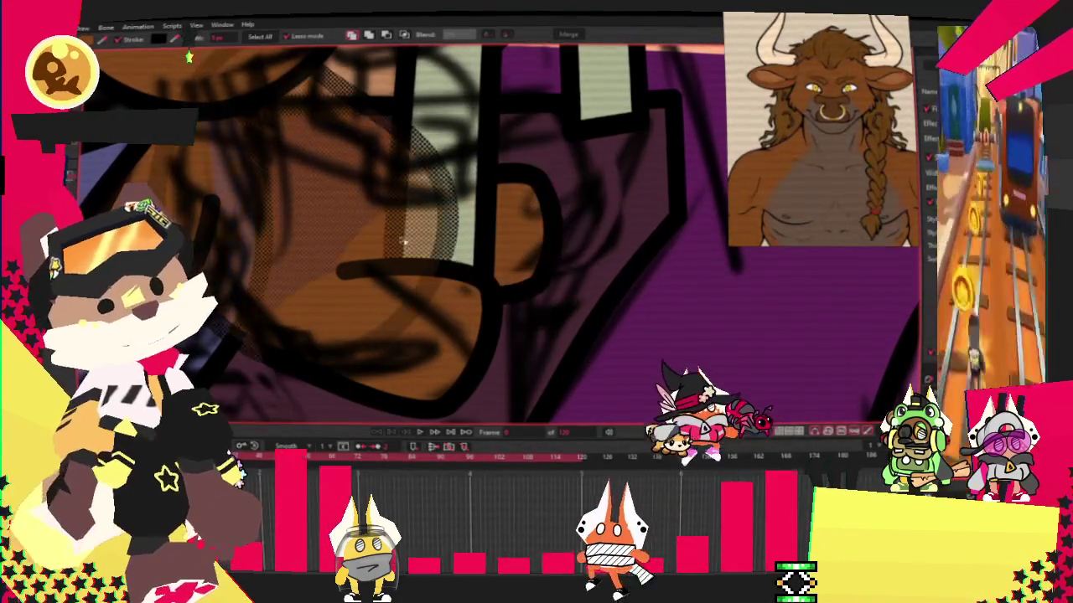
{"action": "scroll", "coordinate": [402, 243], "scroll_direction": "down", "scroll_amount": 2}
{"action": "scroll", "coordinate": [383, 240], "scroll_direction": "down", "scroll_amount": 3}
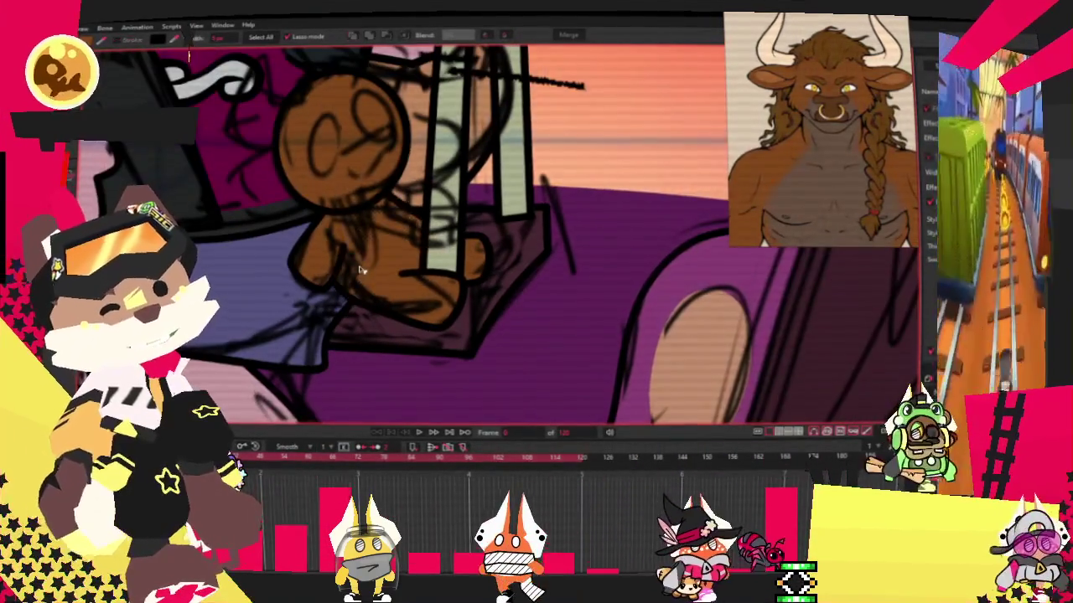
{"action": "scroll", "coordinate": [310, 253], "scroll_direction": "up", "scroll_amount": 3}
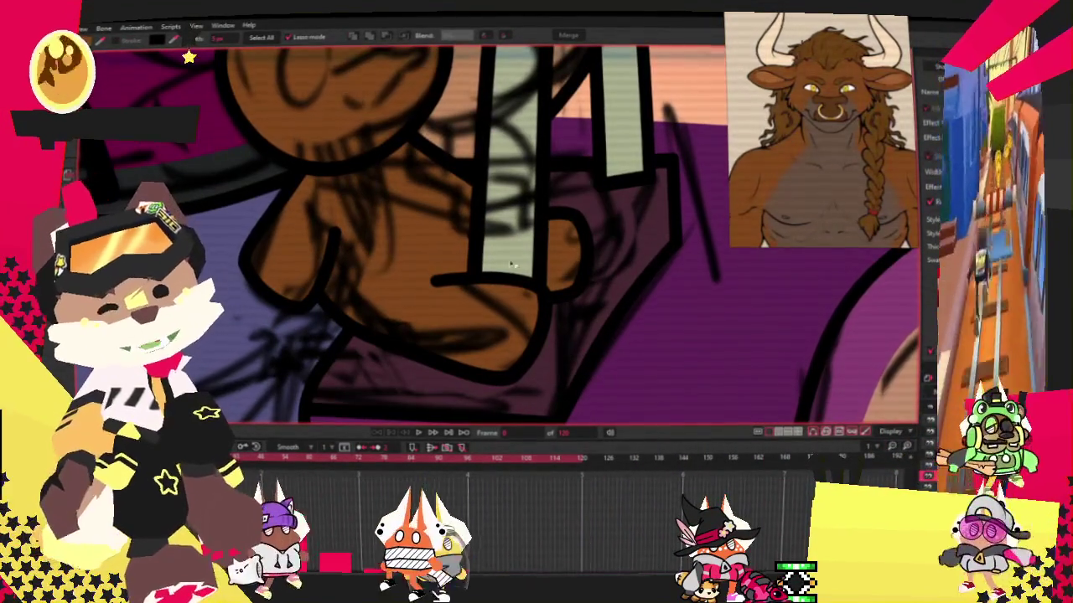
{"action": "scroll", "coordinate": [384, 231], "scroll_direction": "down", "scroll_amount": 3}
{"action": "scroll", "coordinate": [377, 210], "scroll_direction": "up", "scroll_amount": 3}
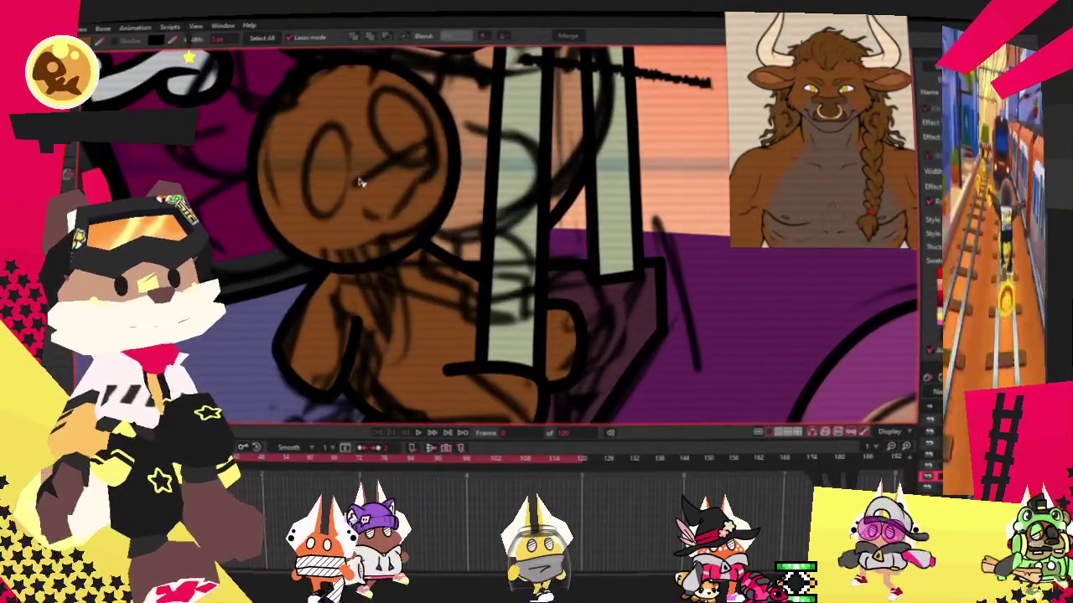
{"action": "left_click", "coordinate": [368, 190]}
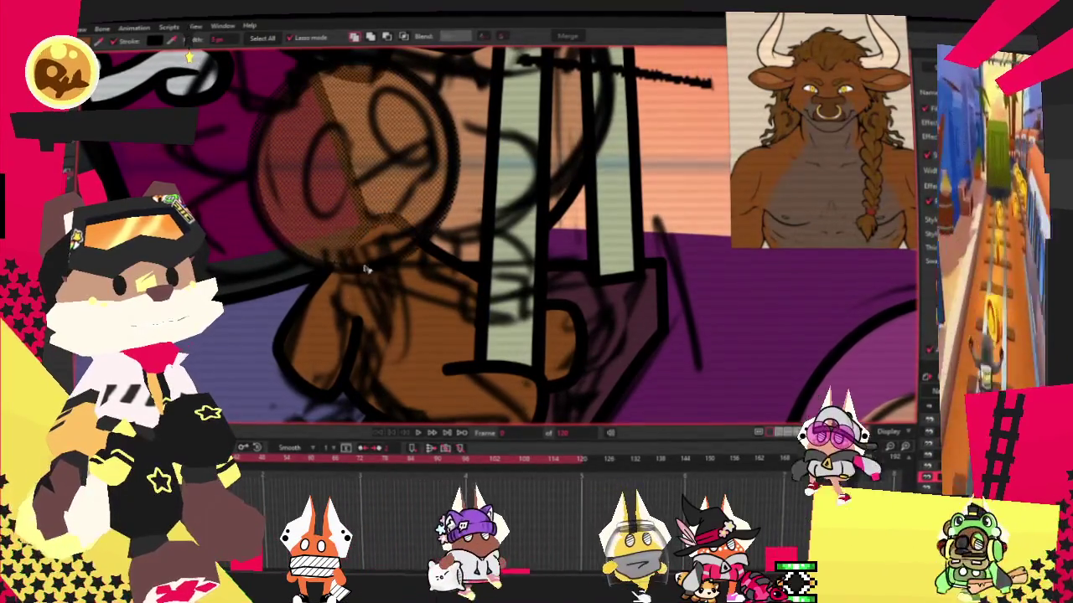
{"action": "scroll", "coordinate": [596, 319], "scroll_direction": "down", "scroll_amount": 2}
{"action": "scroll", "coordinate": [312, 239], "scroll_direction": "up", "scroll_amount": 2}
{"action": "key", "text": "r"}
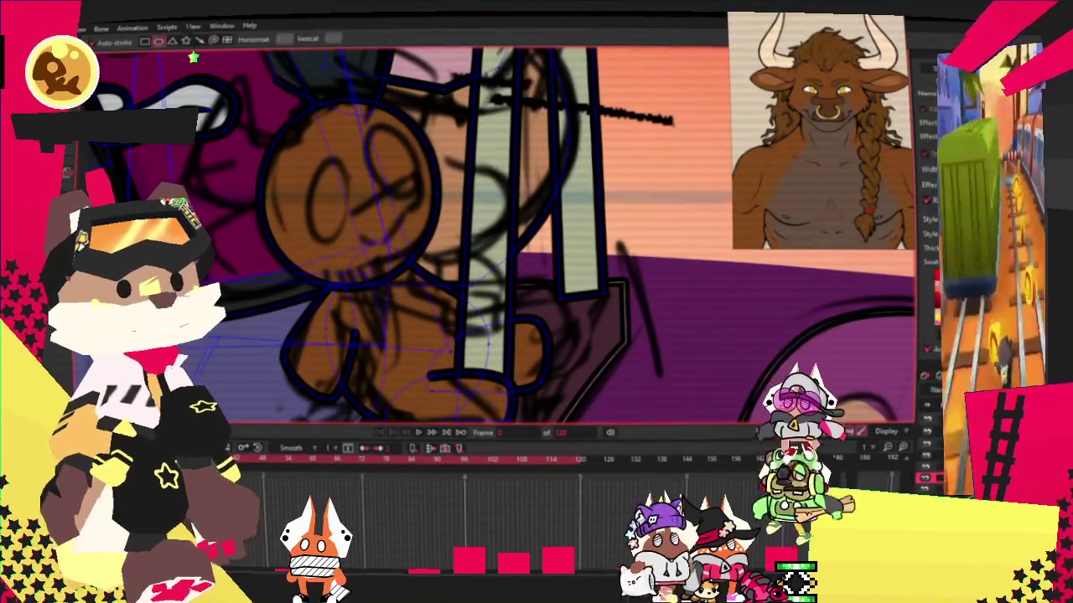
{"action": "left_click_drag", "start_coordinate": [211, 178], "coordinate": [331, 271]}
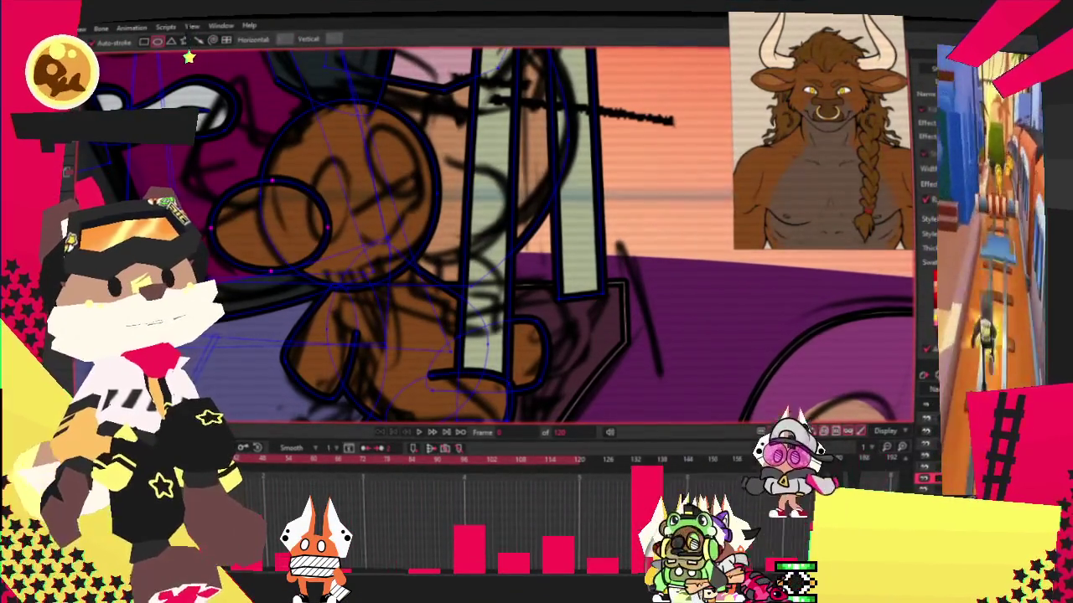
{"action": "left_click", "coordinate": [284, 218]}
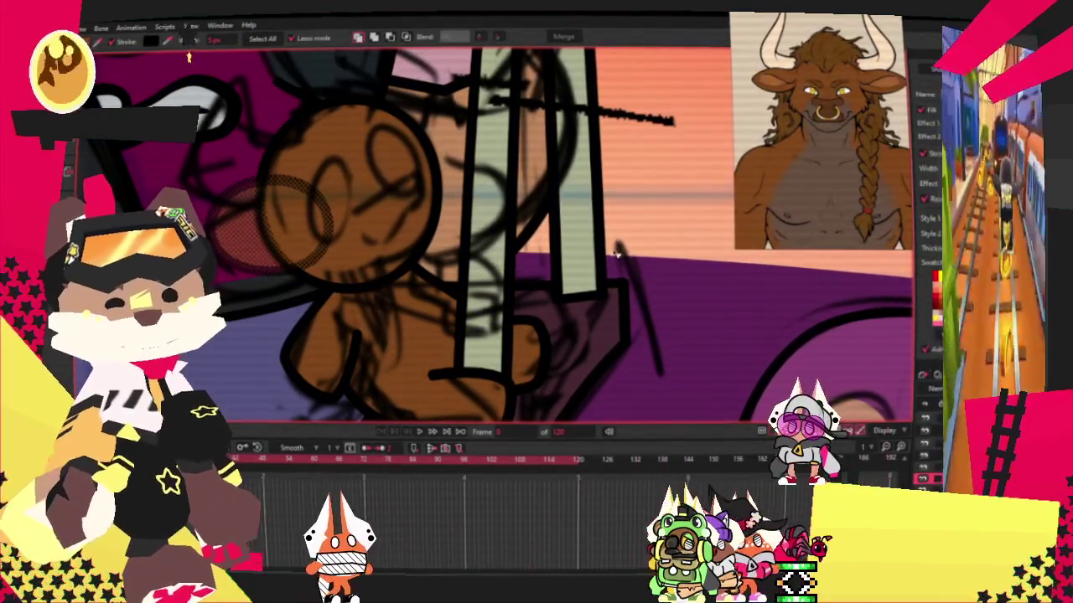
{"action": "left_click", "coordinate": [618, 247]}
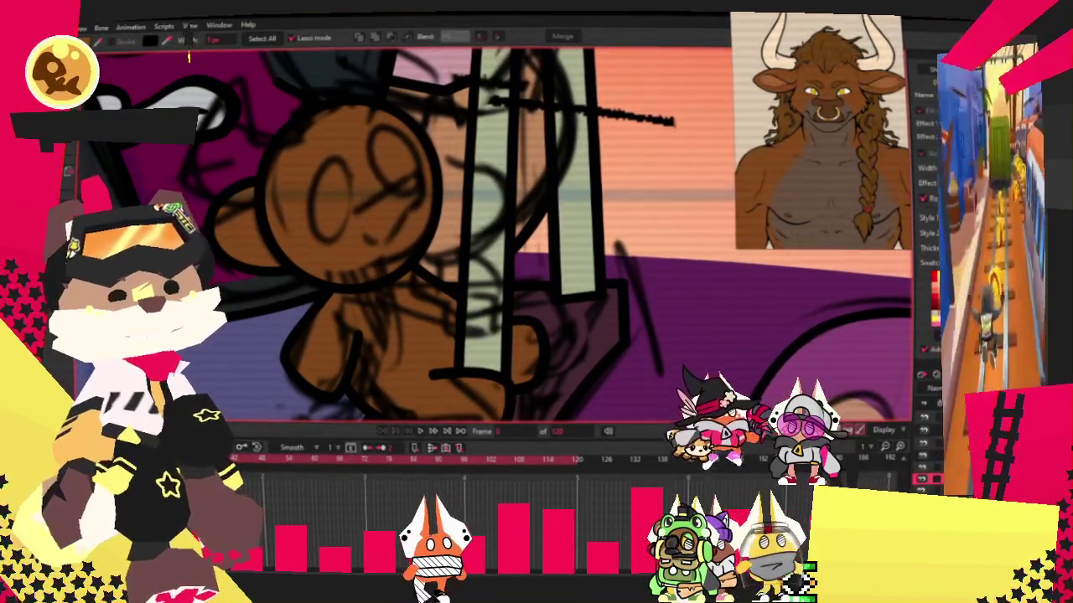
Zoom around the new ellipse while switching between Transform Points, selection and drawing tools.
{"action": "key", "text": "t"}
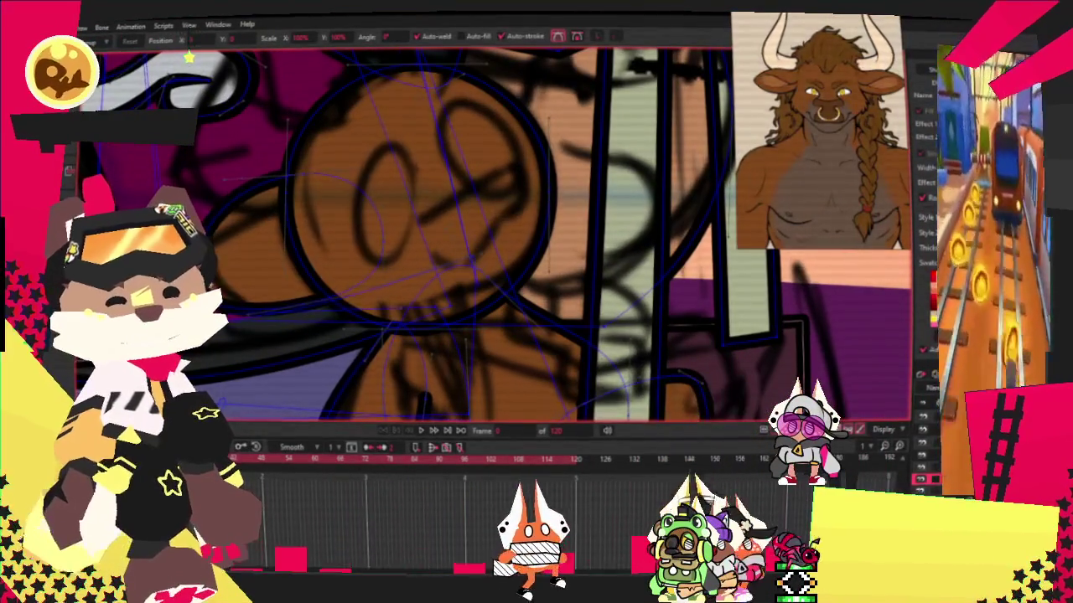
{"action": "scroll", "coordinate": [310, 169], "scroll_direction": "up", "scroll_amount": 2}
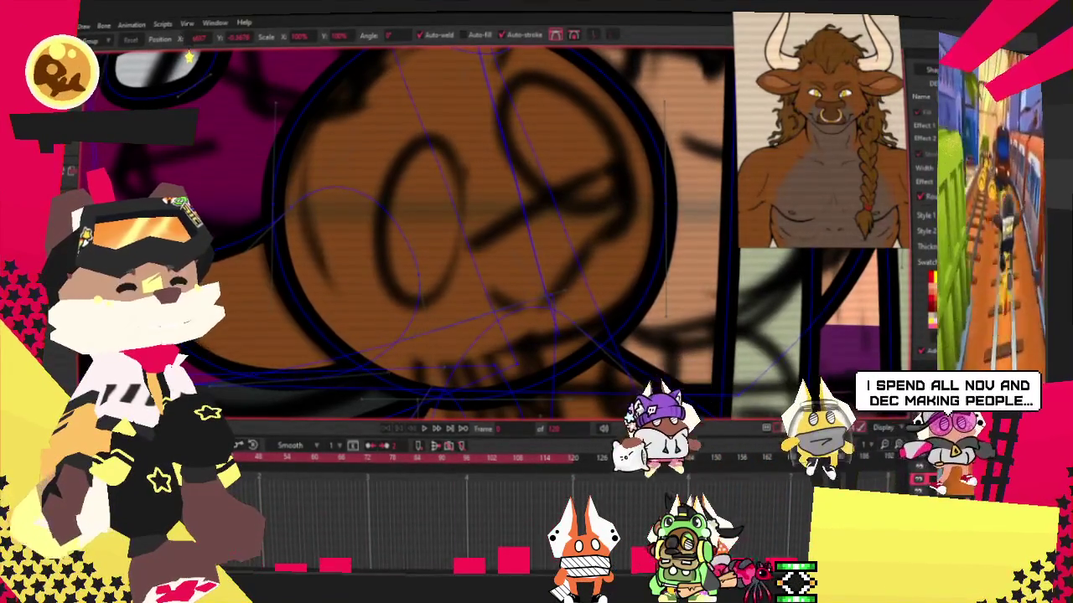
{"action": "scroll", "coordinate": [356, 286], "scroll_direction": "down", "scroll_amount": 3}
{"action": "scroll", "coordinate": [356, 285], "scroll_direction": "down", "scroll_amount": 3}
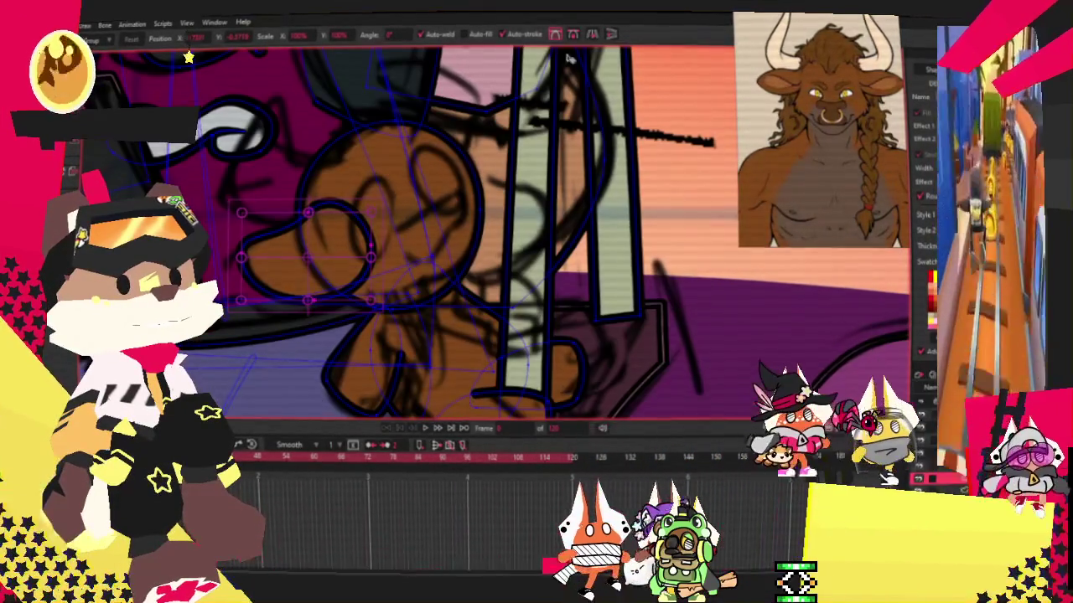
{"action": "scroll", "coordinate": [340, 243], "scroll_direction": "up", "scroll_amount": 3}
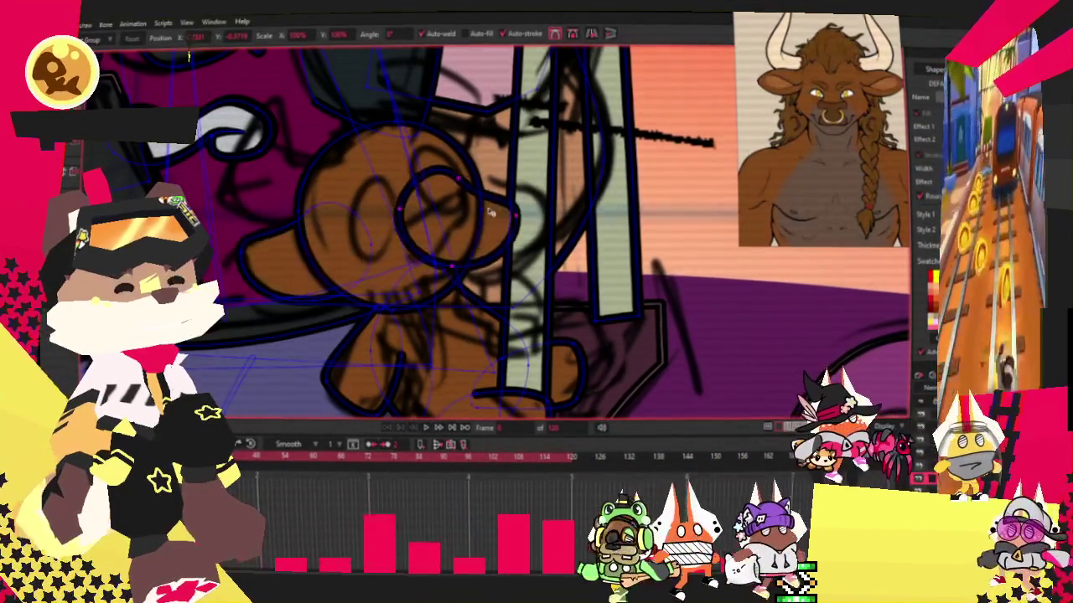
{"action": "scroll", "coordinate": [402, 230], "scroll_direction": "up", "scroll_amount": 3}
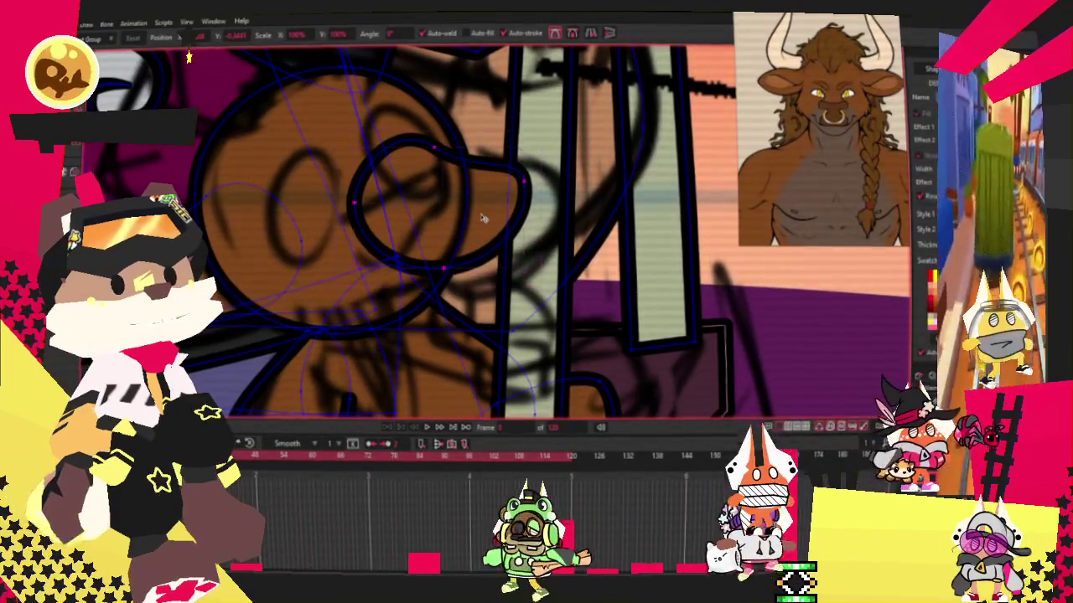
{"action": "key", "text": "g"}
{"action": "scroll", "coordinate": [607, 221], "scroll_direction": "down", "scroll_amount": 3}
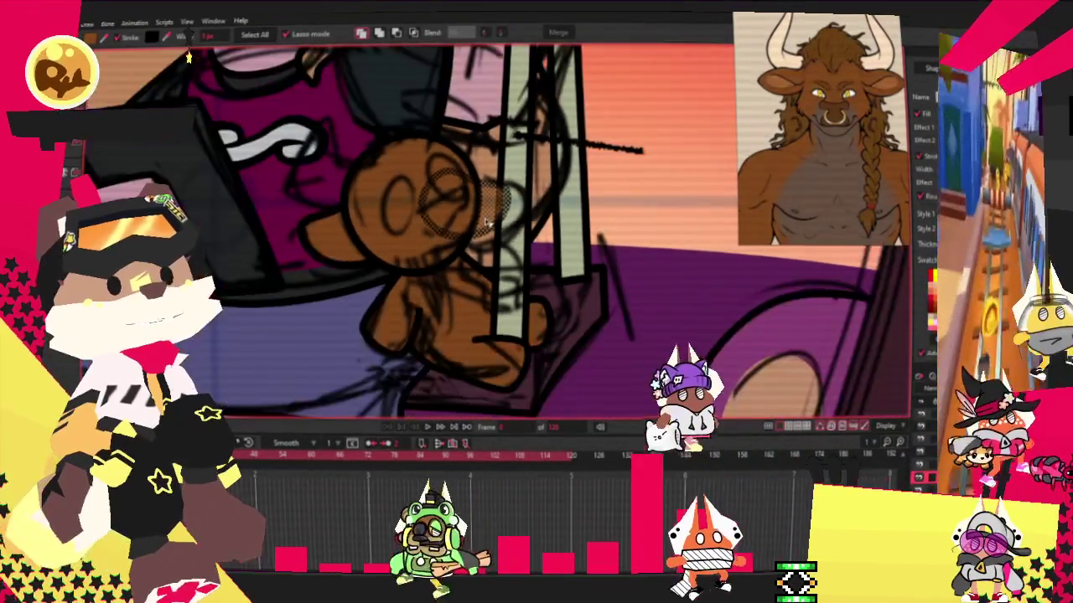
{"action": "scroll", "coordinate": [587, 221], "scroll_direction": "up", "scroll_amount": 3}
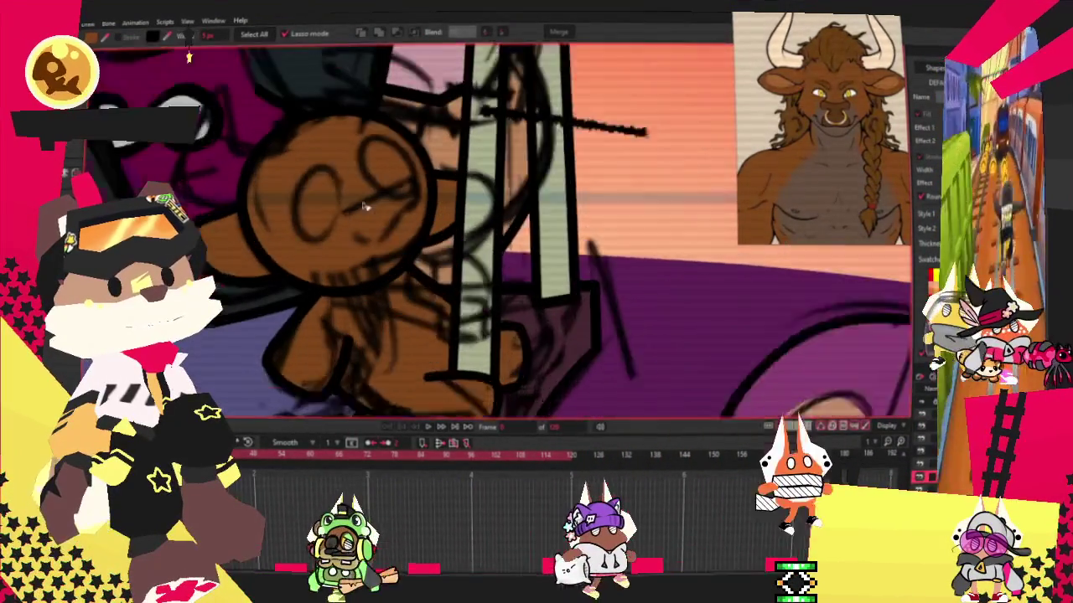
{"action": "key", "text": "alt+="}
{"action": "scroll", "coordinate": [240, 206], "scroll_direction": "up", "scroll_amount": 3}
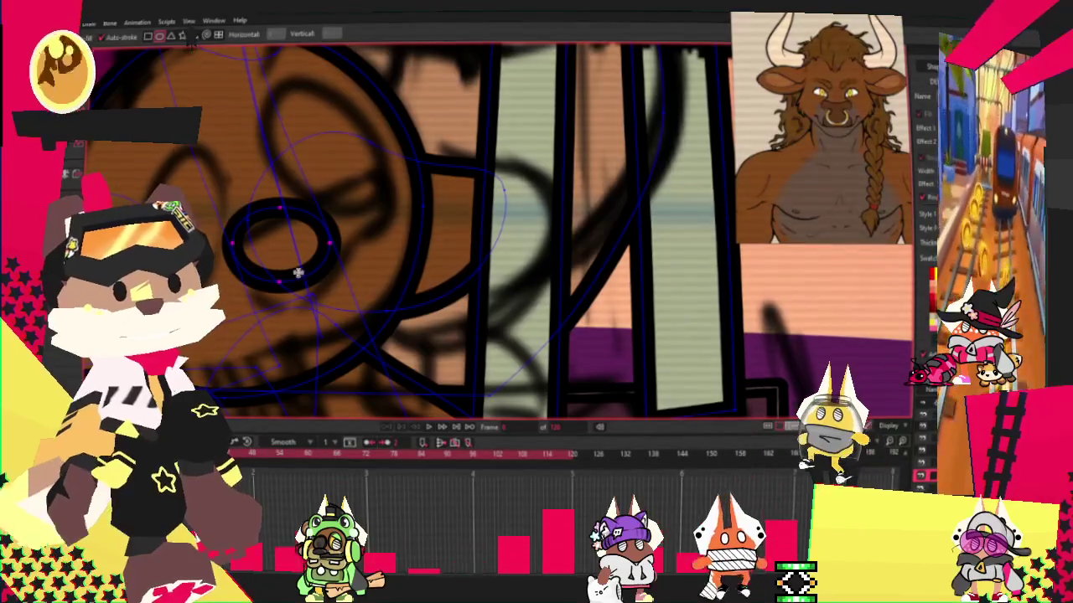
Stretch and tilt the small ellipse down-right and add a point pulling it into a nose tip.
{"action": "key", "text": "t"}
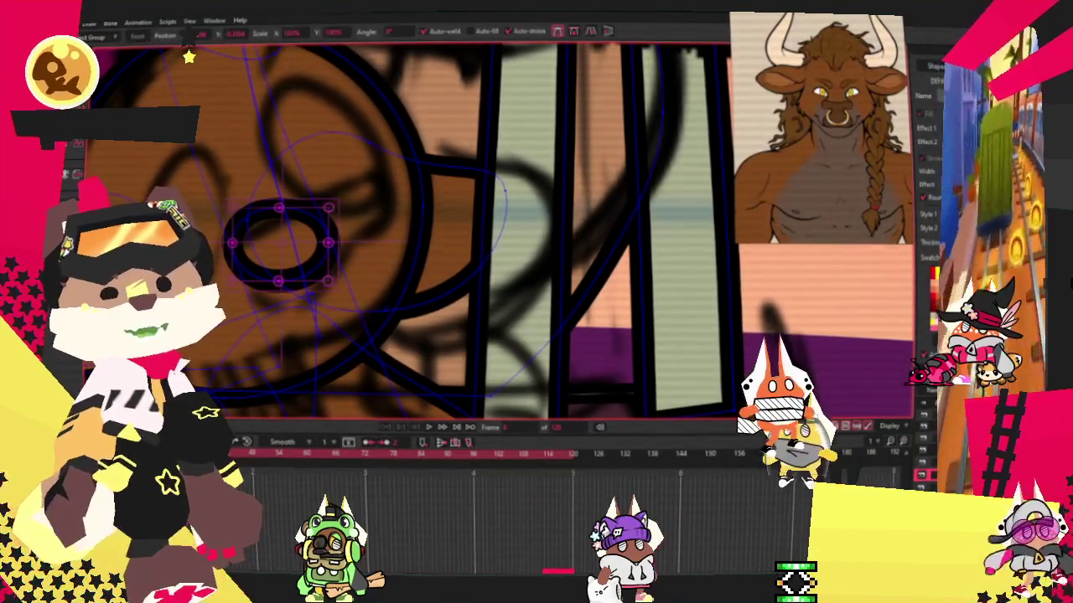
{"action": "scroll", "coordinate": [304, 300], "scroll_direction": "up", "scroll_amount": 2}
{"action": "left_click_drag", "start_coordinate": [243, 268], "coordinate": [276, 292]}
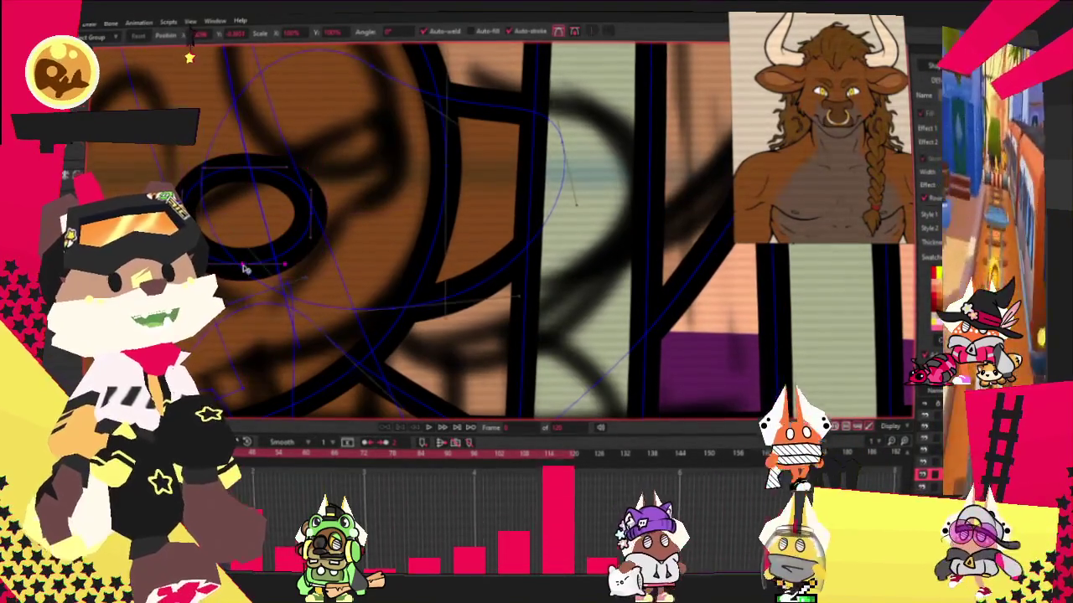
{"action": "key", "text": "a"}
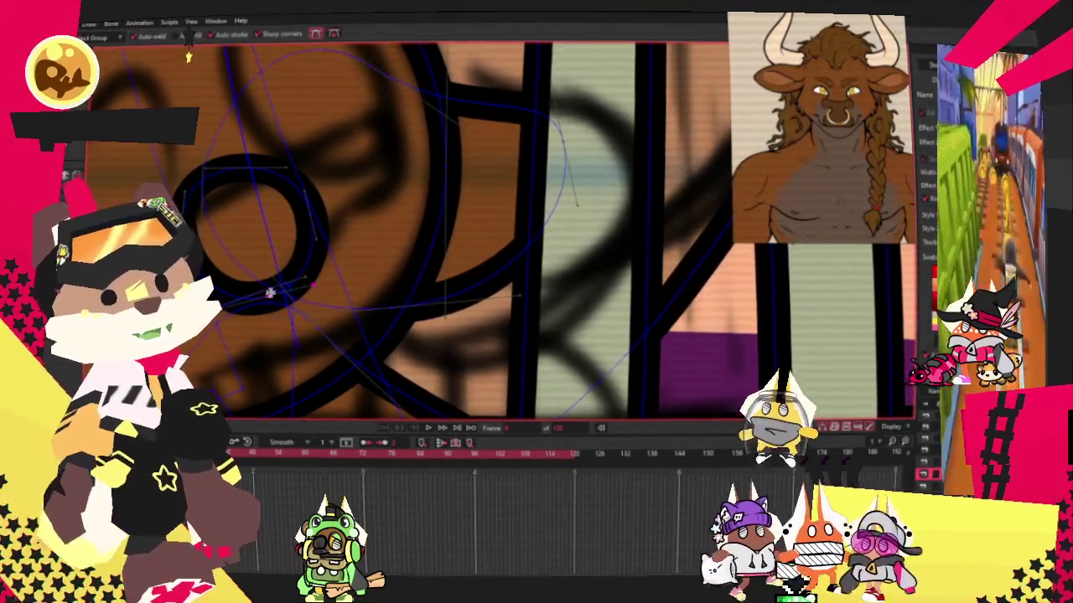
{"action": "scroll", "coordinate": [205, 230], "scroll_direction": "up", "scroll_amount": 2}
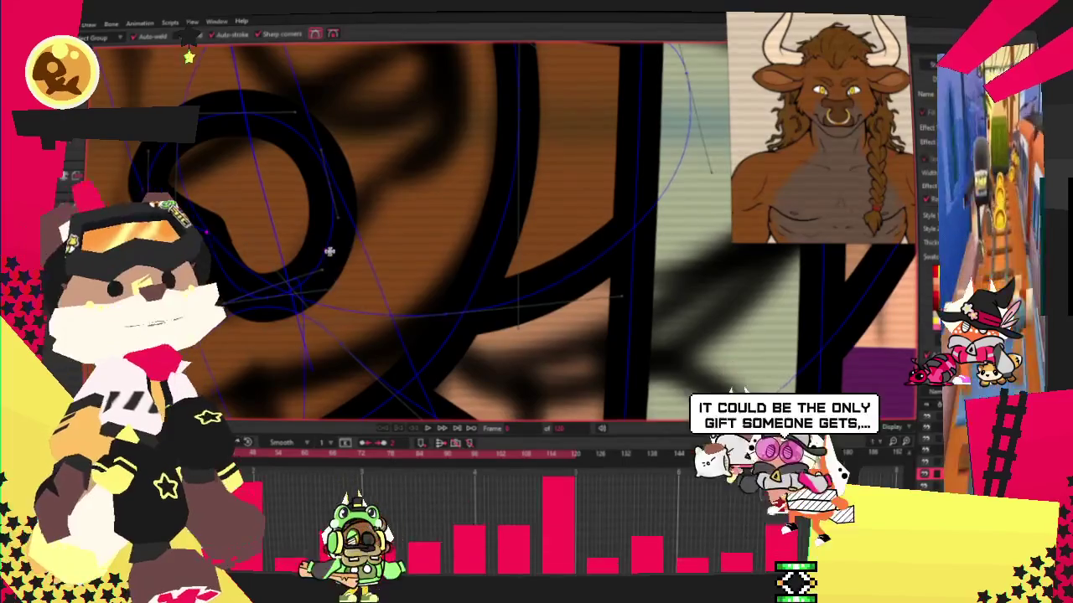
{"action": "left_click", "coordinate": [301, 225]}
{"action": "scroll", "coordinate": [325, 210], "scroll_direction": "down", "scroll_amount": 2}
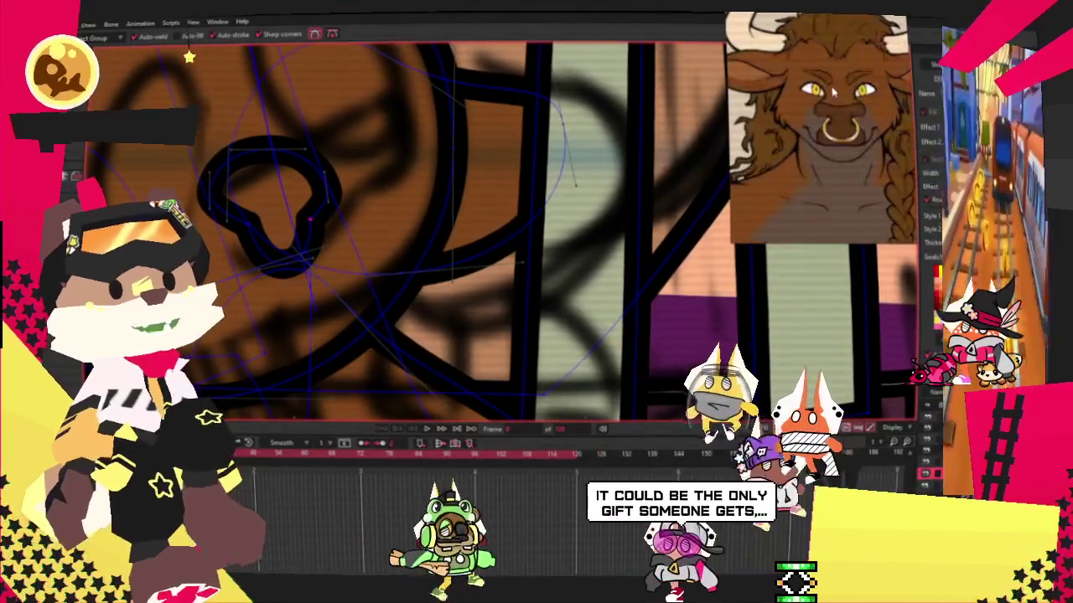
{"action": "key", "text": "g"}
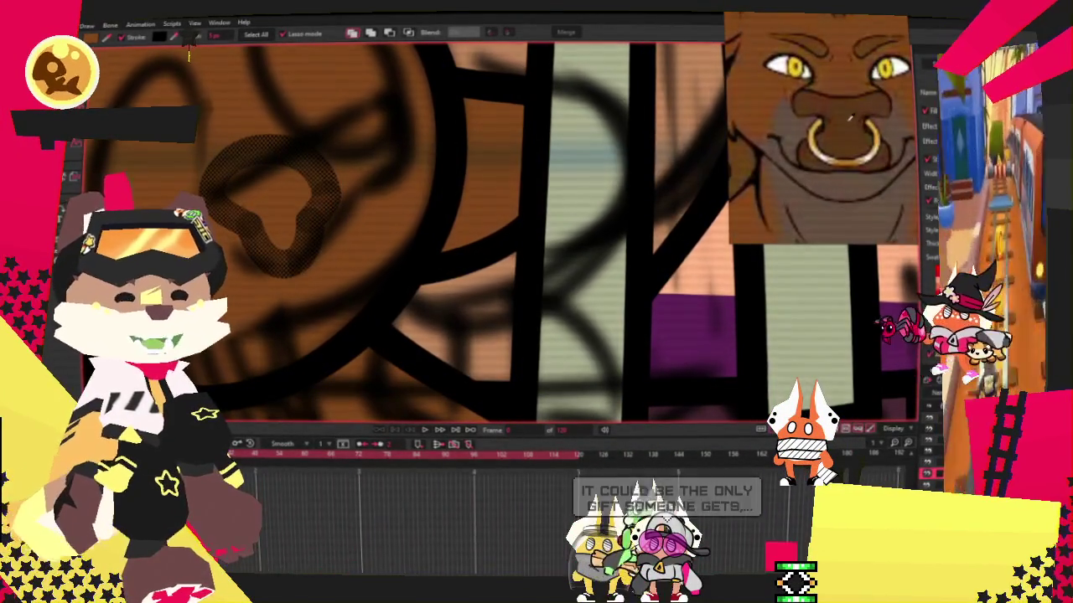
{"action": "scroll", "coordinate": [578, 196], "scroll_direction": "down", "scroll_amount": 1}
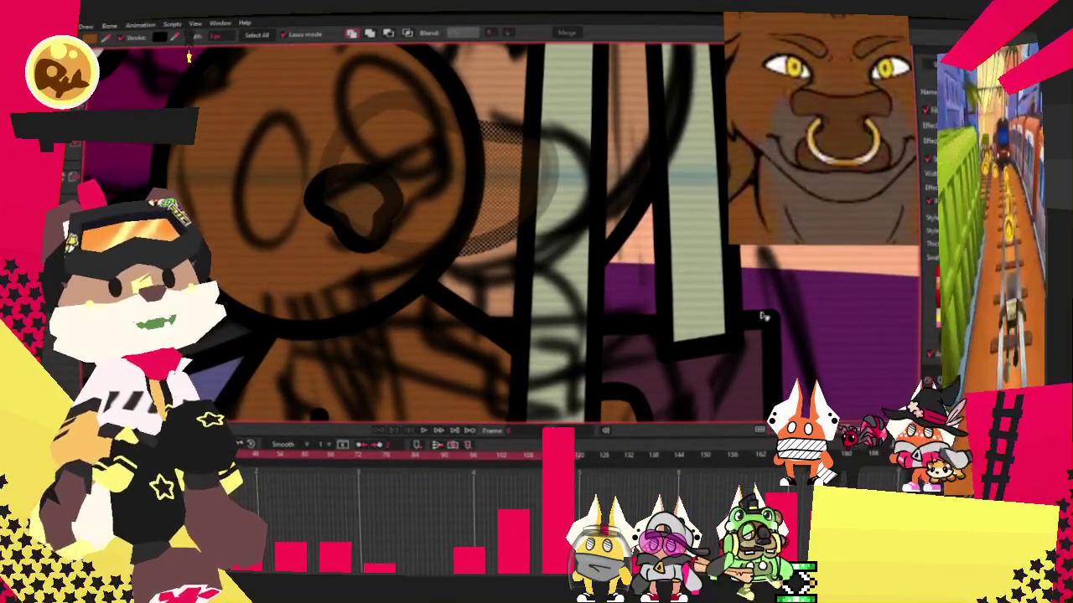
{"action": "scroll", "coordinate": [362, 243], "scroll_direction": "up", "scroll_amount": 2}
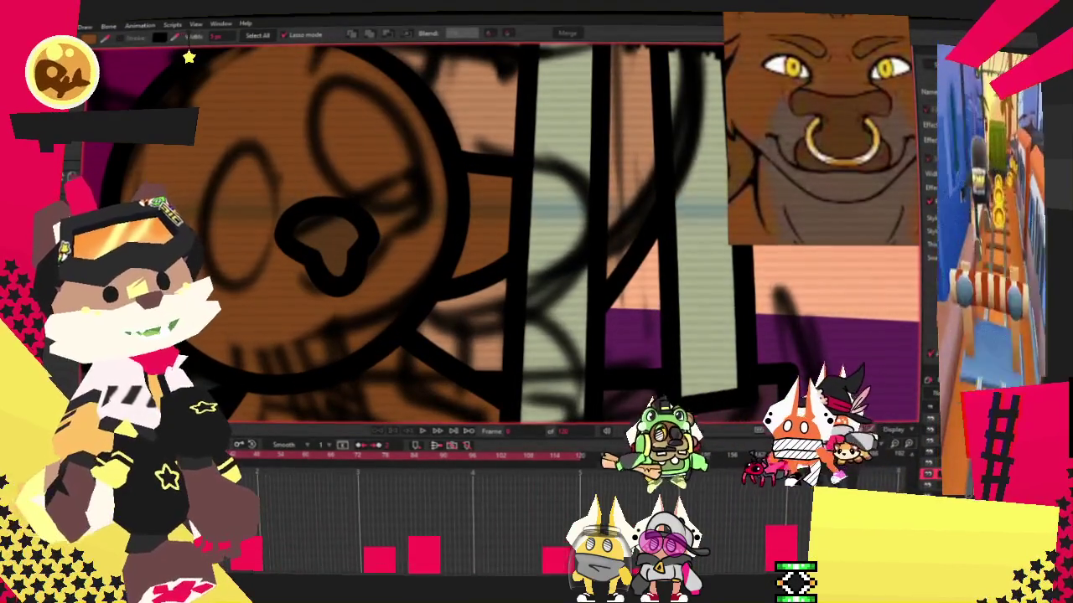
Pull the nose's right tip up, its lower tip down, and reshape its lower inner curve.
{"action": "key", "text": "t"}
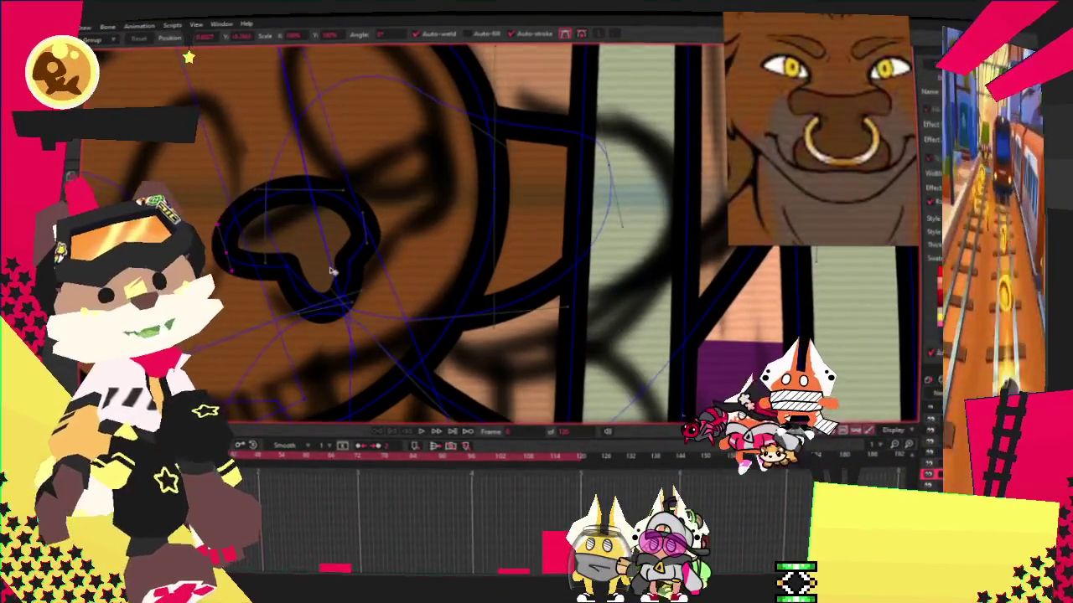
{"action": "scroll", "coordinate": [333, 271], "scroll_direction": "up", "scroll_amount": 1}
{"action": "scroll", "coordinate": [402, 249], "scroll_direction": "up", "scroll_amount": 1}
{"action": "left_click_drag", "start_coordinate": [395, 209], "coordinate": [415, 190]}
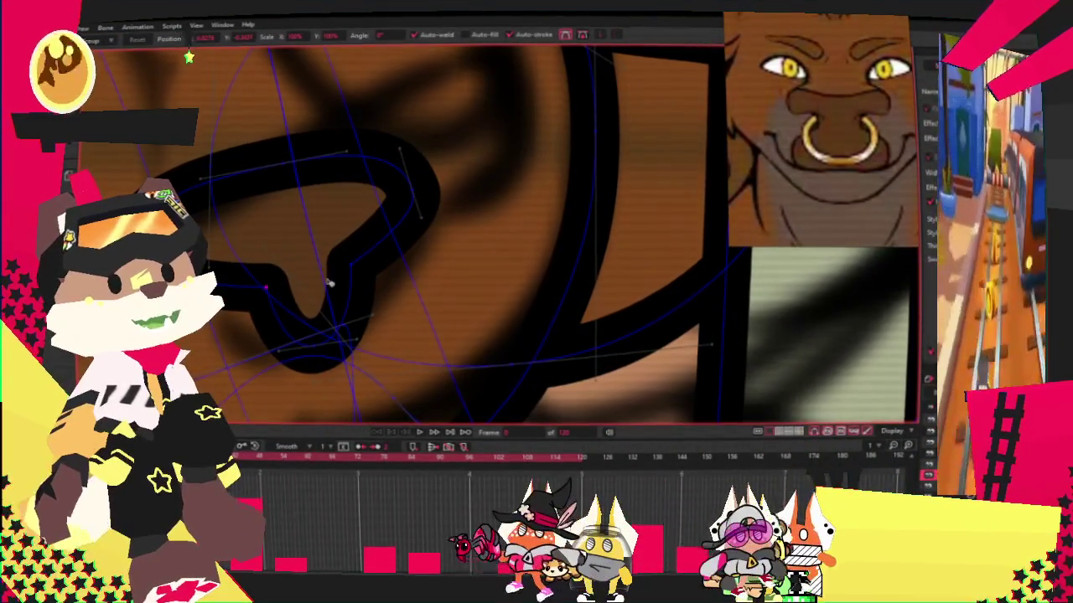
{"action": "left_click_drag", "start_coordinate": [358, 270], "coordinate": [360, 334]}
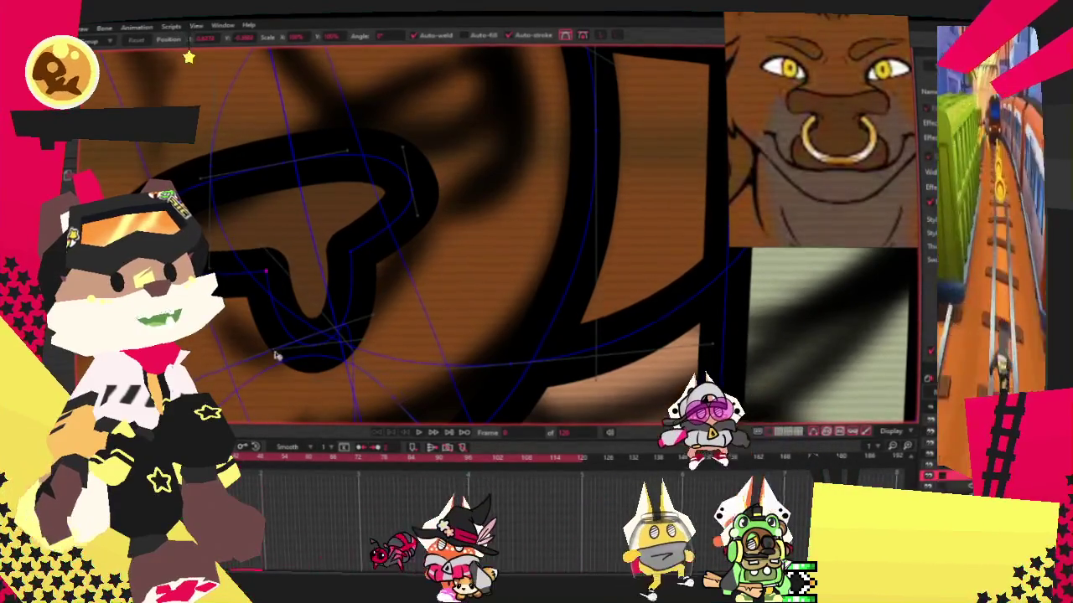
{"action": "left_click_drag", "start_coordinate": [366, 334], "coordinate": [445, 325]}
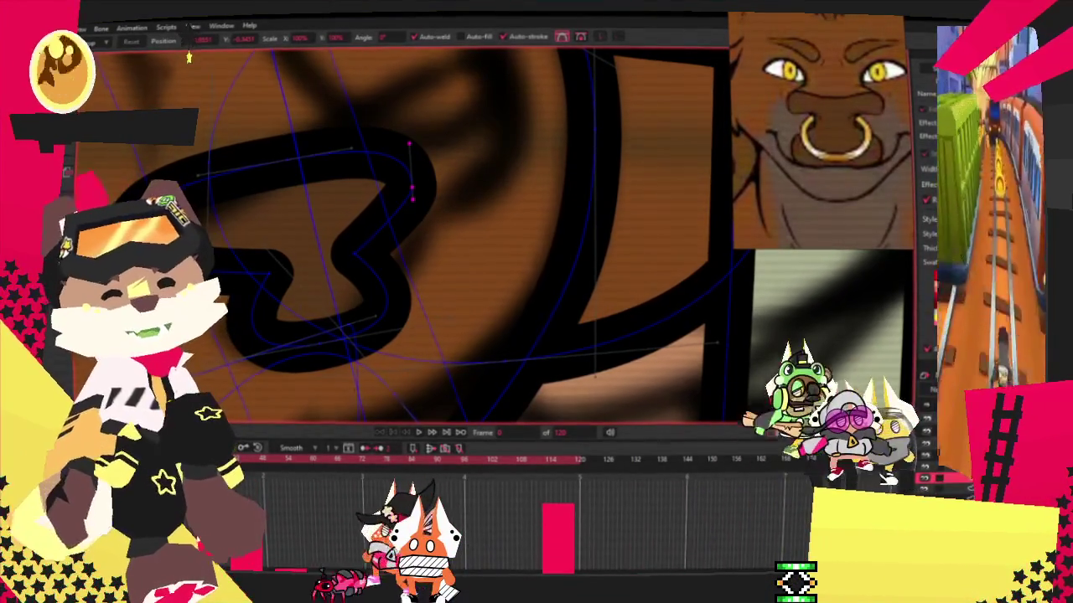
Adjust the nose outline's line width, then draw an oval over the nose for the muzzle.
{"action": "left_click", "coordinate": [80, 175]}
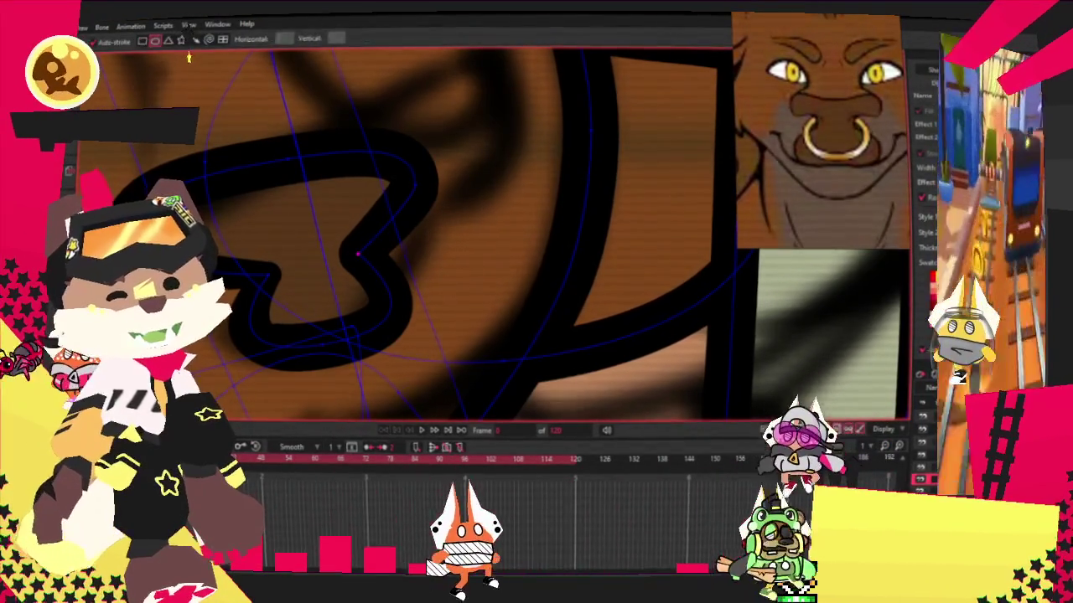
{"action": "key", "text": "t"}
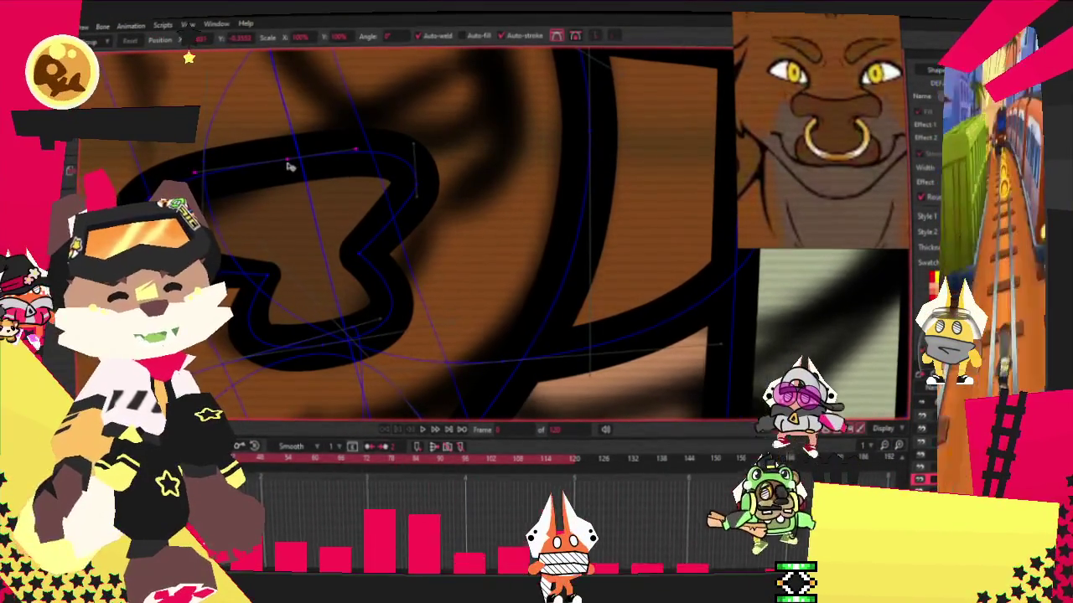
{"action": "left_click", "coordinate": [283, 160]}
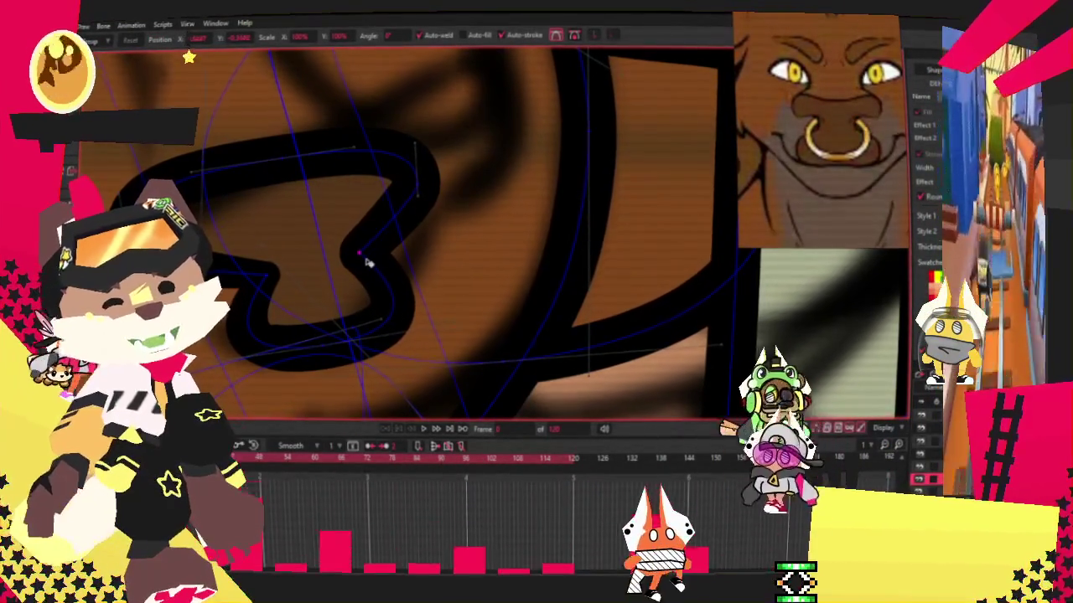
{"action": "scroll", "coordinate": [366, 264], "scroll_direction": "down", "scroll_amount": 3}
{"action": "scroll", "coordinate": [366, 267], "scroll_direction": "up", "scroll_amount": 1}
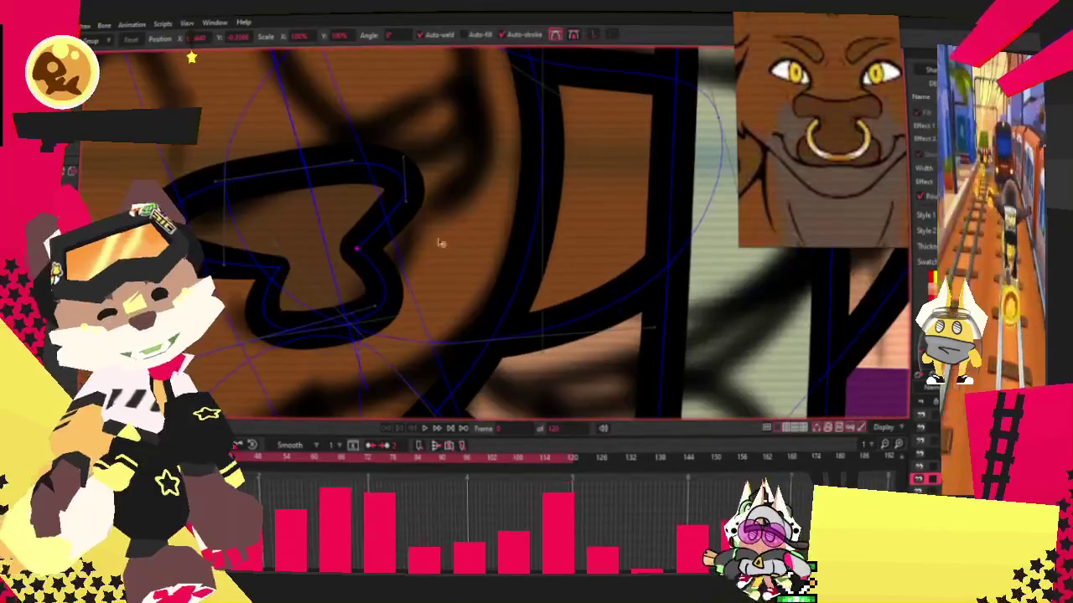
{"action": "scroll", "coordinate": [377, 252], "scroll_direction": "down", "scroll_amount": 2}
{"action": "scroll", "coordinate": [389, 239], "scroll_direction": "down", "scroll_amount": 2}
{"action": "scroll", "coordinate": [390, 241], "scroll_direction": "up", "scroll_amount": 2}
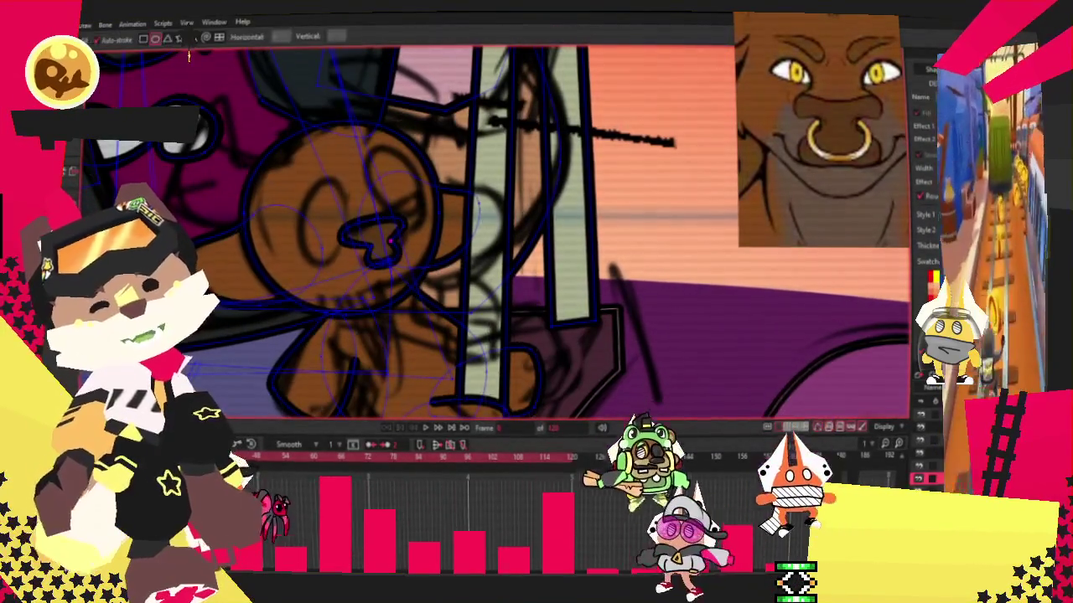
{"action": "scroll", "coordinate": [403, 226], "scroll_direction": "down", "scroll_amount": 2}
{"action": "scroll", "coordinate": [419, 201], "scroll_direction": "up", "scroll_amount": 3}
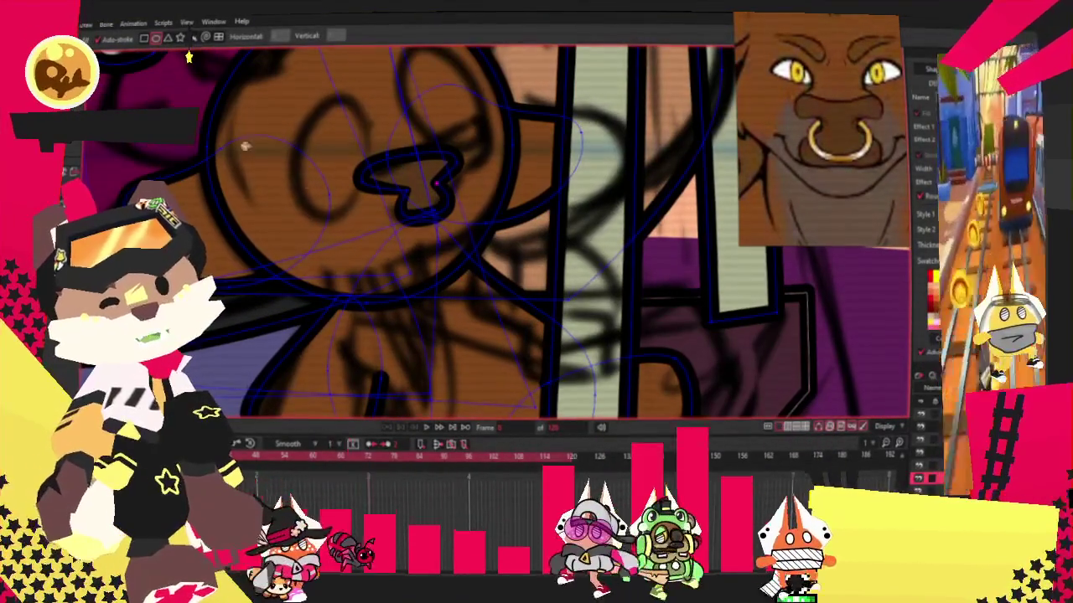
{"action": "left_click_drag", "start_coordinate": [311, 144], "coordinate": [501, 289]}
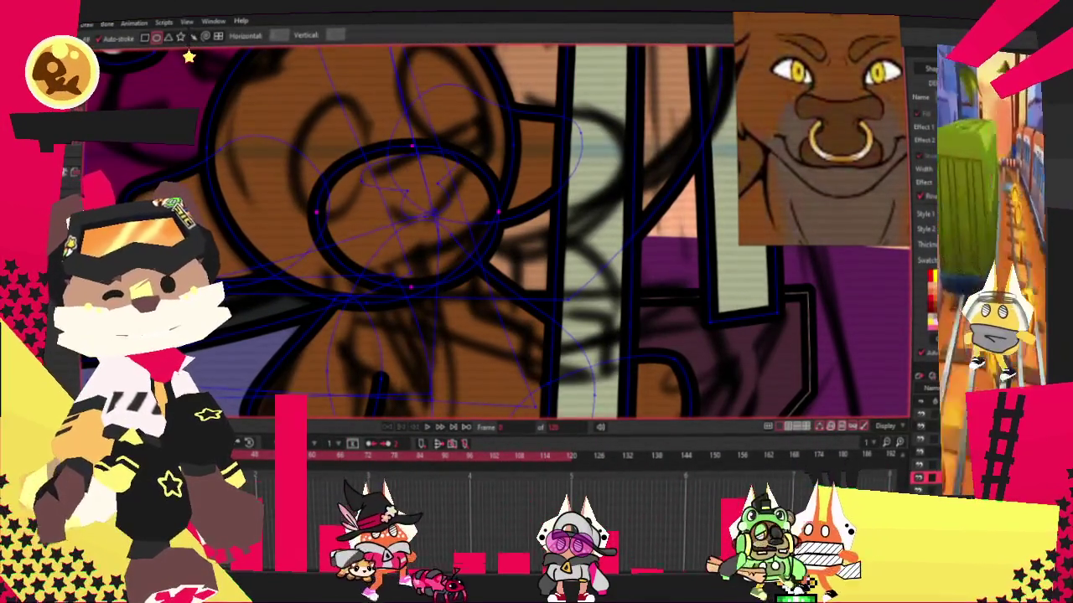
Fill the muzzle oval with a light greyish-brown colour behind the nose.
{"action": "key", "text": "g"}
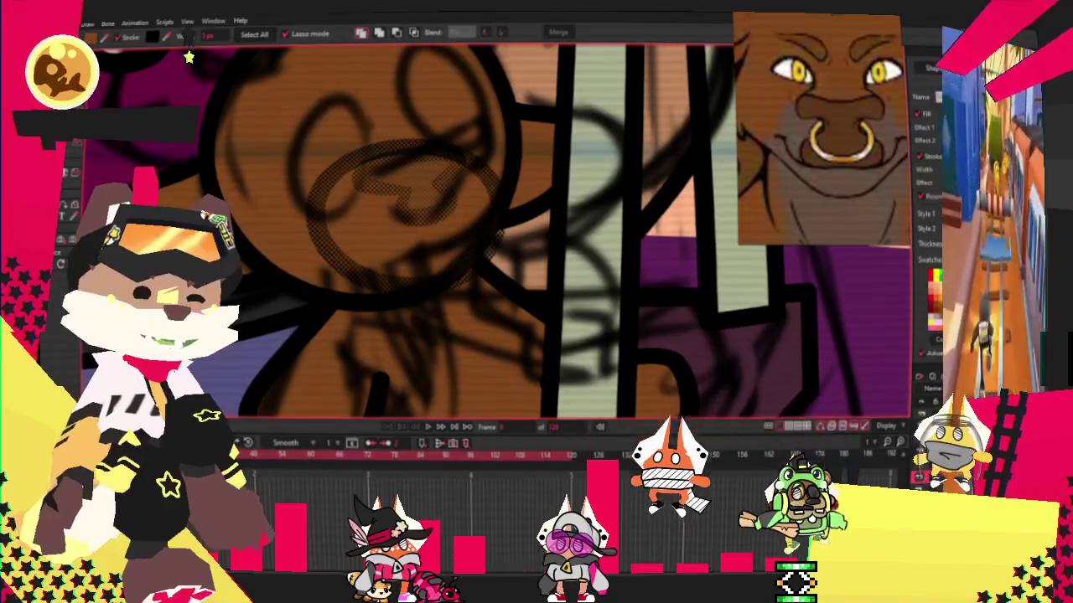
{"action": "left_click", "coordinate": [936, 136]}
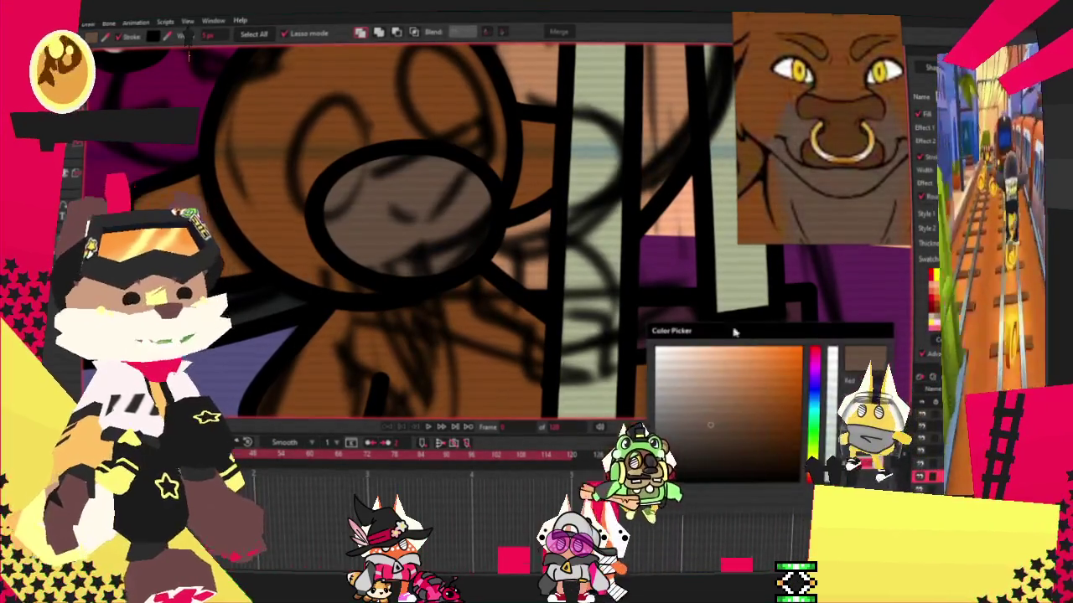
{"action": "left_click", "coordinate": [700, 412]}
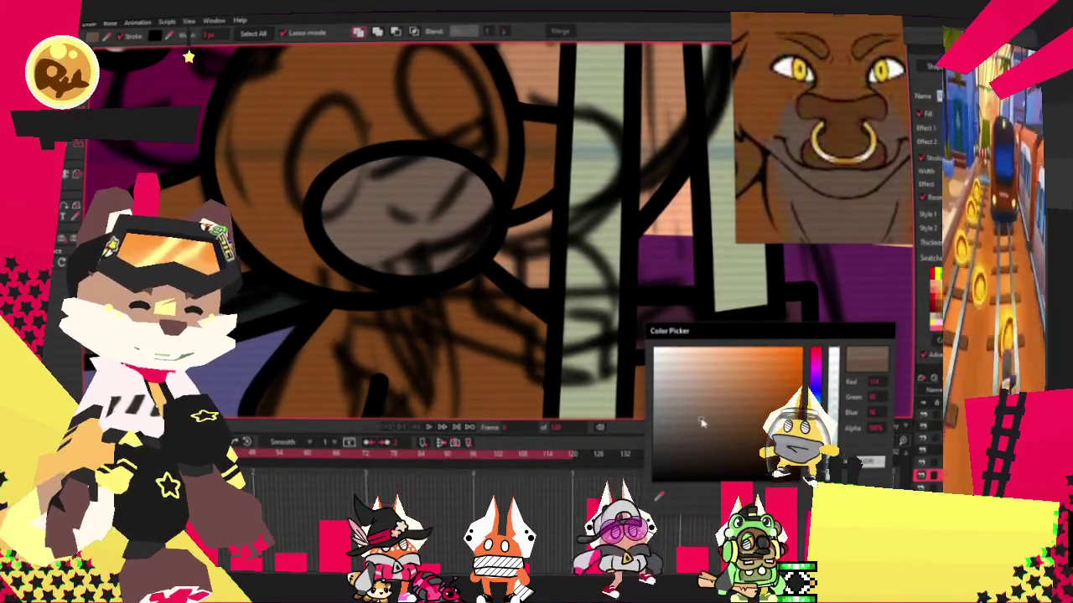
{"action": "key", "text": "Escape"}
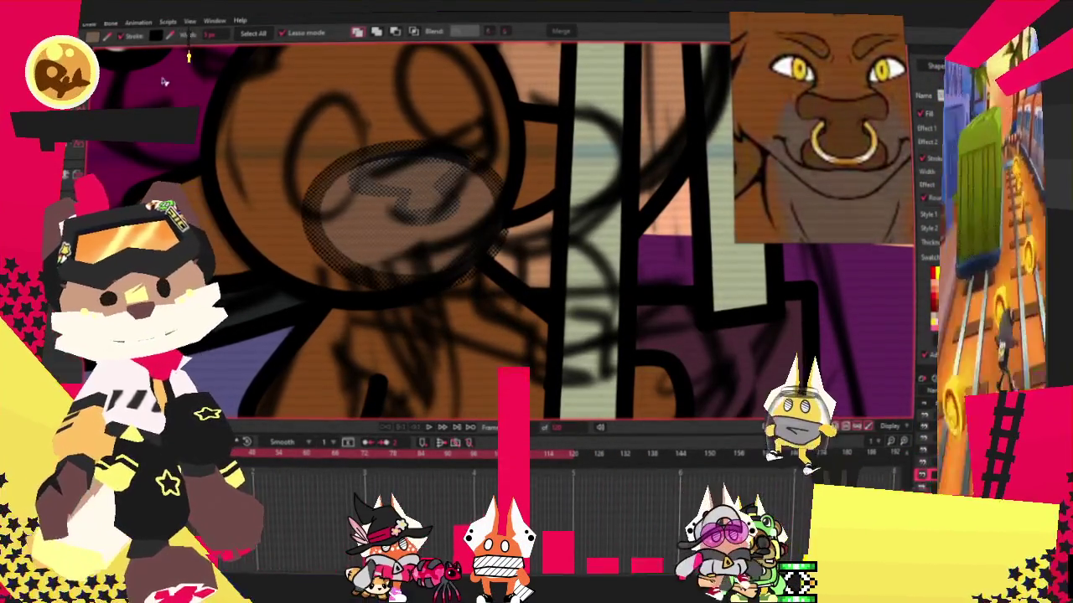
{"action": "left_click", "coordinate": [450, 155]}
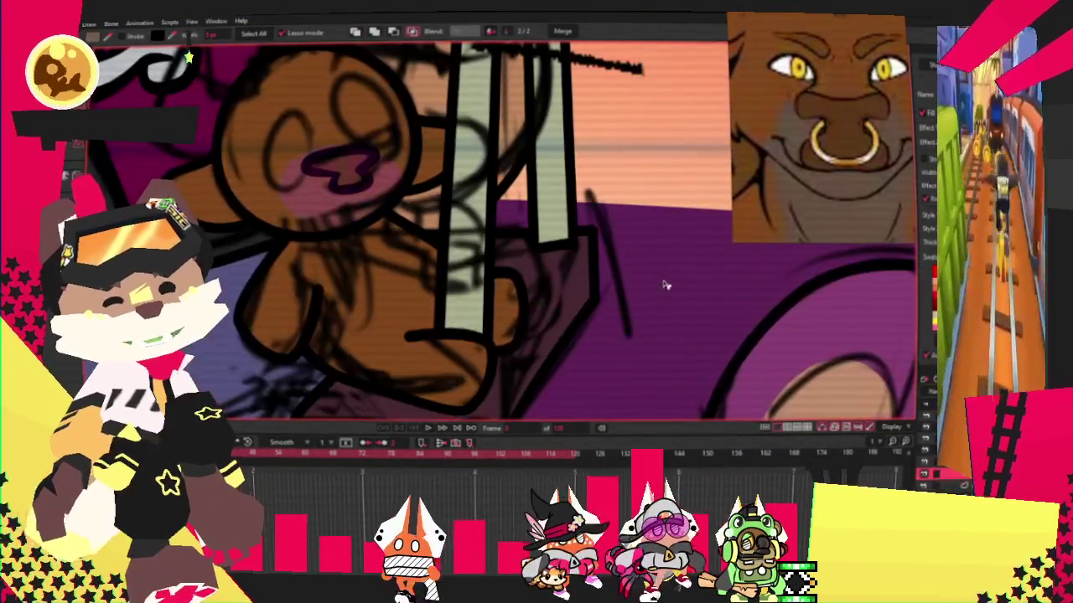
{"action": "scroll", "coordinate": [485, 153], "scroll_direction": "up", "scroll_amount": 2}
{"action": "key", "text": "t"}
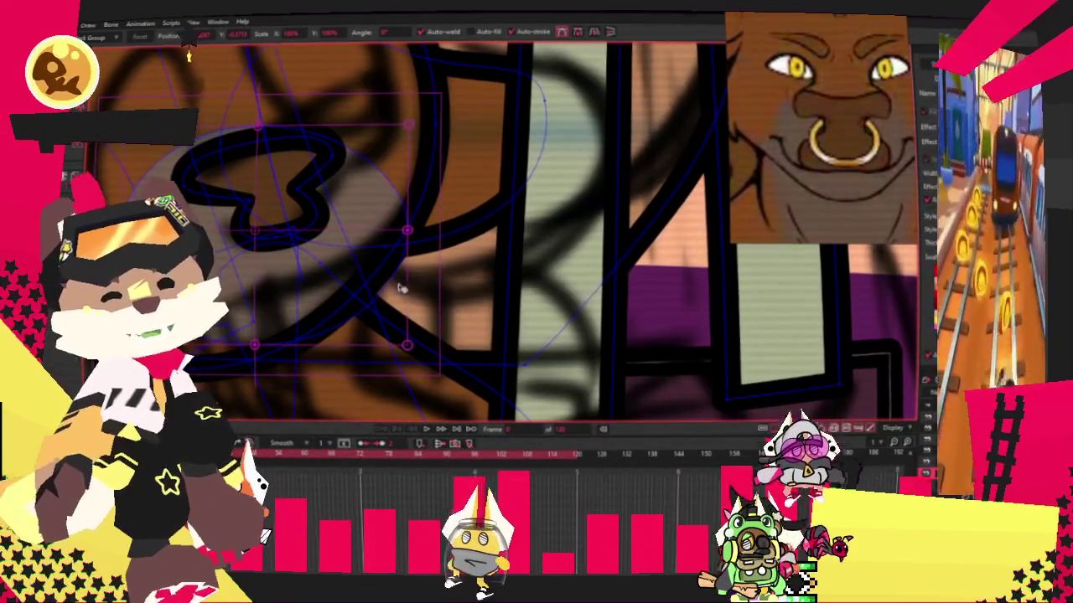
{"action": "key", "text": "ctrl+a"}
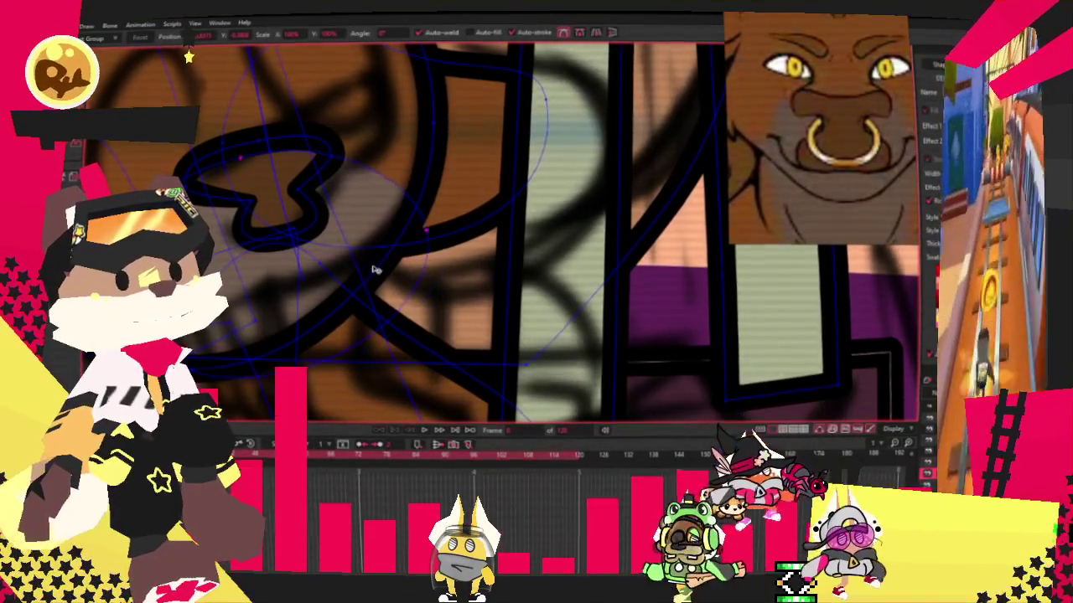
{"action": "scroll", "coordinate": [361, 239], "scroll_direction": "down", "scroll_amount": 2}
{"action": "scroll", "coordinate": [352, 237], "scroll_direction": "down", "scroll_amount": 1}
{"action": "scroll", "coordinate": [413, 325], "scroll_direction": "up", "scroll_amount": 1}
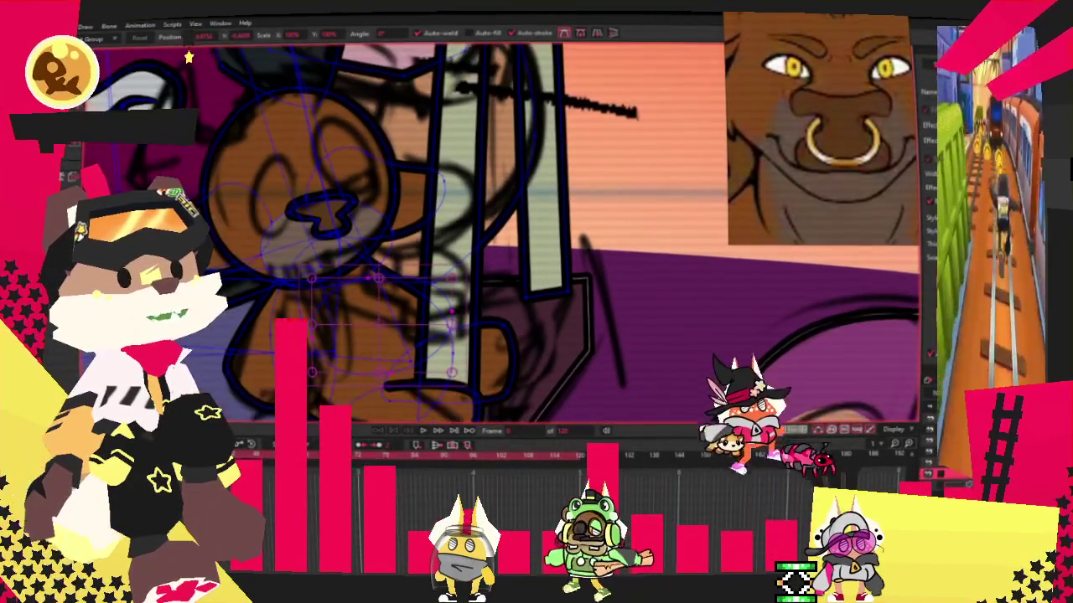
{"action": "key", "text": "g"}
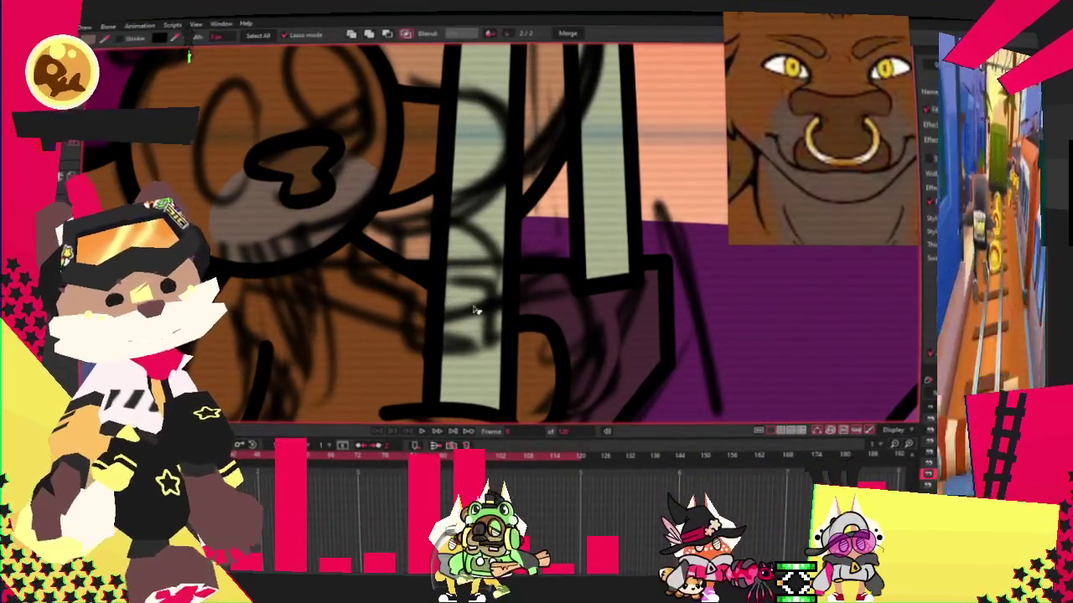
{"action": "scroll", "coordinate": [527, 272], "scroll_direction": "down", "scroll_amount": 3}
{"action": "scroll", "coordinate": [534, 200], "scroll_direction": "up", "scroll_amount": 3}
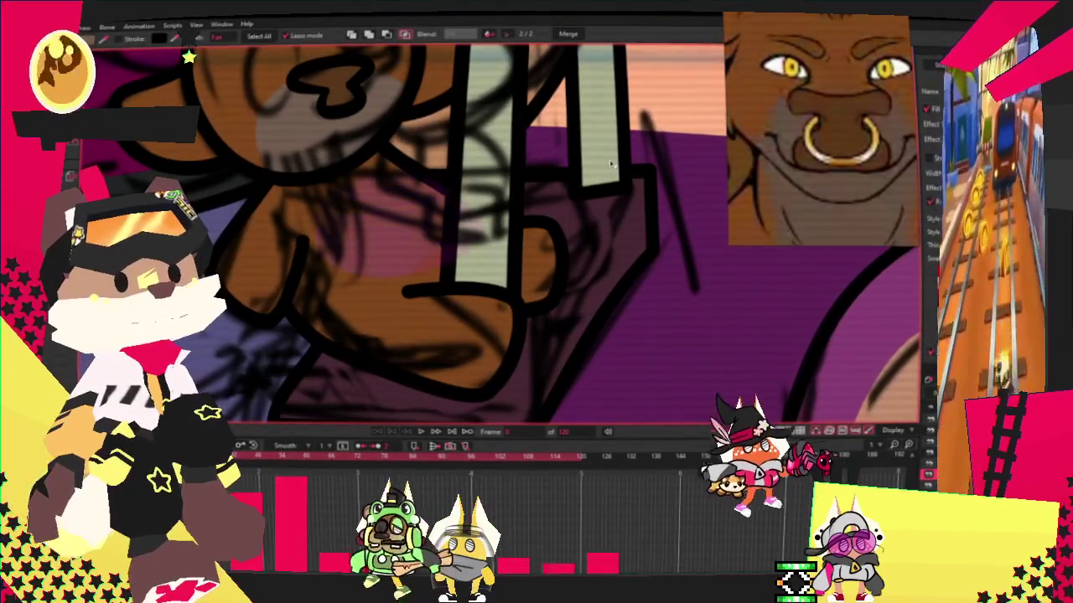
{"action": "scroll", "coordinate": [534, 261], "scroll_direction": "down", "scroll_amount": 1}
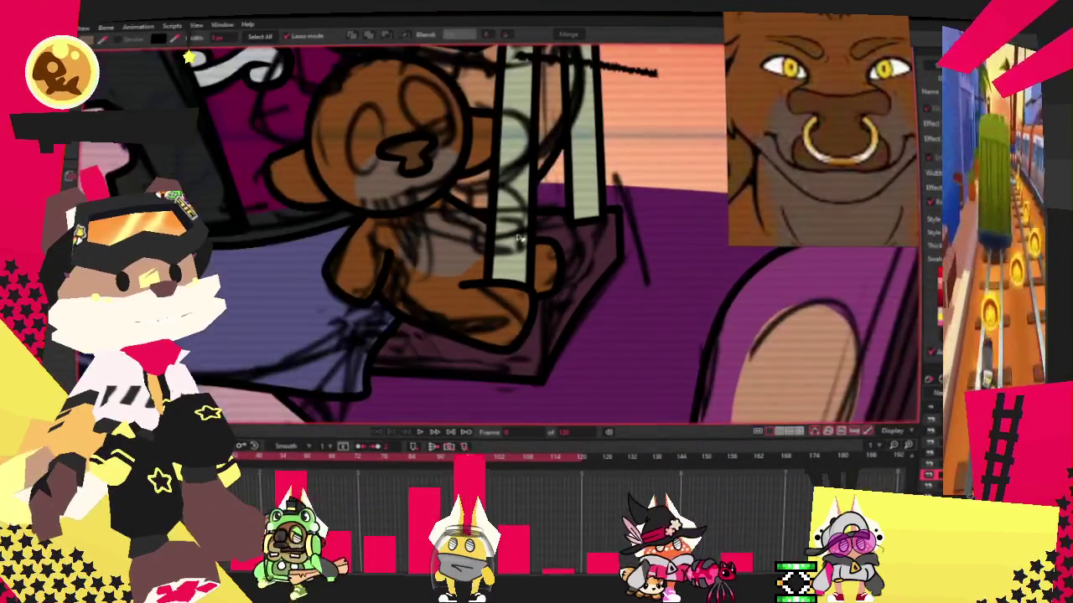
{"action": "scroll", "coordinate": [549, 268], "scroll_direction": "up", "scroll_amount": 3}
{"action": "scroll", "coordinate": [581, 285], "scroll_direction": "down", "scroll_amount": 2}
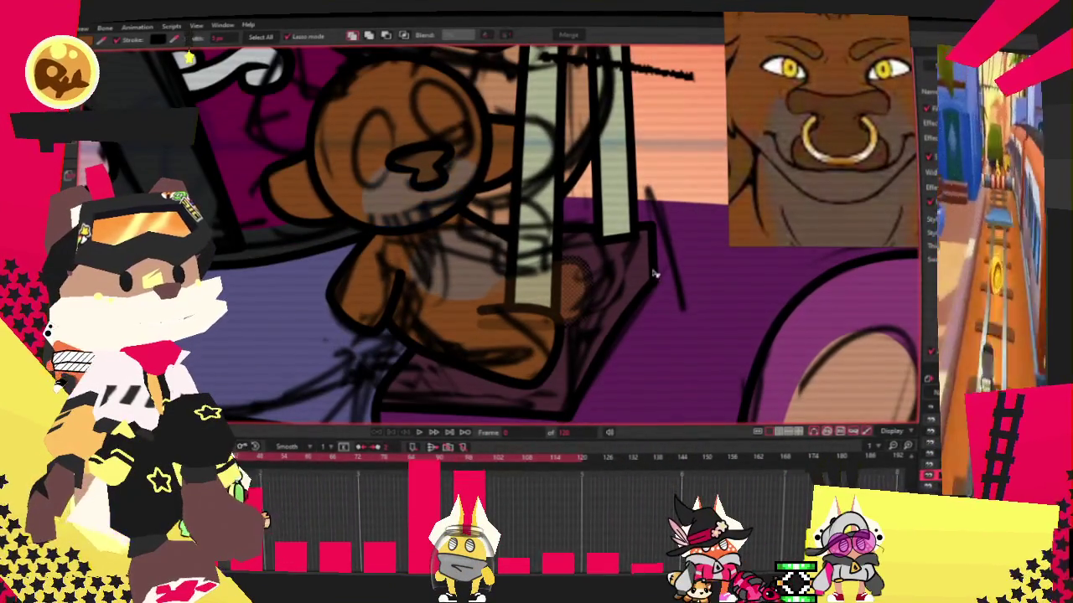
{"action": "scroll", "coordinate": [585, 271], "scroll_direction": "up", "scroll_amount": 1}
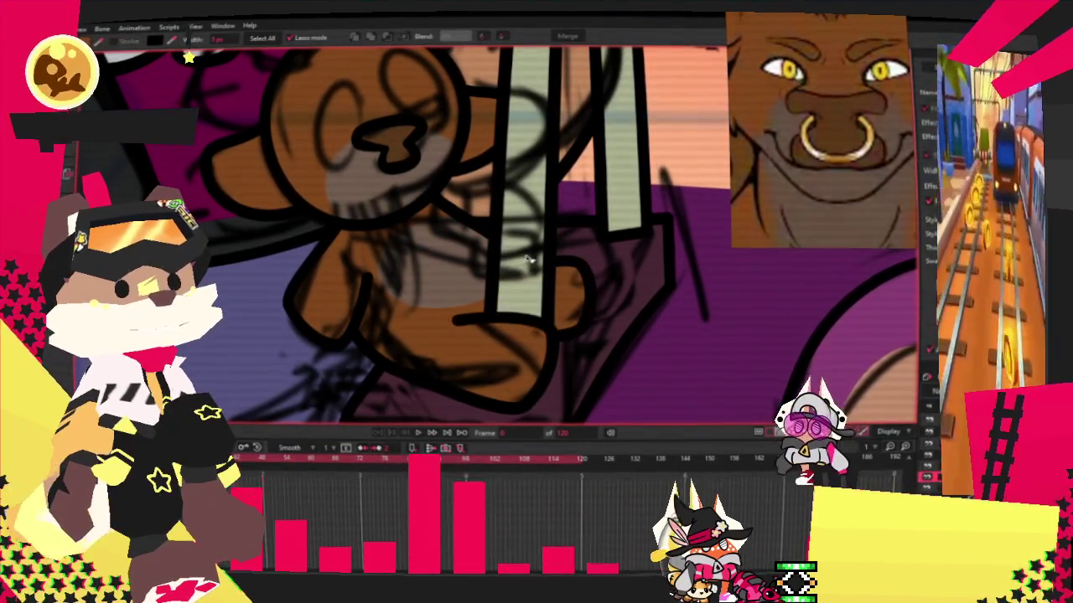
{"action": "key", "text": "t"}
{"action": "scroll", "coordinate": [502, 224], "scroll_direction": "up", "scroll_amount": 3}
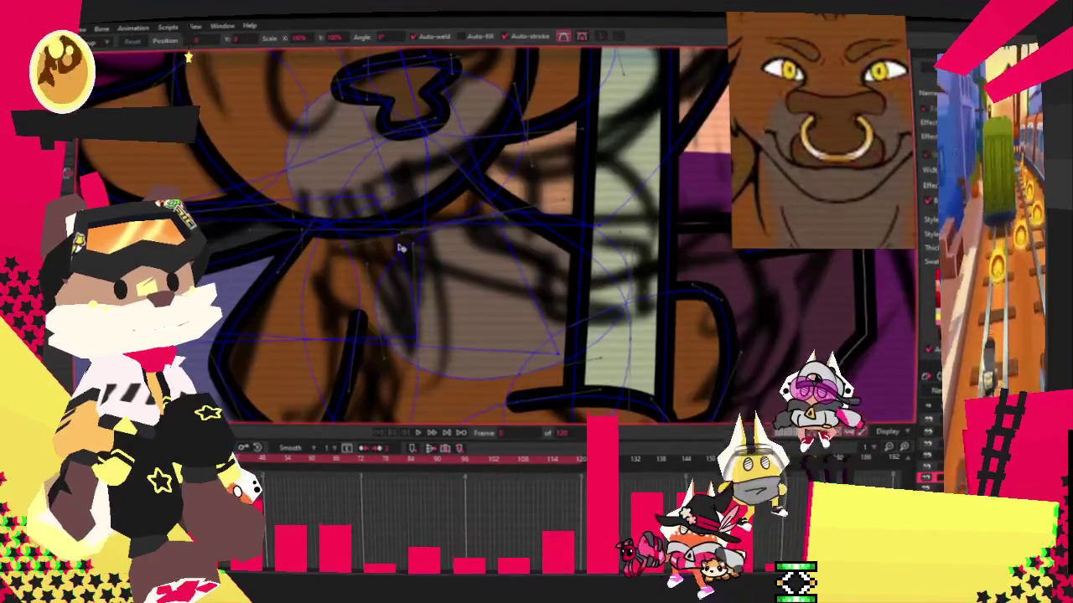
{"action": "left_click", "coordinate": [485, 211]}
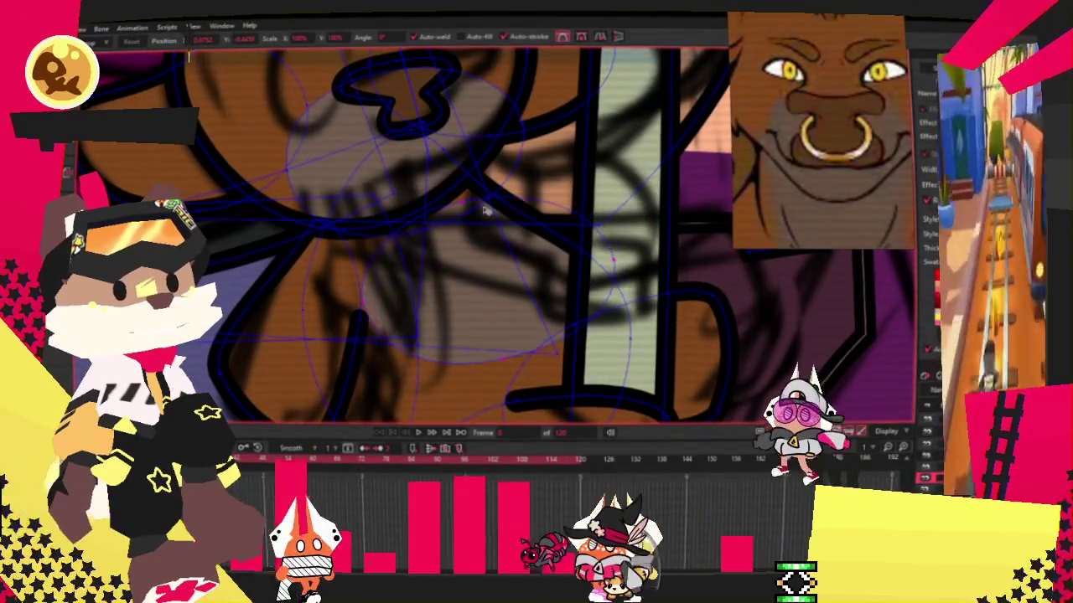
{"action": "left_click_drag", "start_coordinate": [482, 215], "coordinate": [484, 354]}
{"action": "left_click", "coordinate": [489, 391]}
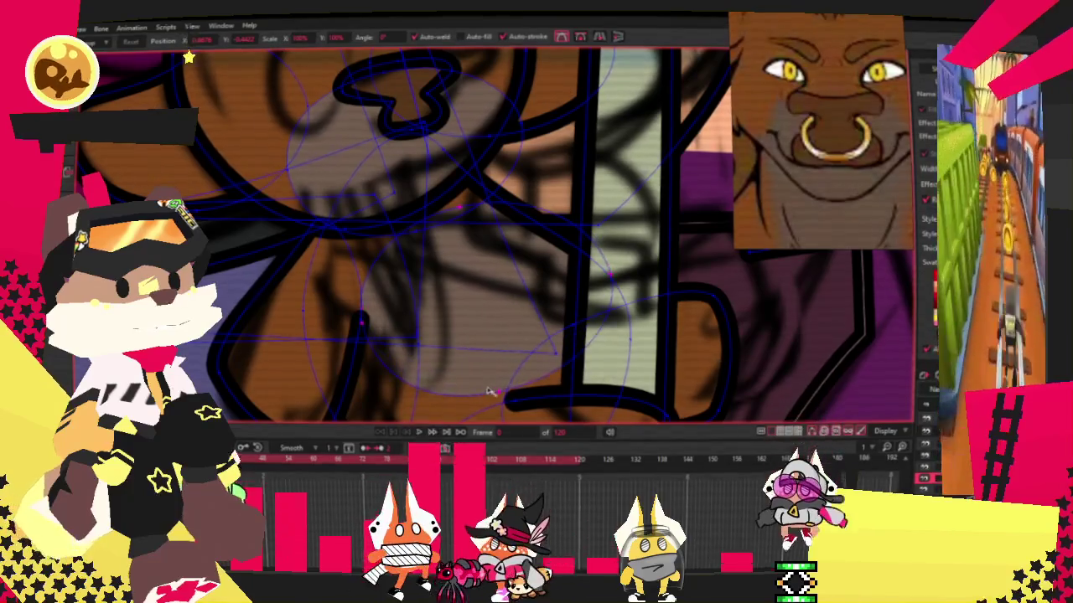
{"action": "scroll", "coordinate": [466, 331], "scroll_direction": "down", "scroll_amount": 5}
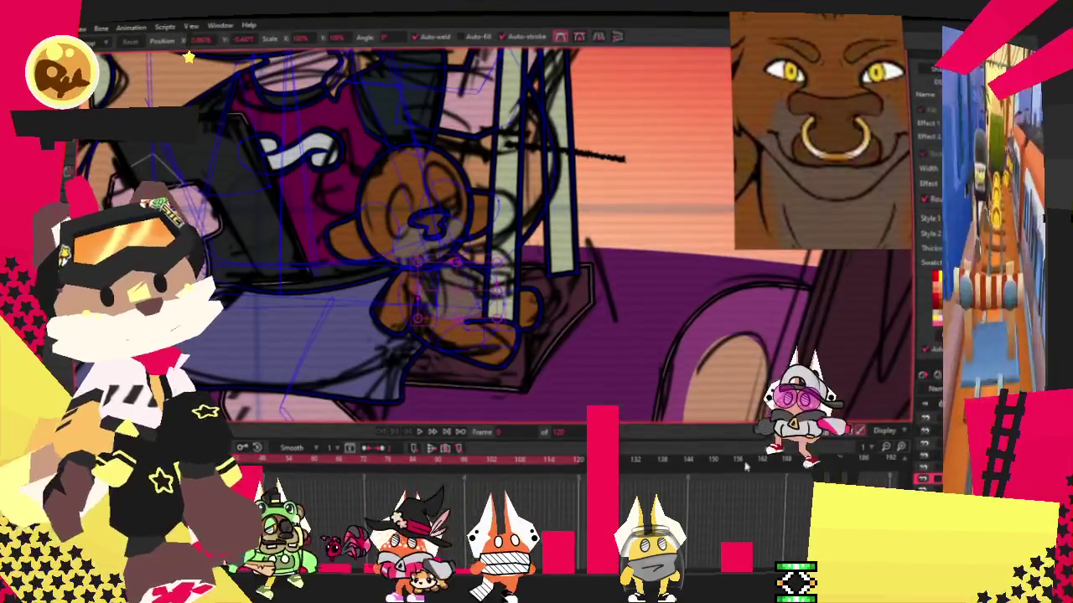
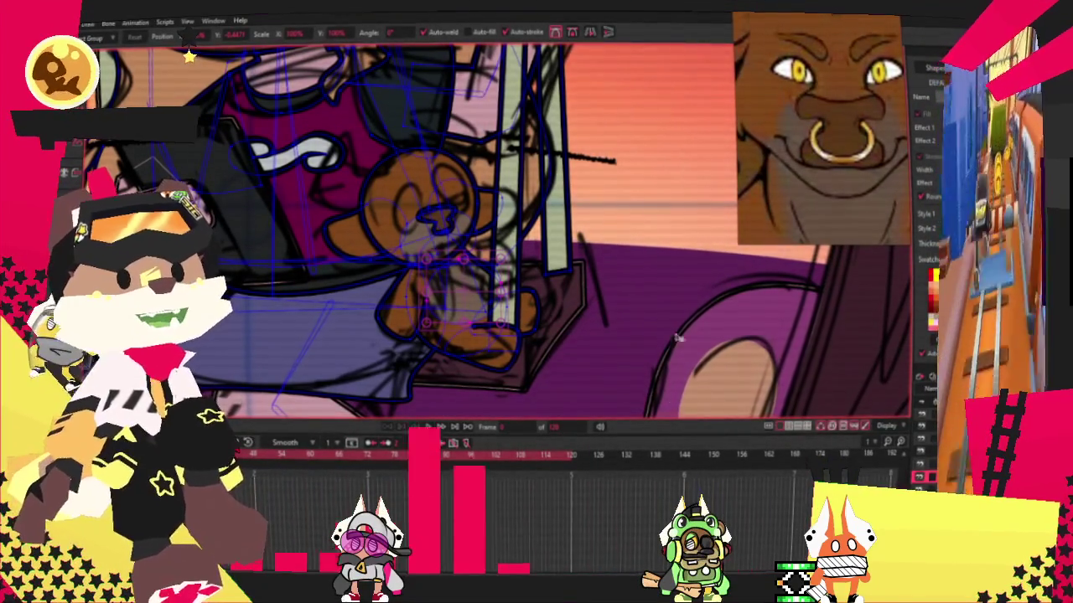
Zoom in on the teddy bear's face, select its outline stroke, and switch to Draw Shape (R).
{"action": "scroll", "coordinate": [464, 350], "scroll_direction": "up", "scroll_amount": 3}
{"action": "scroll", "coordinate": [420, 331], "scroll_direction": "up", "scroll_amount": 3}
{"action": "scroll", "coordinate": [368, 310], "scroll_direction": "down", "scroll_amount": 1}
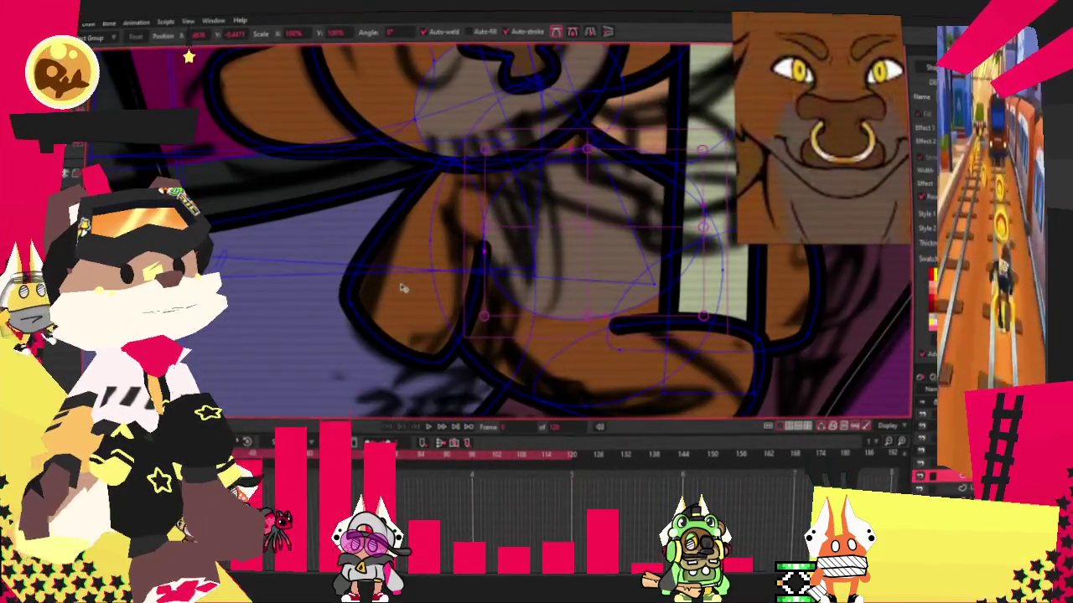
{"action": "left_click", "coordinate": [344, 304]}
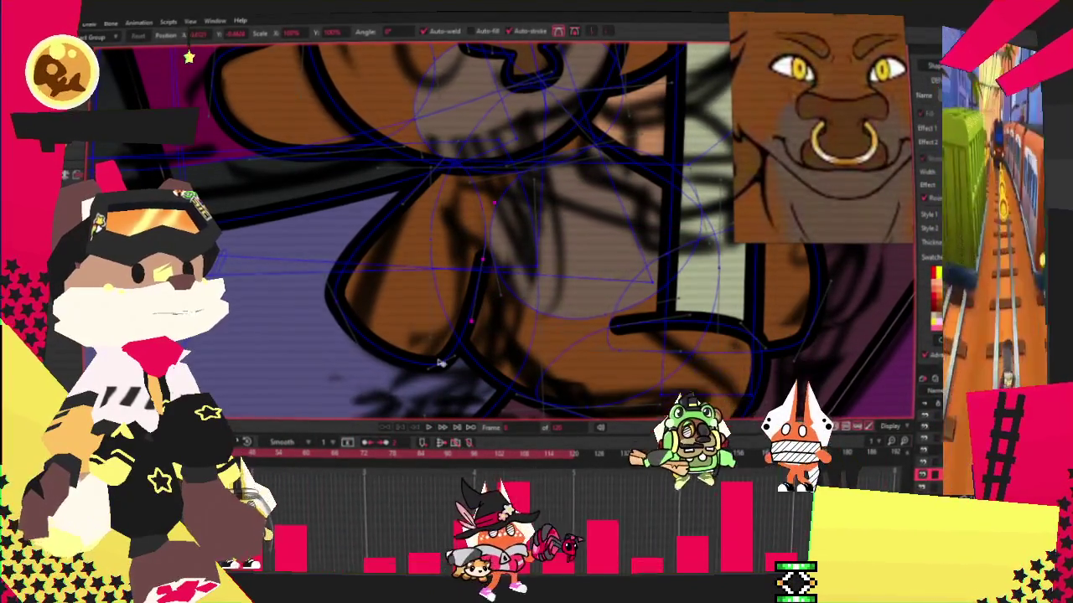
{"action": "scroll", "coordinate": [438, 371], "scroll_direction": "down", "scroll_amount": 3}
{"action": "scroll", "coordinate": [431, 149], "scroll_direction": "up", "scroll_amount": 2}
{"action": "scroll", "coordinate": [432, 150], "scroll_direction": "up", "scroll_amount": 1}
{"action": "key", "text": "r"}
{"action": "scroll", "coordinate": [265, 88], "scroll_direction": "up", "scroll_amount": 2}
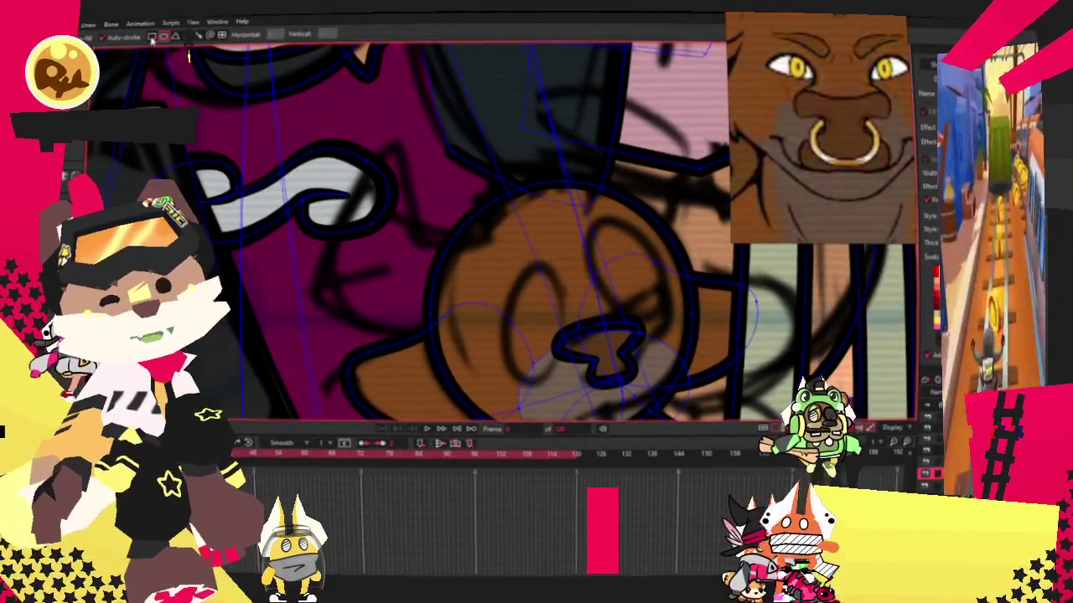
Draw a triangle beside the bear's head and reshape it with an added lower-left point.
{"action": "left_click_drag", "start_coordinate": [336, 149], "coordinate": [451, 289]}
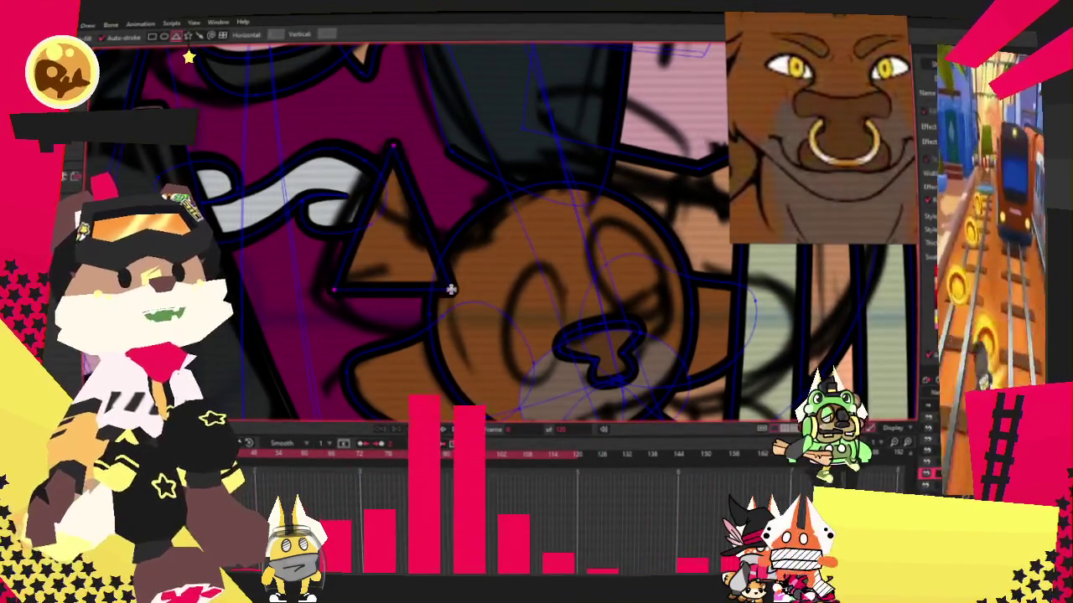
{"action": "left_click", "coordinate": [419, 242]}
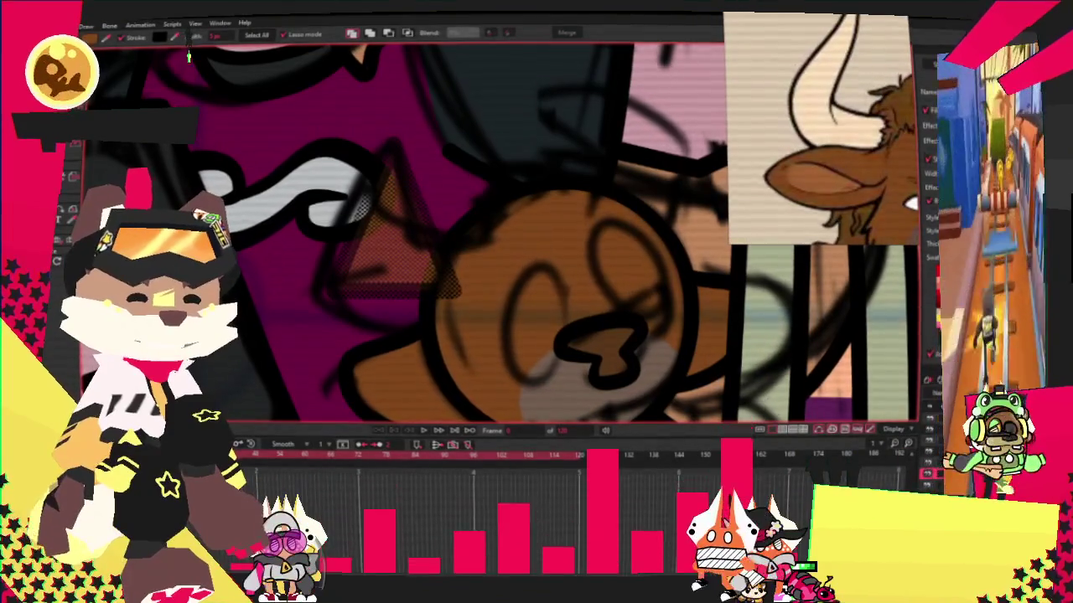
{"action": "scroll", "coordinate": [494, 180], "scroll_direction": "up", "scroll_amount": 2}
{"action": "key", "text": "t"}
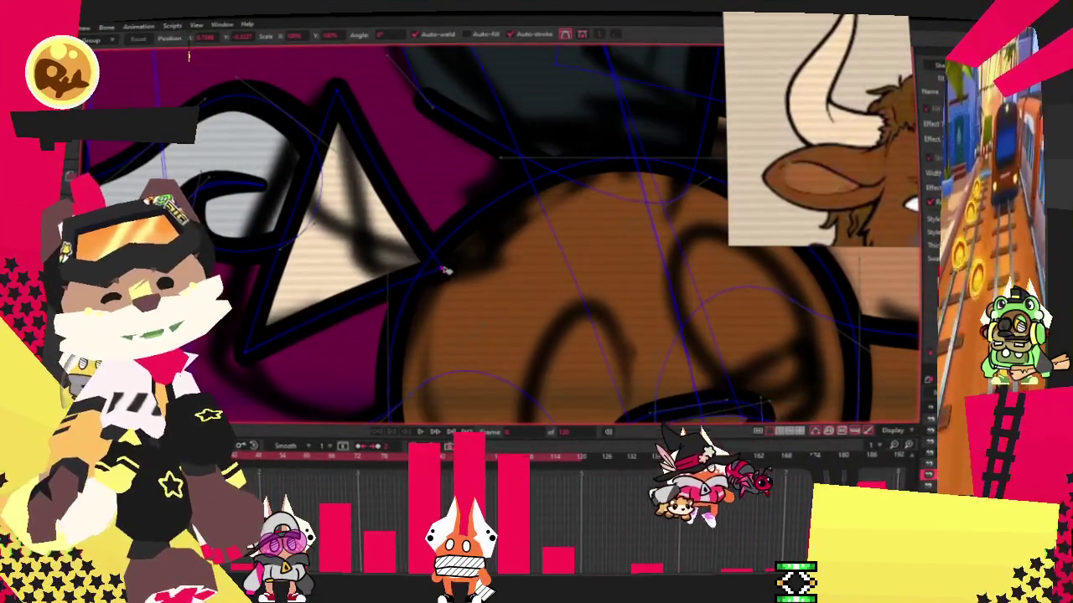
{"action": "left_click_drag", "start_coordinate": [438, 355], "coordinate": [390, 411]}
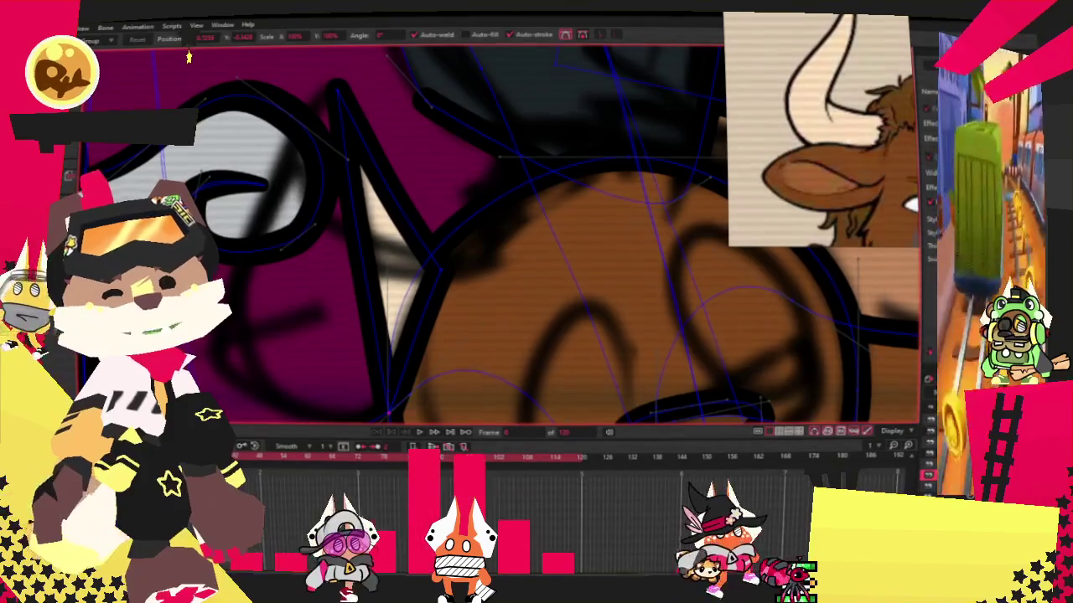
{"action": "key", "text": "a"}
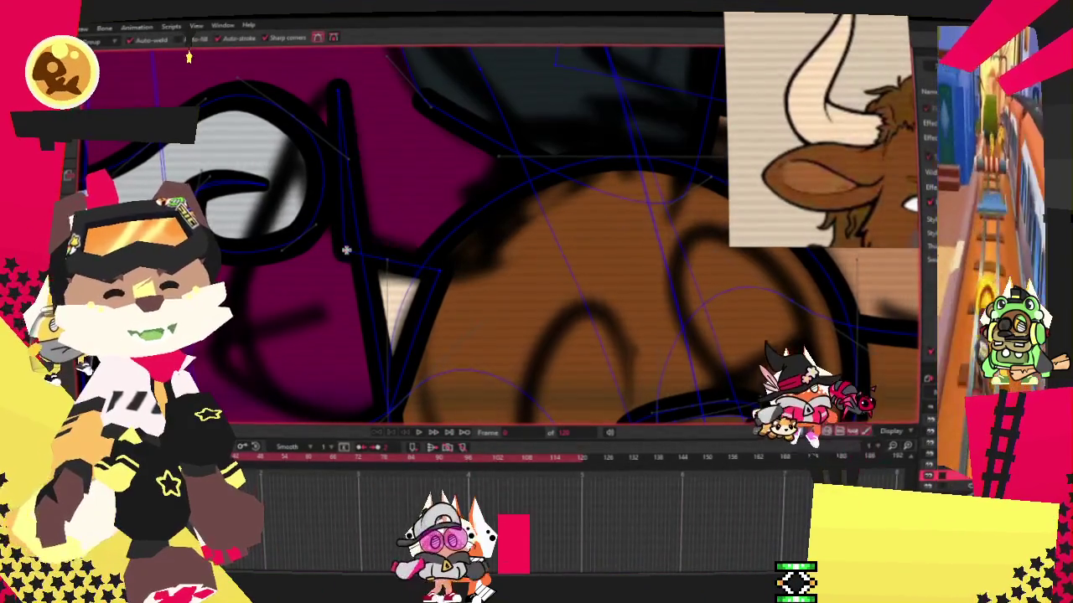
{"action": "left_click_drag", "start_coordinate": [370, 291], "coordinate": [207, 359]}
{"action": "key", "text": "c"}
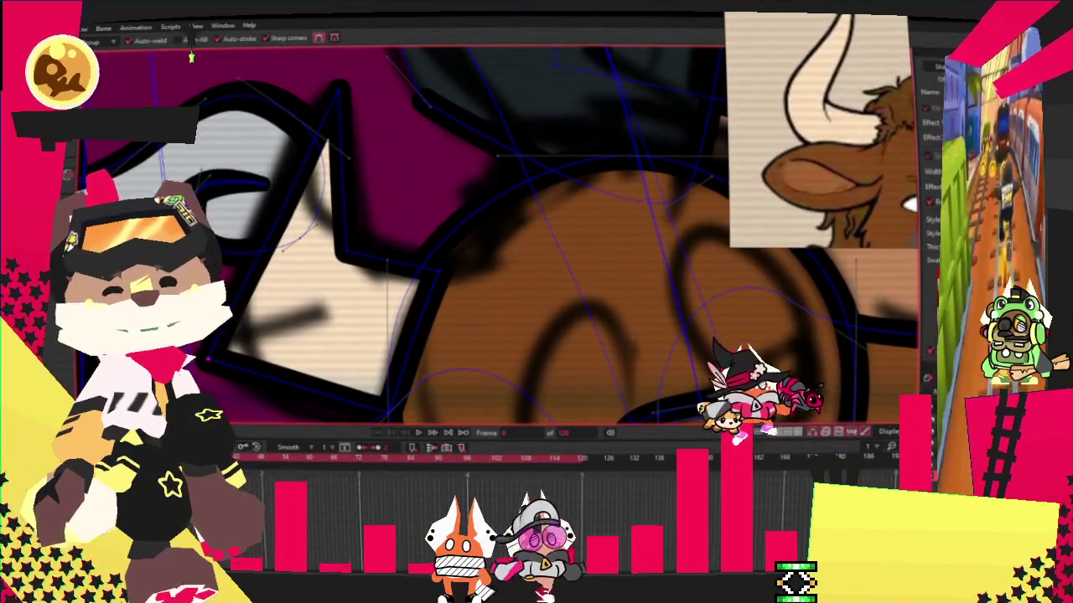
{"action": "left_click_drag", "start_coordinate": [452, 366], "coordinate": [386, 283]}
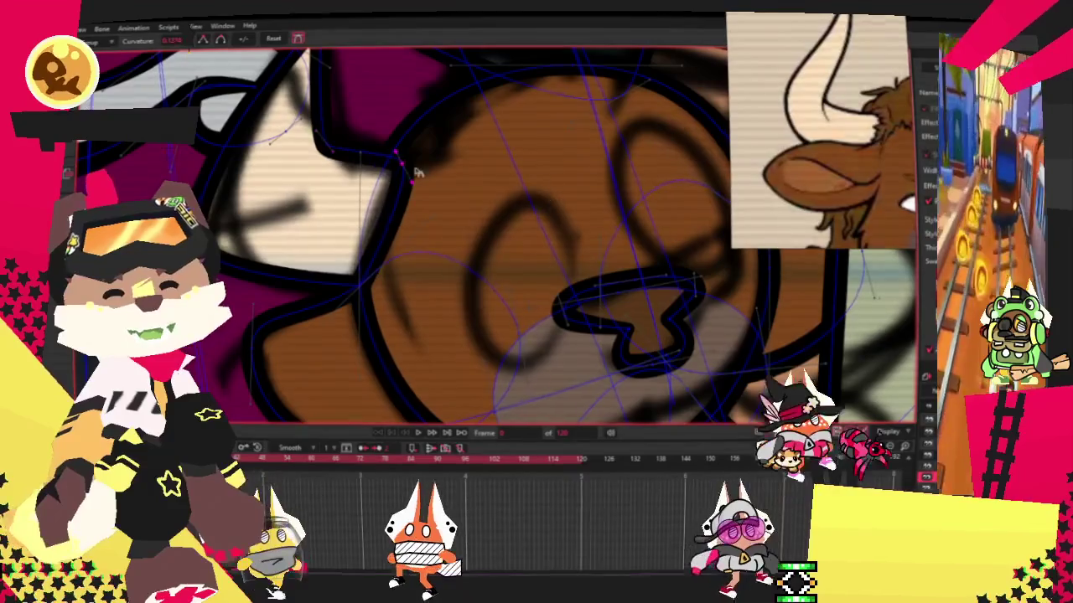
Smooth the inner-ear shape's curvature and move it up into the bear's left ear.
{"action": "key", "text": "t"}
{"action": "scroll", "coordinate": [307, 134], "scroll_direction": "up", "scroll_amount": 2}
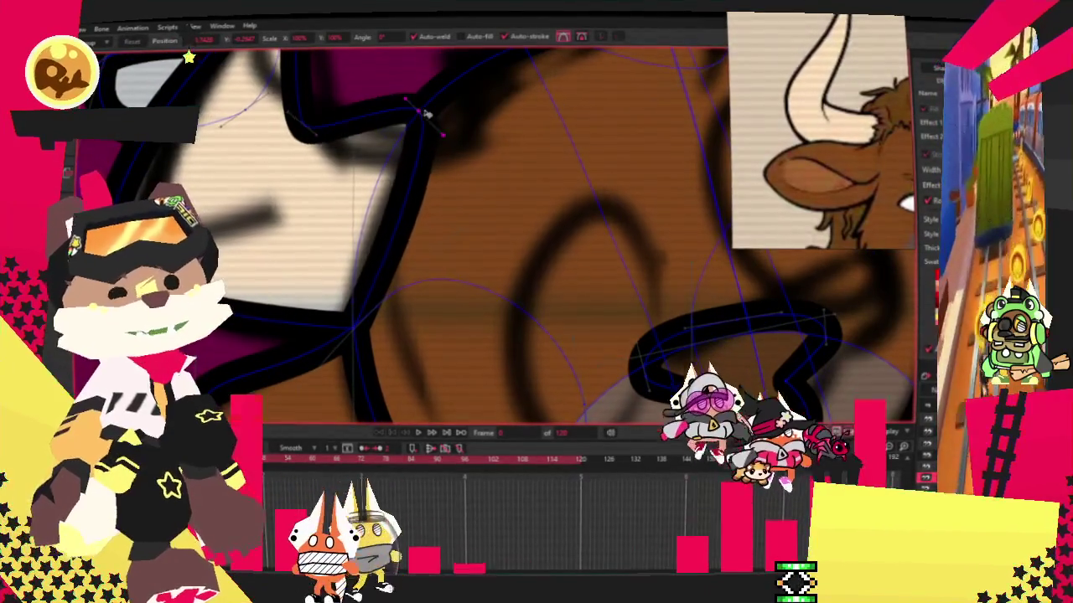
{"action": "scroll", "coordinate": [227, 239], "scroll_direction": "down", "scroll_amount": 2}
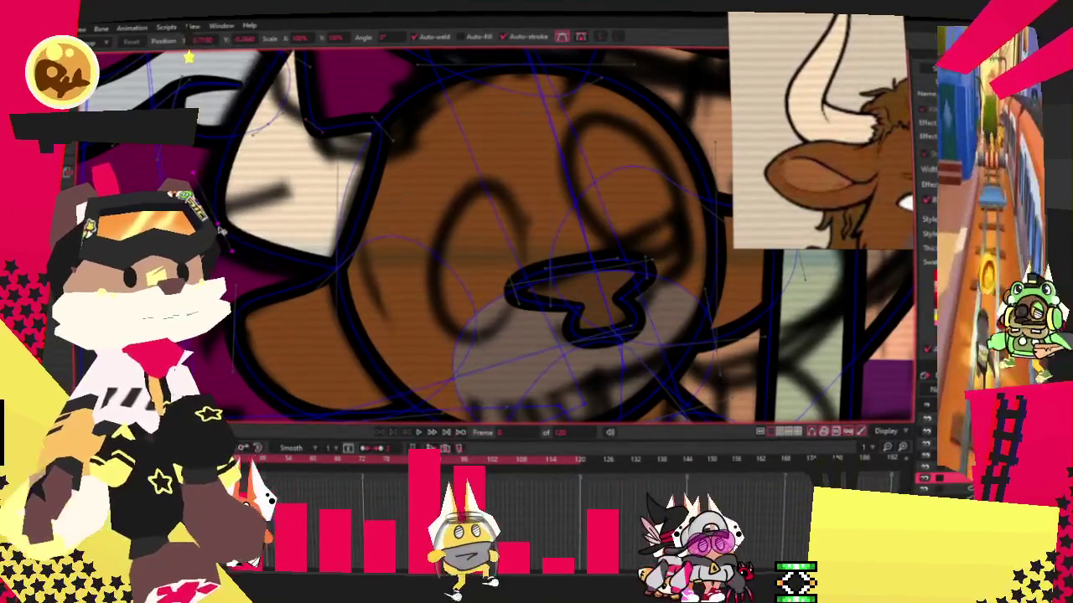
{"action": "scroll", "coordinate": [343, 276], "scroll_direction": "up", "scroll_amount": 2}
{"action": "scroll", "coordinate": [335, 283], "scroll_direction": "down", "scroll_amount": 2}
{"action": "scroll", "coordinate": [308, 164], "scroll_direction": "up", "scroll_amount": 2}
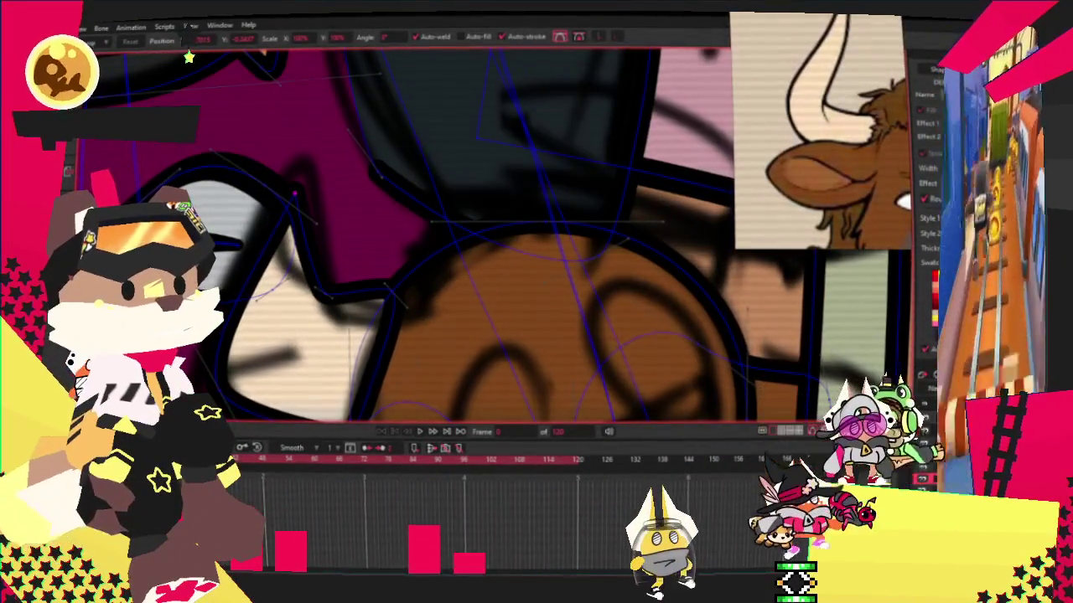
{"action": "key", "text": "c"}
{"action": "scroll", "coordinate": [343, 212], "scroll_direction": "up", "scroll_amount": 1}
{"action": "scroll", "coordinate": [304, 180], "scroll_direction": "down", "scroll_amount": 2}
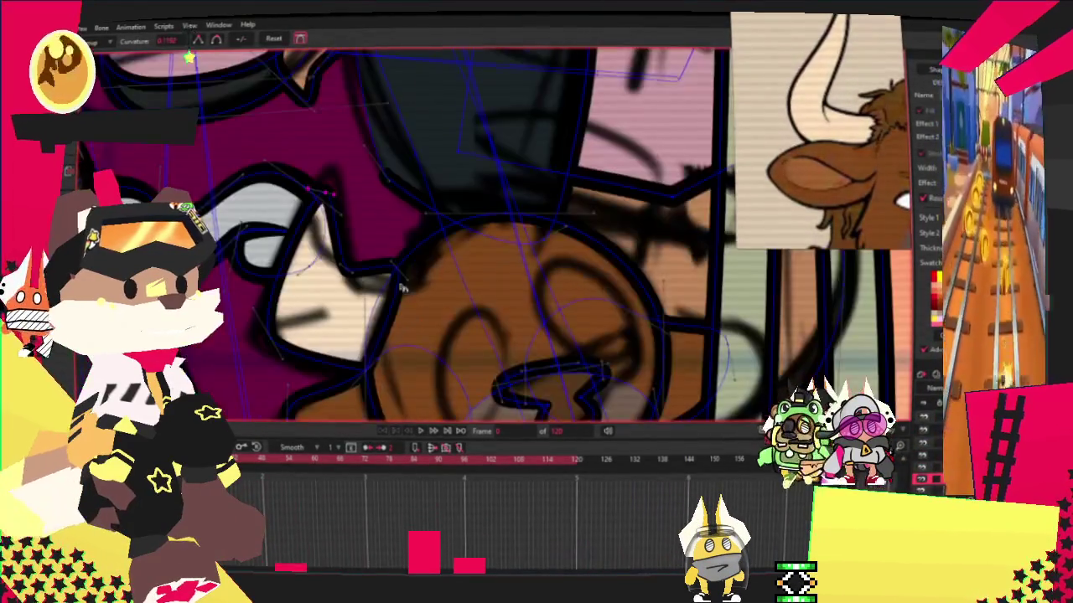
{"action": "scroll", "coordinate": [349, 287], "scroll_direction": "up", "scroll_amount": 1}
{"action": "scroll", "coordinate": [349, 289], "scroll_direction": "down", "scroll_amount": 2}
{"action": "scroll", "coordinate": [349, 289], "scroll_direction": "up", "scroll_amount": 1}
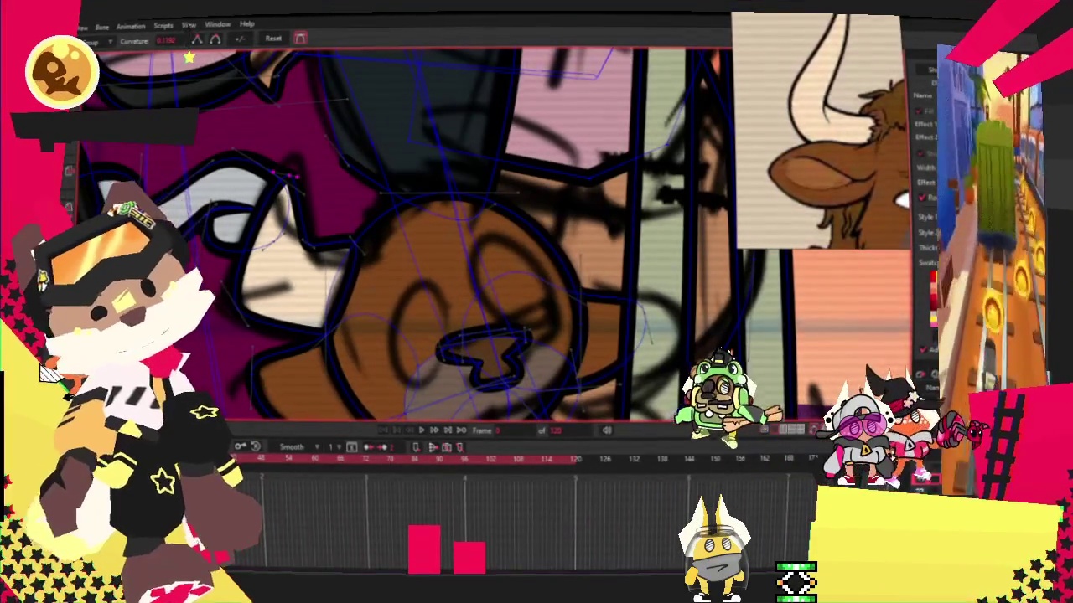
{"action": "key", "text": "t"}
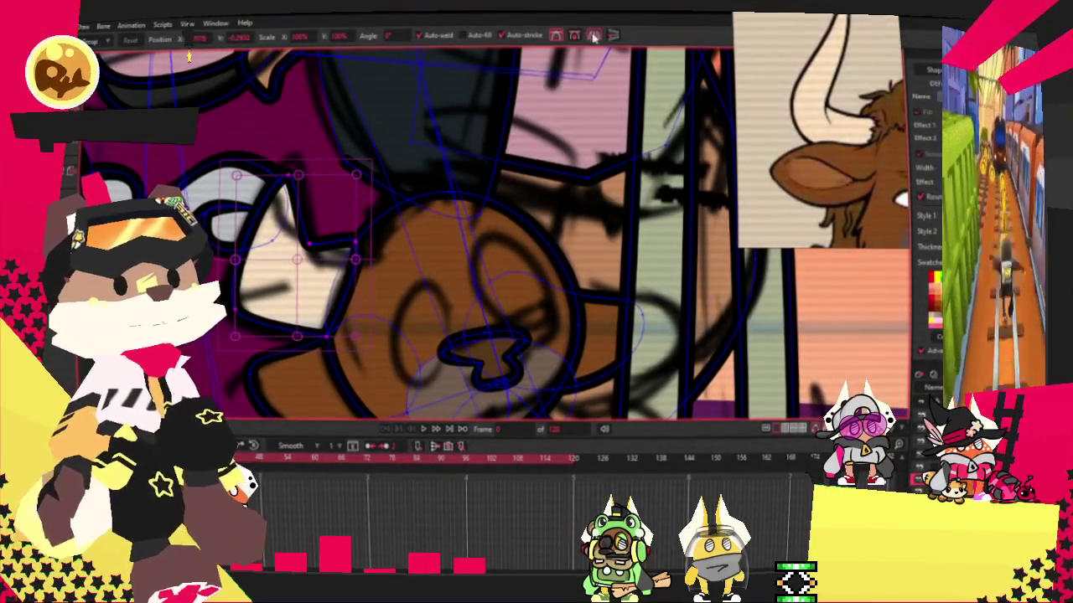
{"action": "scroll", "coordinate": [279, 258], "scroll_direction": "up", "scroll_amount": 2}
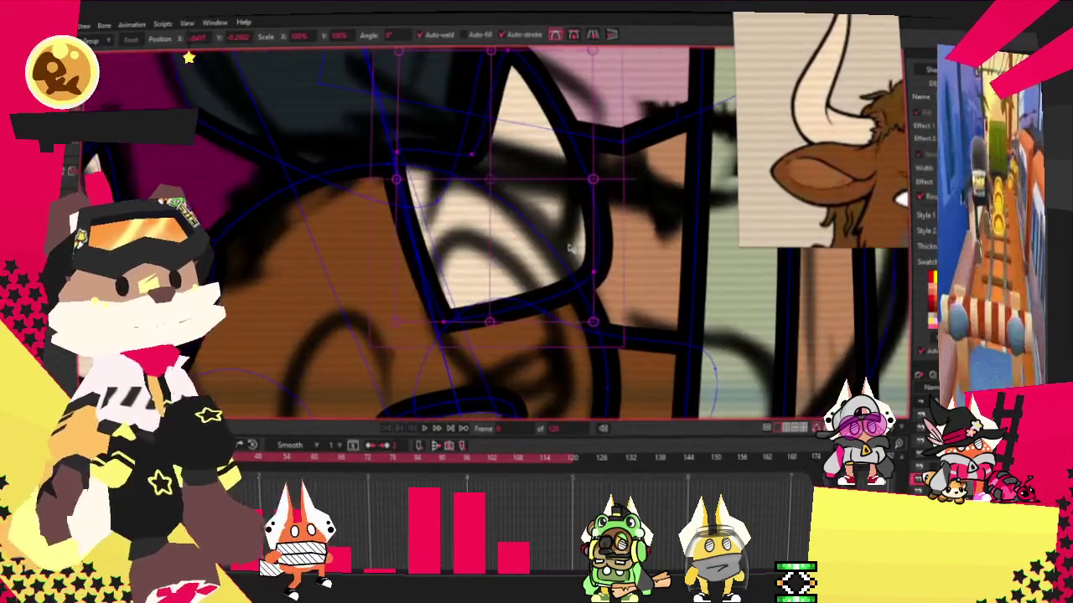
{"action": "left_click_drag", "start_coordinate": [589, 183], "coordinate": [546, 203]}
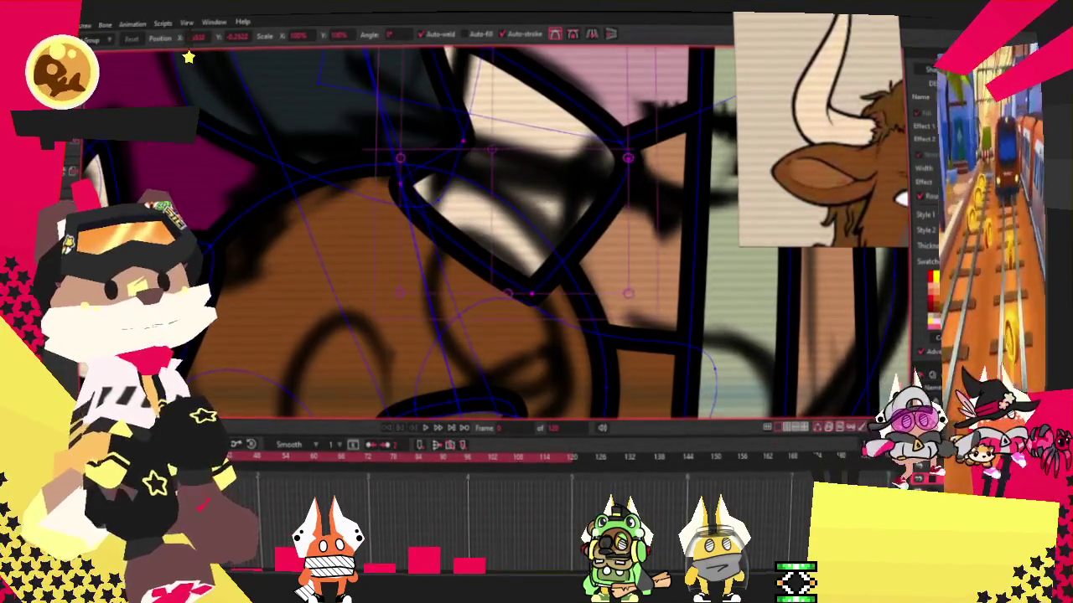
{"action": "scroll", "coordinate": [552, 215], "scroll_direction": "down", "scroll_amount": 2}
{"action": "scroll", "coordinate": [536, 217], "scroll_direction": "down", "scroll_amount": 3}
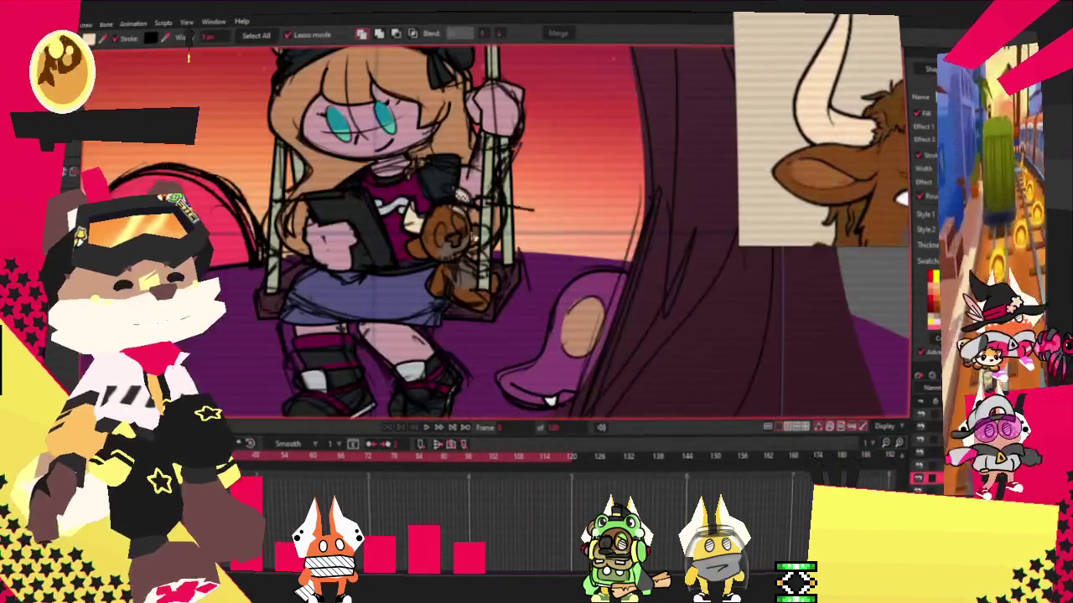
Draw a small circle on the bear's face and shift it left to sit beside the nose.
{"action": "scroll", "coordinate": [469, 220], "scroll_direction": "up", "scroll_amount": 3}
{"action": "scroll", "coordinate": [448, 222], "scroll_direction": "up", "scroll_amount": 2}
{"action": "scroll", "coordinate": [448, 222], "scroll_direction": "up", "scroll_amount": 2}
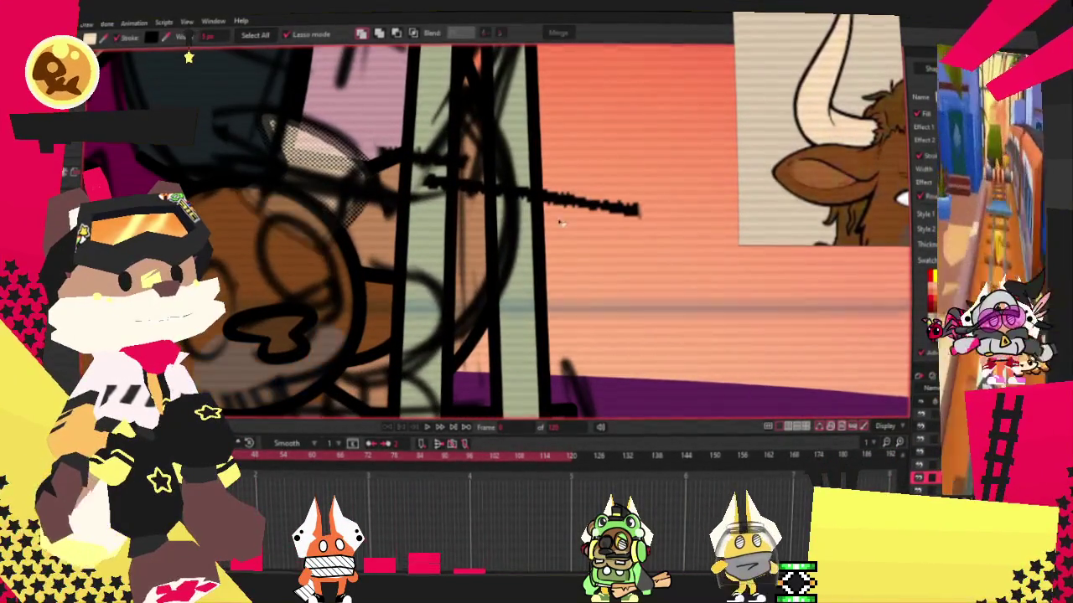
{"action": "scroll", "coordinate": [447, 224], "scroll_direction": "down", "scroll_amount": 2}
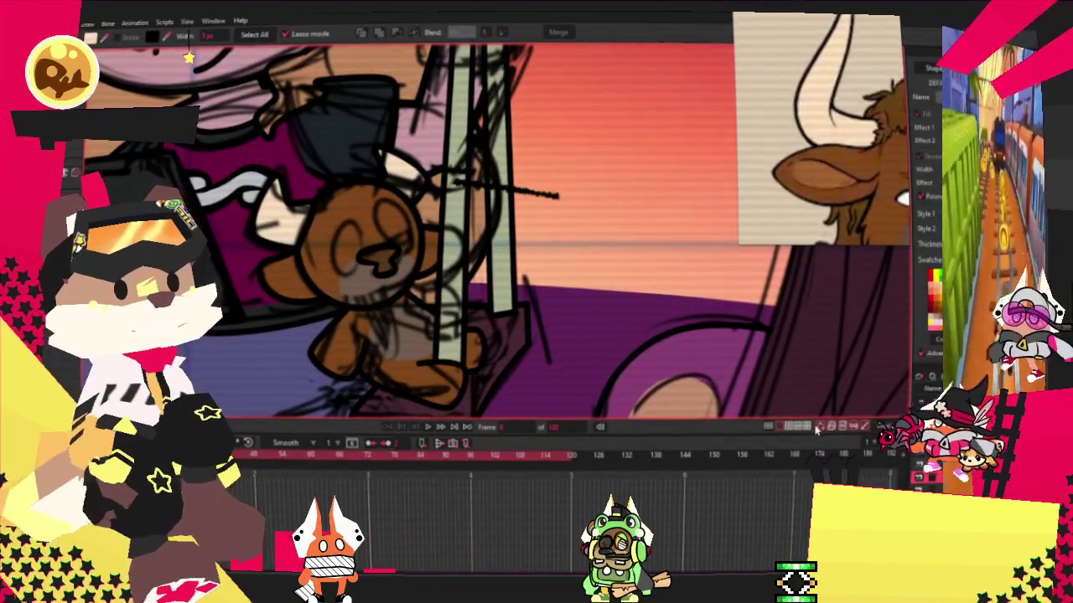
{"action": "scroll", "coordinate": [549, 314], "scroll_direction": "down", "scroll_amount": 1}
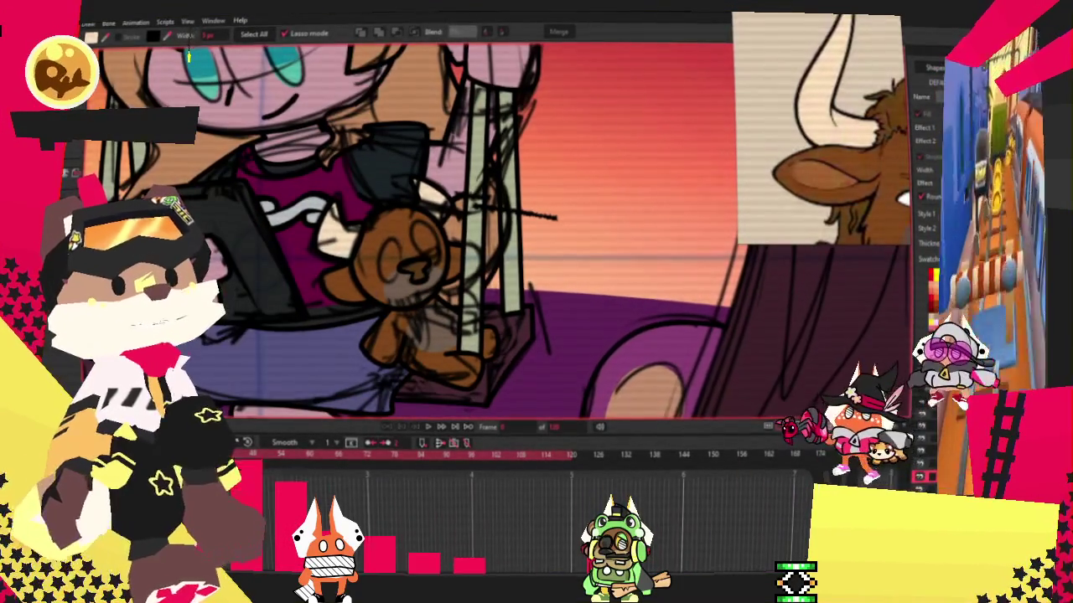
{"action": "scroll", "coordinate": [493, 335], "scroll_direction": "up", "scroll_amount": 2}
{"action": "scroll", "coordinate": [493, 335], "scroll_direction": "up", "scroll_amount": 1}
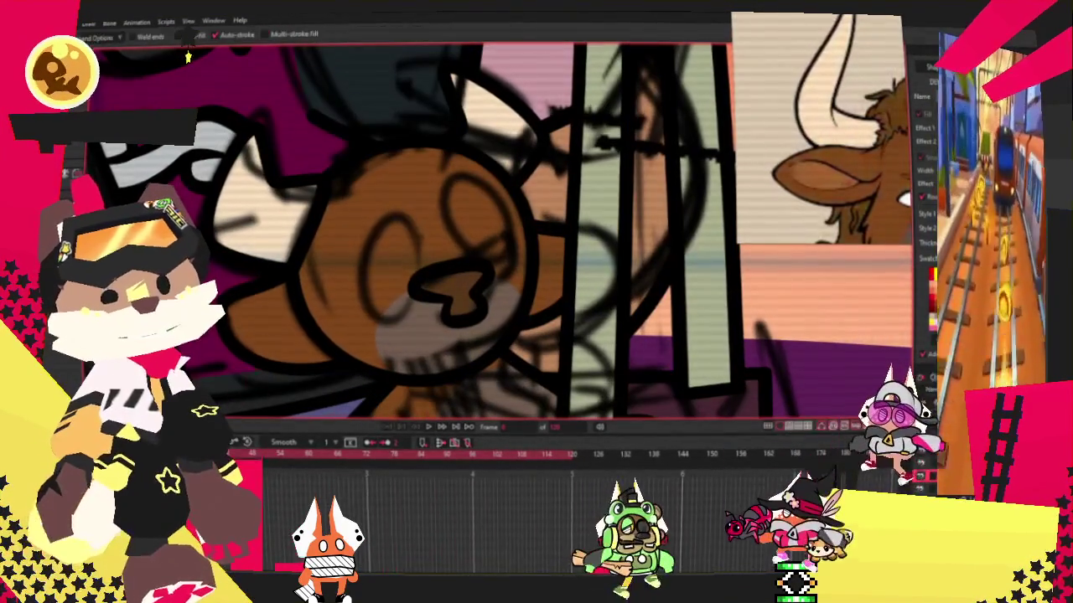
{"action": "scroll", "coordinate": [377, 253], "scroll_direction": "up", "scroll_amount": 1}
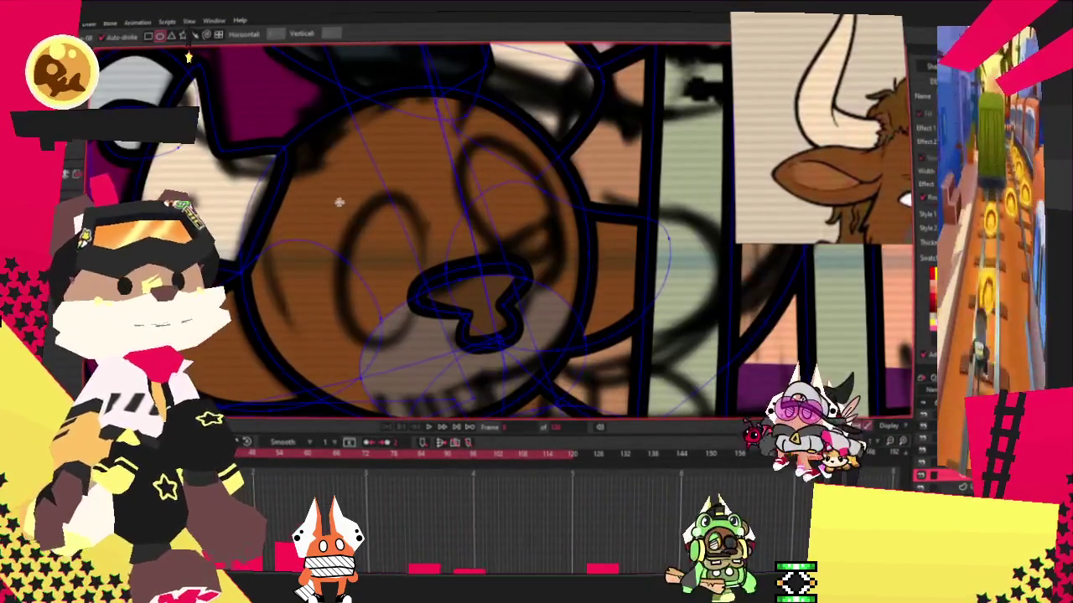
{"action": "left_click_drag", "start_coordinate": [379, 254], "coordinate": [443, 304]}
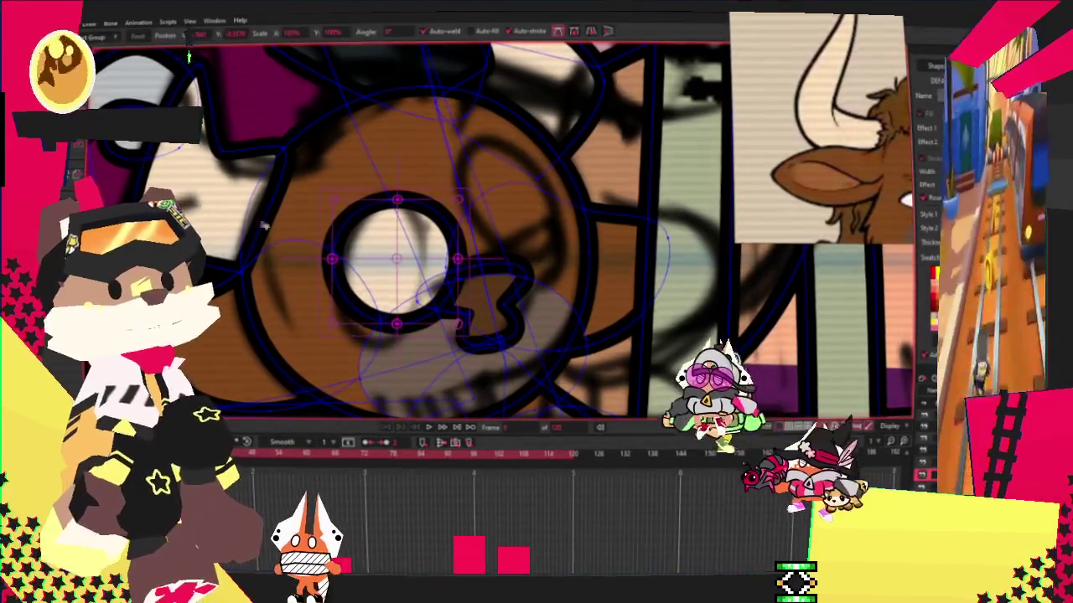
{"action": "scroll", "coordinate": [472, 341], "scroll_direction": "up", "scroll_amount": 1}
{"action": "left_click_drag", "start_coordinate": [472, 341], "coordinate": [424, 334]}
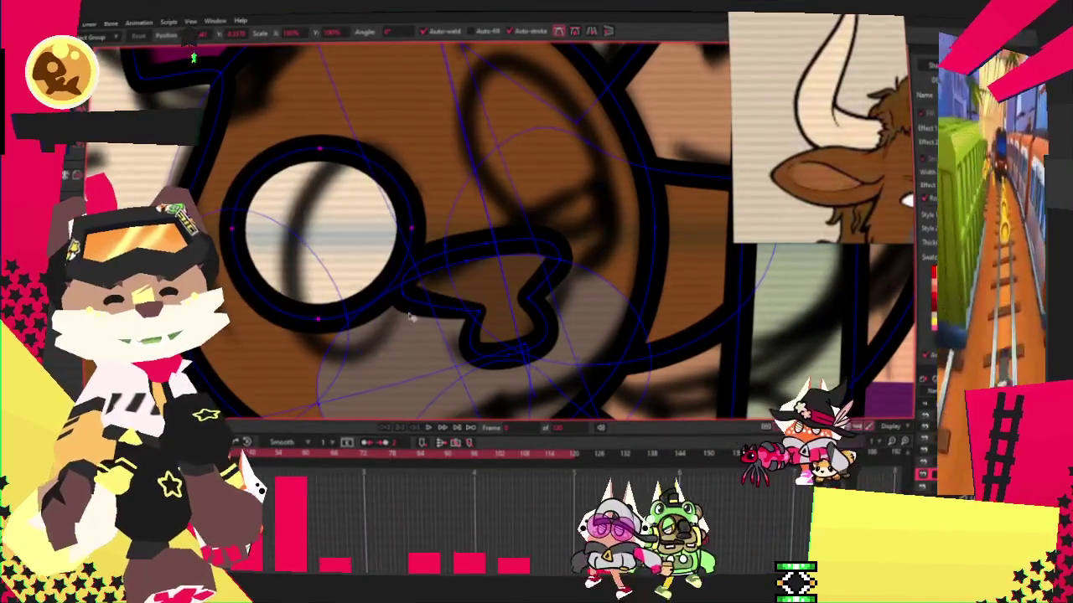
{"action": "left_click", "coordinate": [381, 285]}
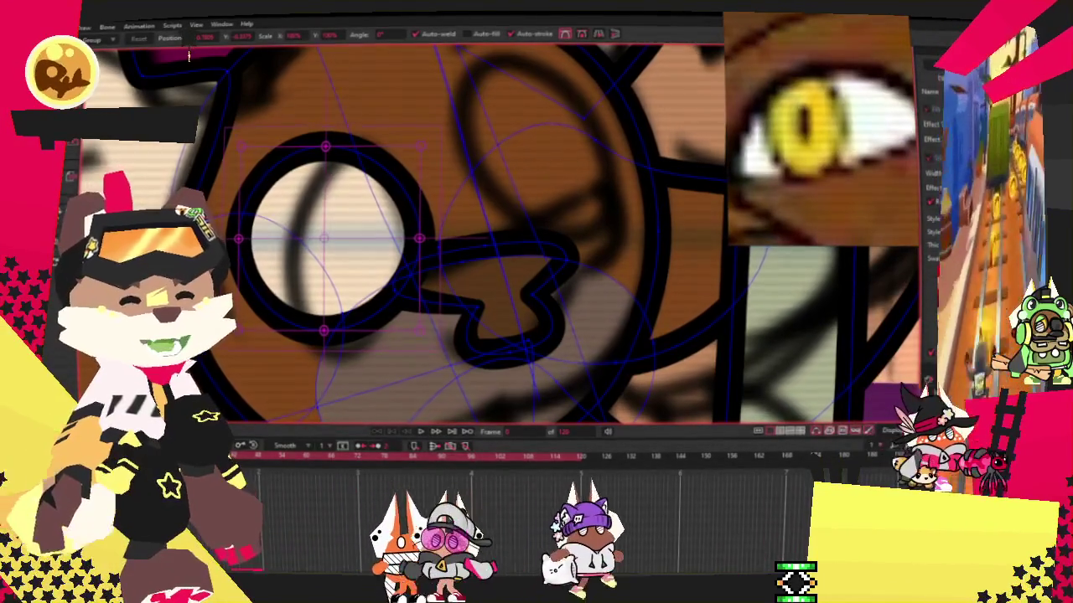
Select all the circle's points and fill it yellow as the left eye.
{"action": "key", "text": "g"}
{"action": "key", "text": "ctrl+a"}
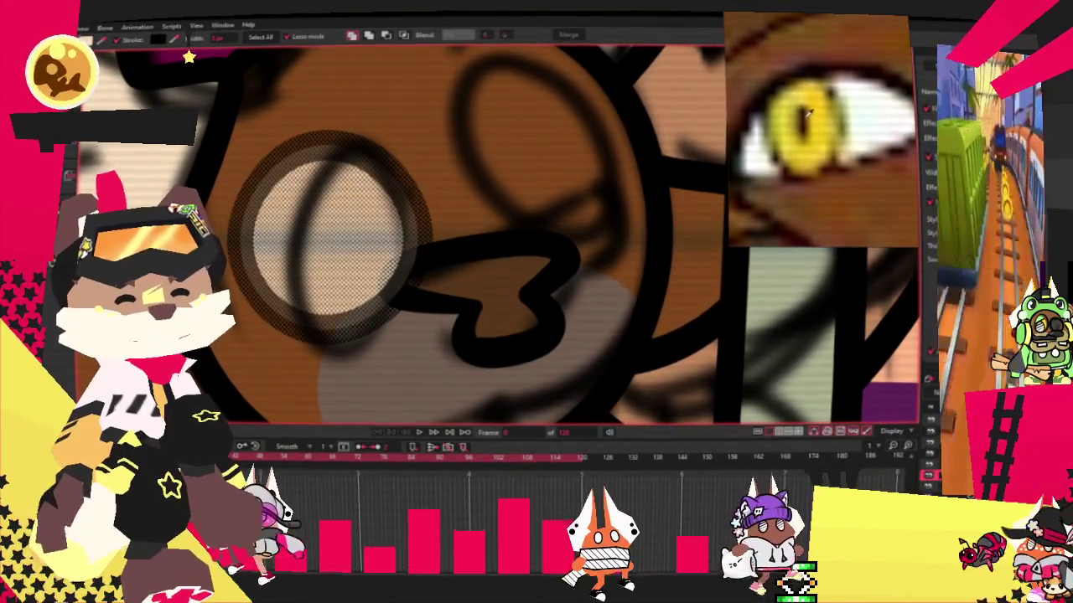
{"action": "key", "text": "space"}
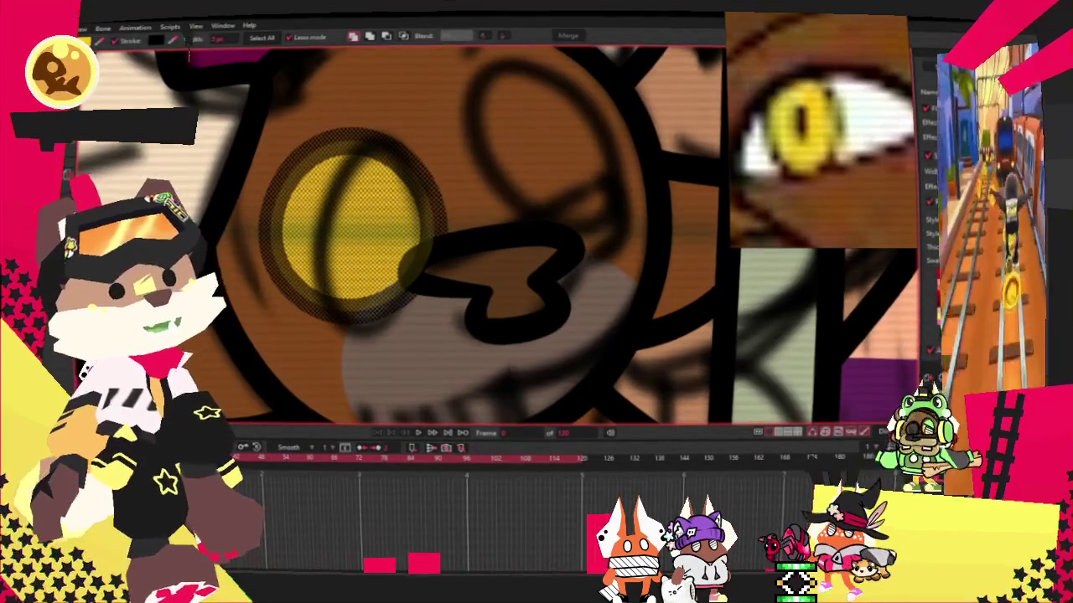
{"action": "key", "text": "t"}
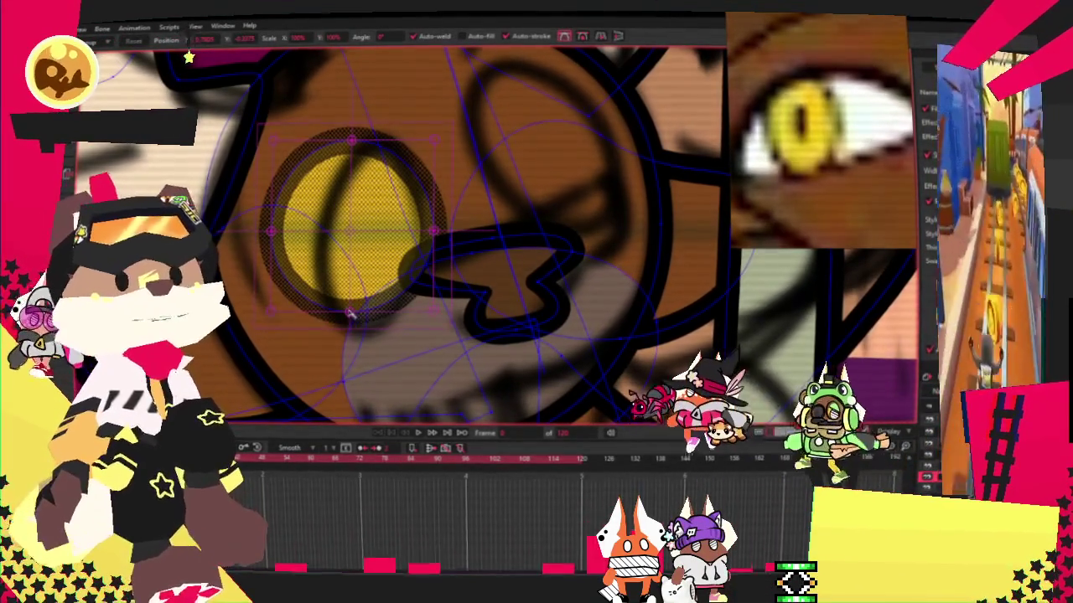
{"action": "key", "text": "g"}
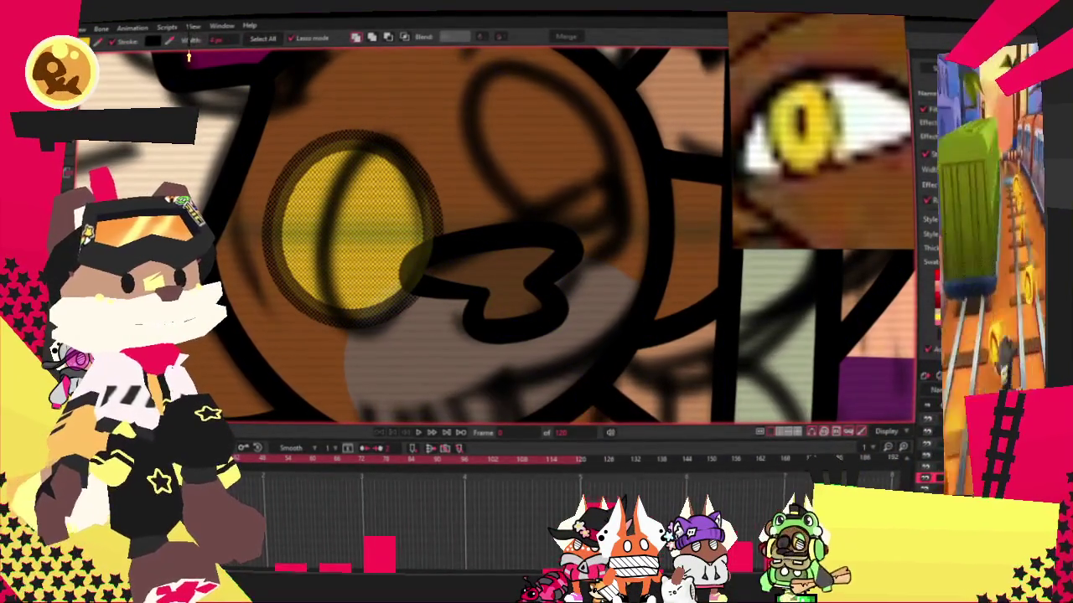
Paste a copy of the yellow eye over the right eye, narrow it and tilt it counter-clockwise.
{"action": "key", "text": "ctrl+v"}
{"action": "key", "text": "t"}
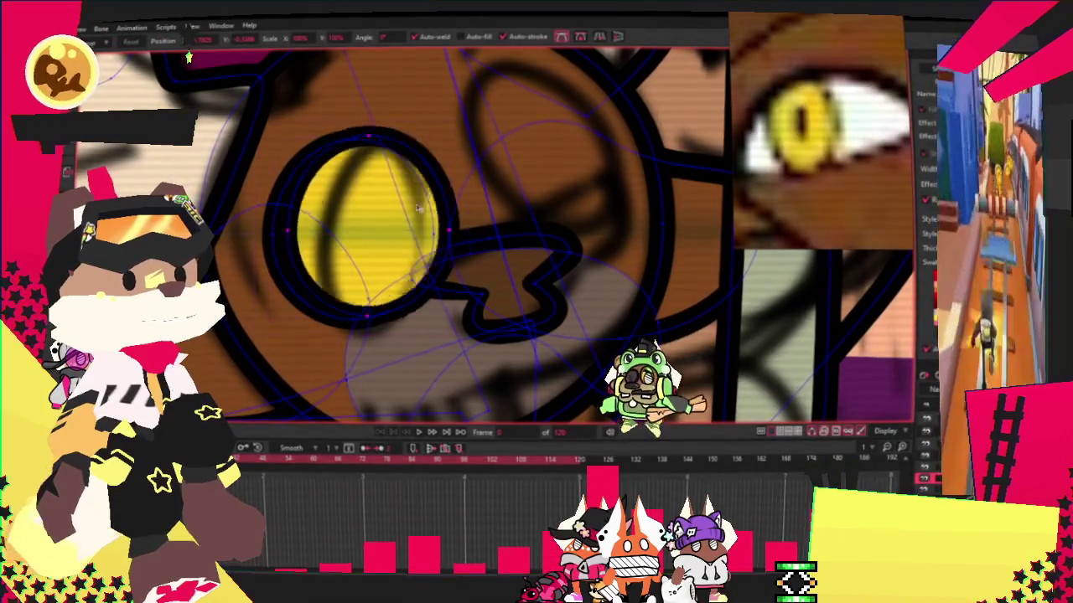
{"action": "left_click_drag", "start_coordinate": [389, 212], "coordinate": [573, 137]}
{"action": "left_click_drag", "start_coordinate": [634, 150], "coordinate": [613, 146]}
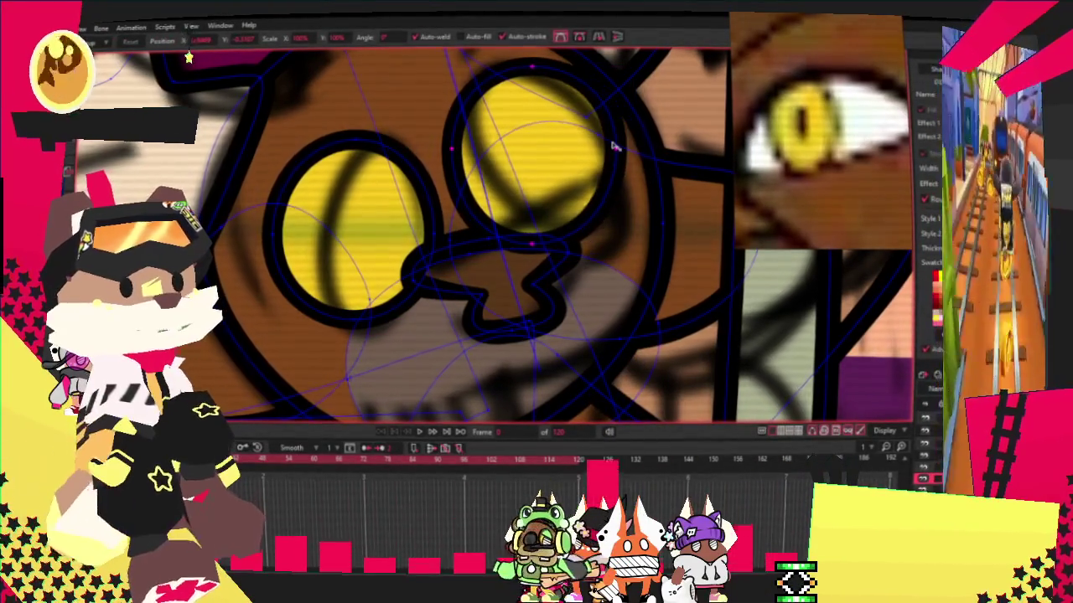
{"action": "mouse_move", "coordinate": [614, 194]}
{"action": "left_mouse_down"}
{"action": "mouse_move", "coordinate": [589, 84]}
{"action": "mouse_move", "coordinate": [607, 81]}
{"action": "mouse_move", "coordinate": [581, 130]}
{"action": "left_mouse_up"}
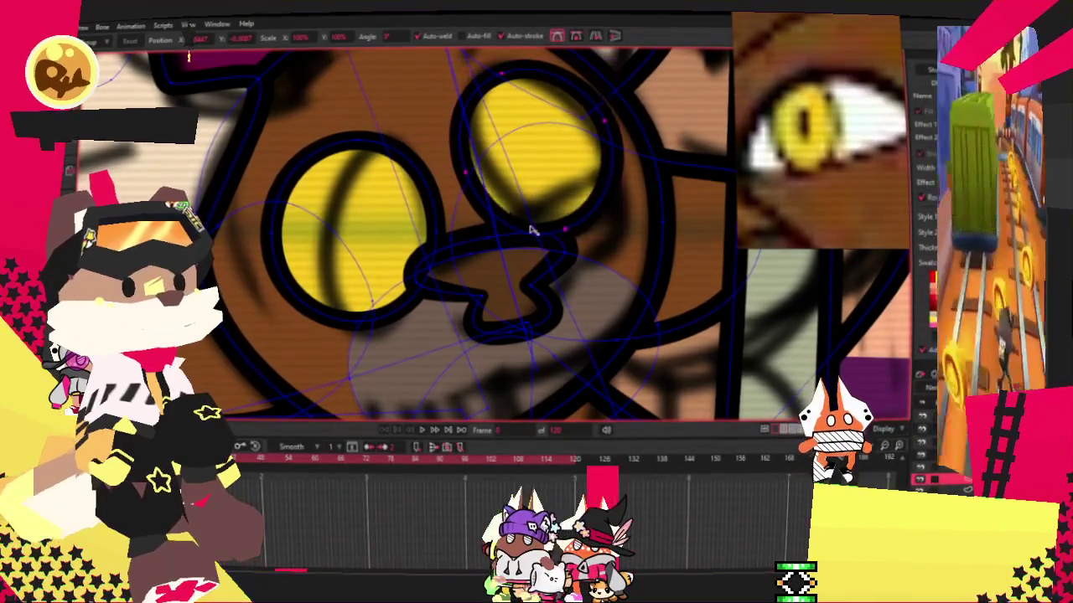
{"action": "left_click", "coordinate": [545, 172]}
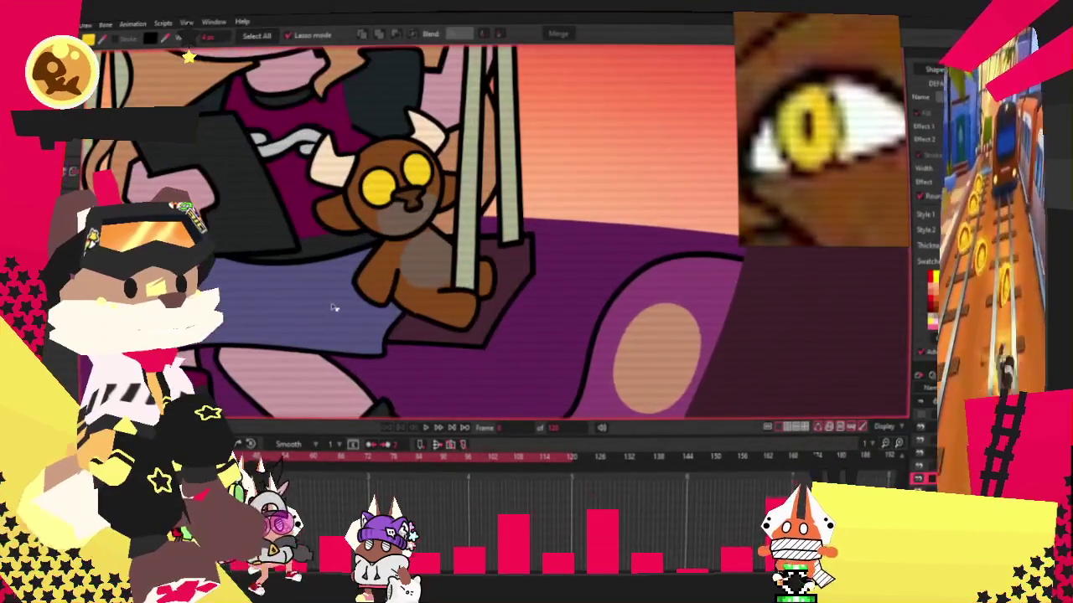
{"action": "scroll", "coordinate": [330, 295], "scroll_direction": "up", "scroll_amount": 2}
{"action": "scroll", "coordinate": [352, 285], "scroll_direction": "up", "scroll_amount": 2}
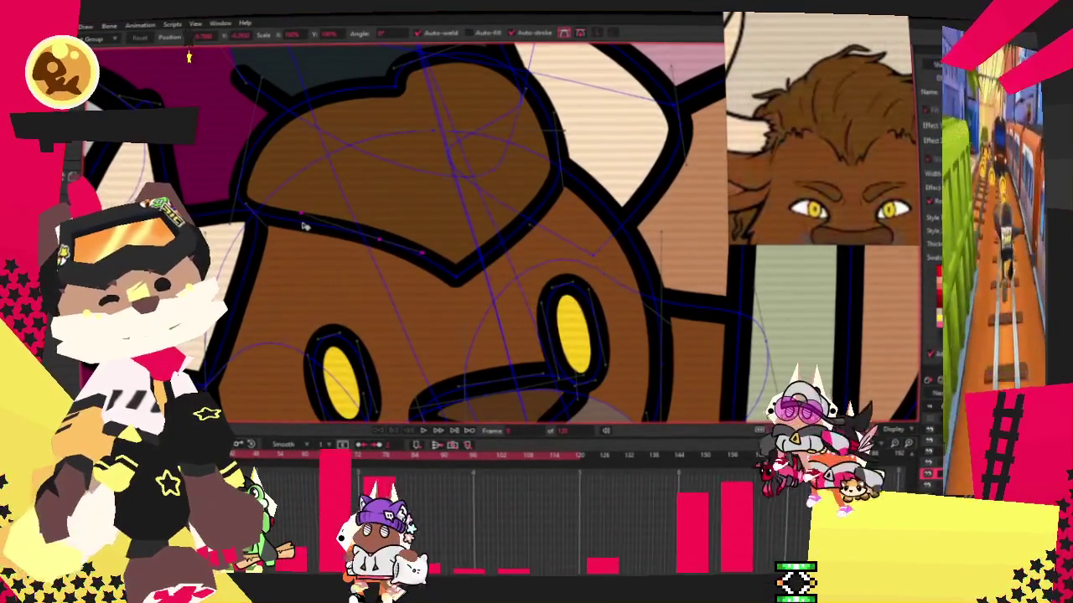
Drag the head's top-left edge vertex upward to raise and smooth the notch beside the horn.
{"action": "scroll", "coordinate": [277, 208], "scroll_direction": "up", "scroll_amount": 2}
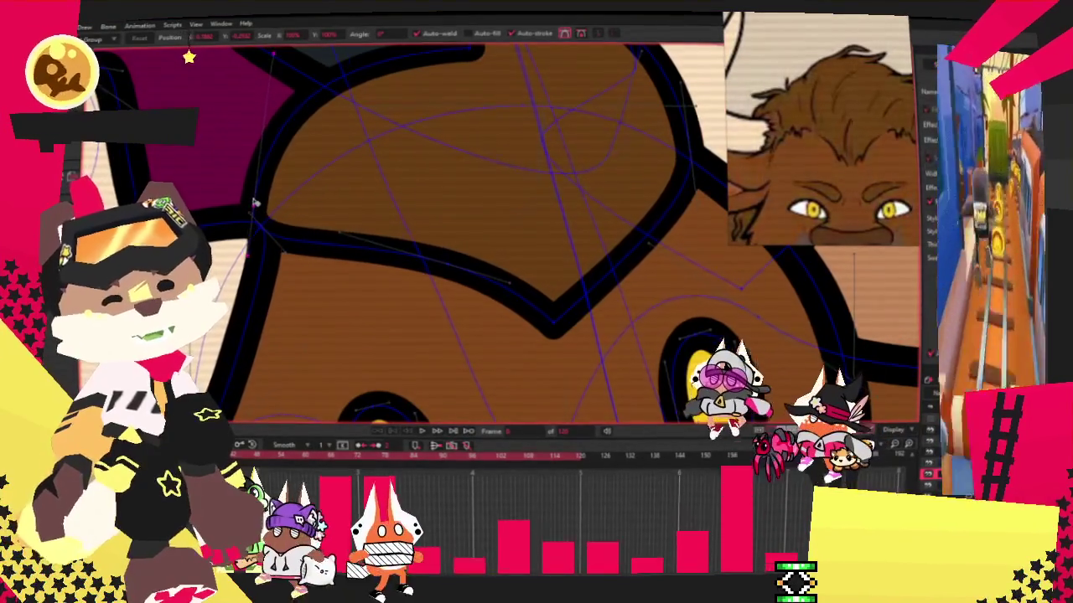
{"action": "scroll", "coordinate": [268, 193], "scroll_direction": "down", "scroll_amount": 2}
{"action": "scroll", "coordinate": [281, 189], "scroll_direction": "down", "scroll_amount": 1}
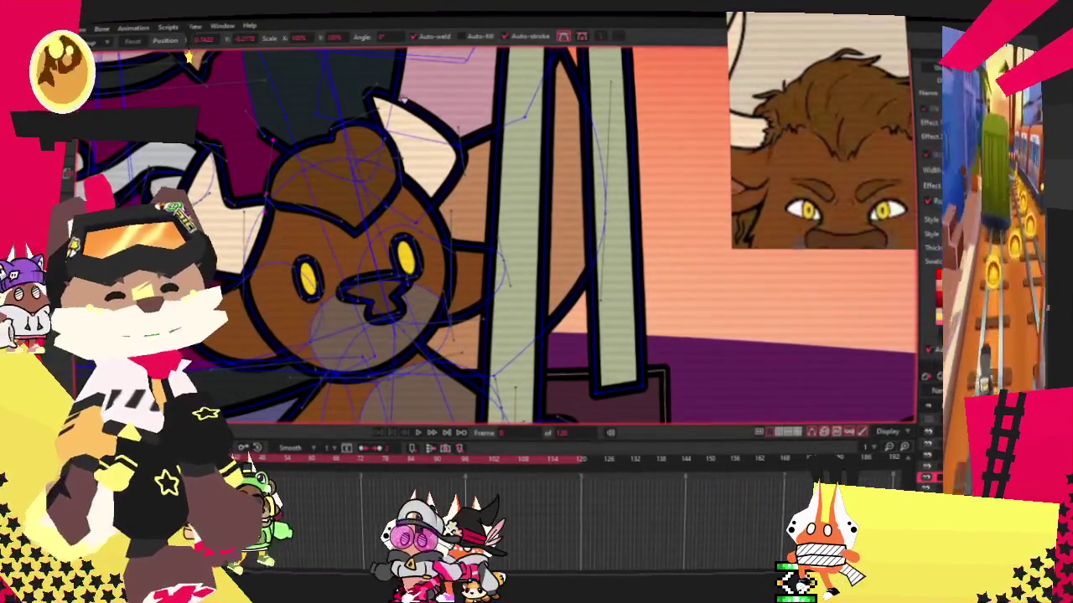
{"action": "scroll", "coordinate": [434, 134], "scroll_direction": "up", "scroll_amount": 3}
{"action": "scroll", "coordinate": [356, 143], "scroll_direction": "up", "scroll_amount": 3}
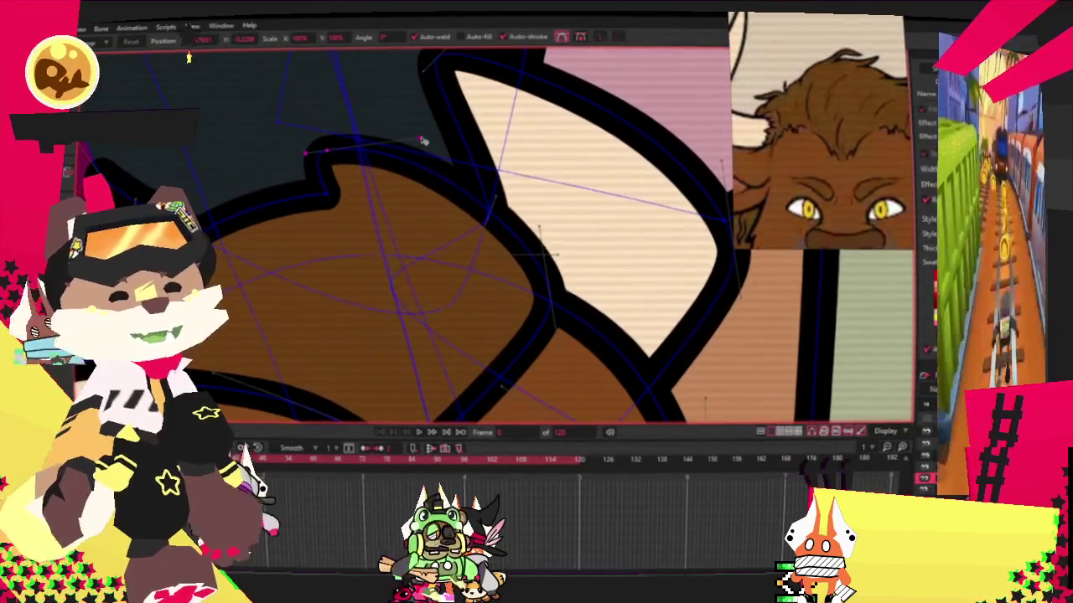
{"action": "left_click_drag", "start_coordinate": [328, 210], "coordinate": [321, 196]}
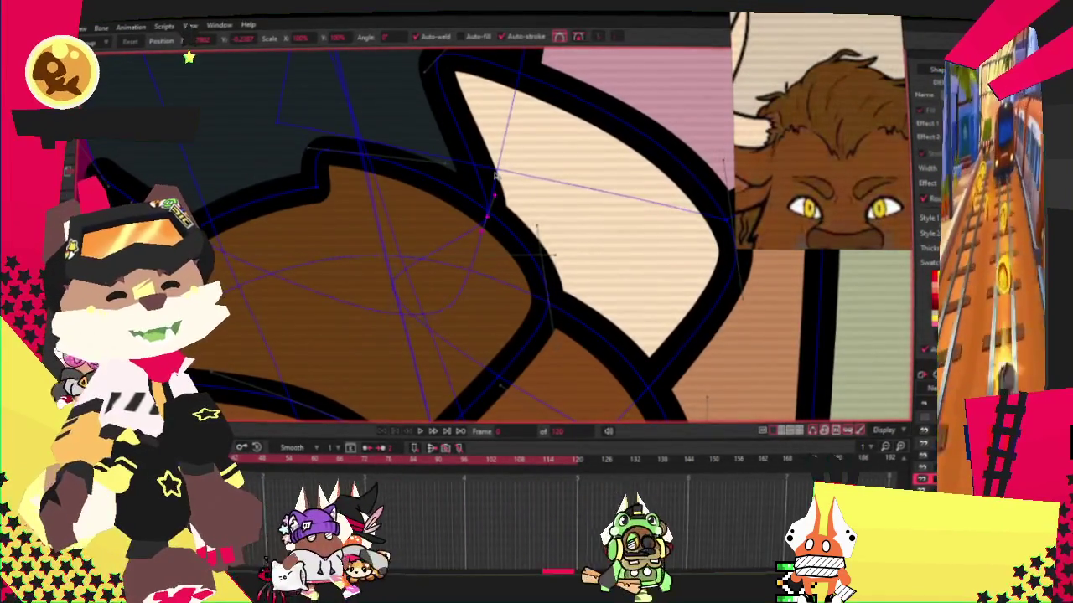
{"action": "left_click", "coordinate": [387, 186]}
{"action": "left_click", "coordinate": [348, 156]}
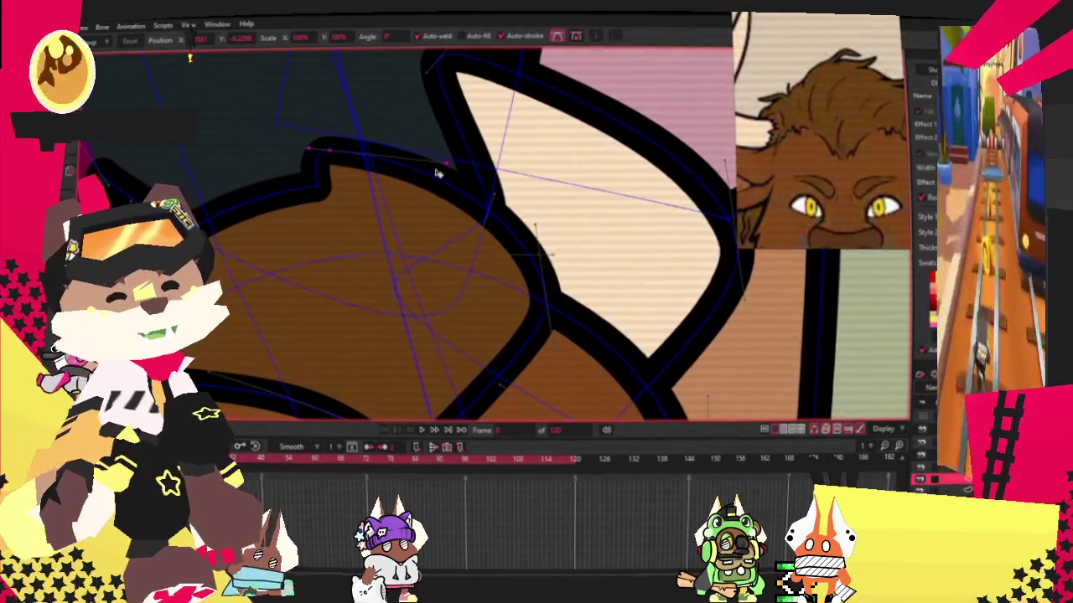
{"action": "scroll", "coordinate": [346, 135], "scroll_direction": "down", "scroll_amount": 2}
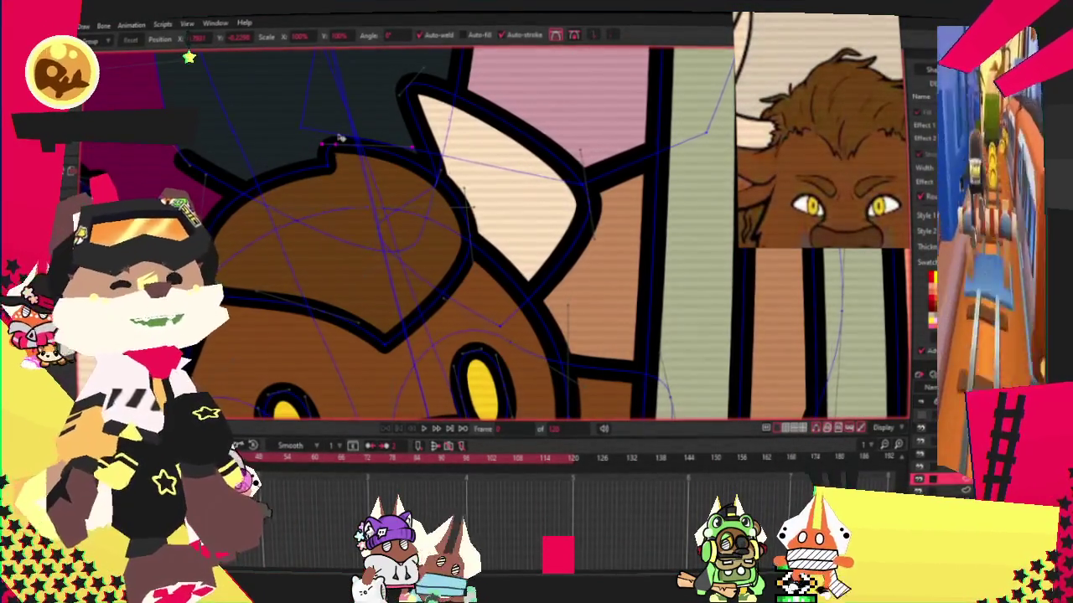
{"action": "scroll", "coordinate": [340, 138], "scroll_direction": "down", "scroll_amount": 1}
{"action": "scroll", "coordinate": [342, 138], "scroll_direction": "down", "scroll_amount": 2}
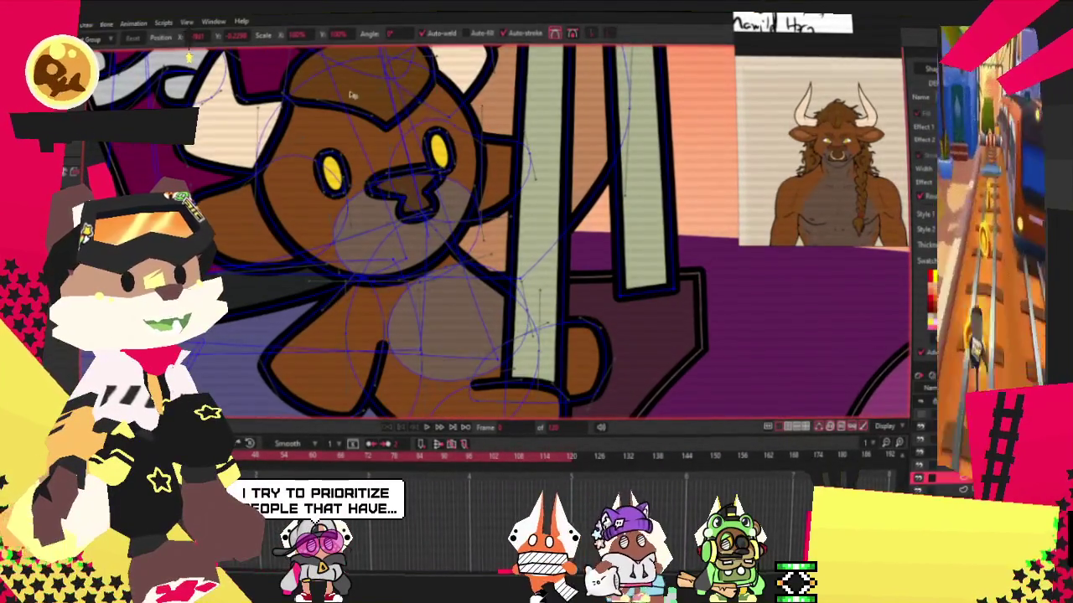
Draw an oval by the plush's chin, bulge its outline up-left, and lasso-select it.
{"action": "key", "text": "e"}
{"action": "scroll", "coordinate": [351, 275], "scroll_direction": "up", "scroll_amount": 2}
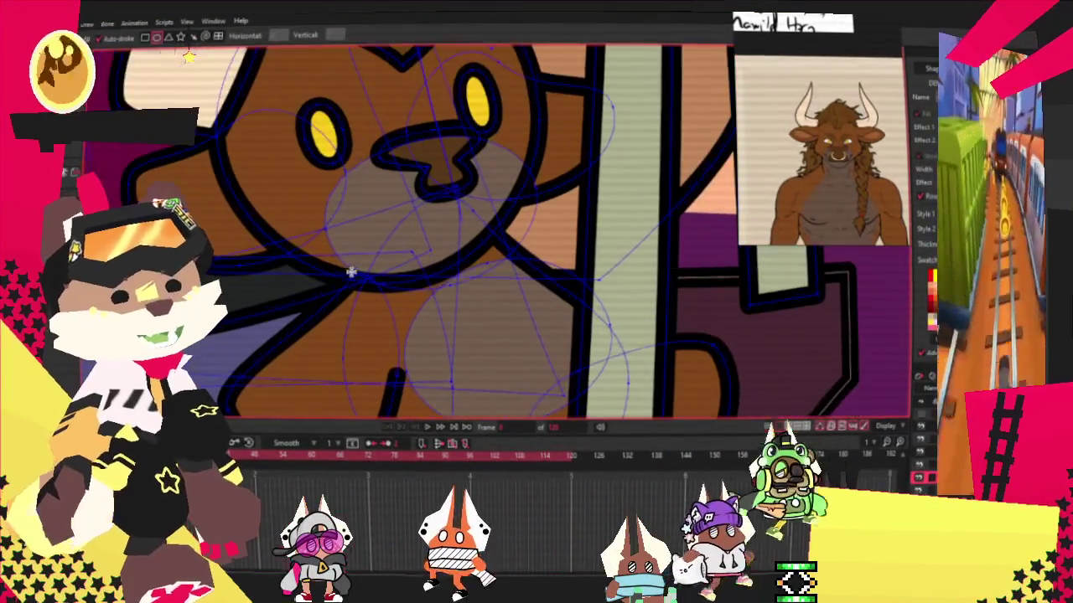
{"action": "left_click_drag", "start_coordinate": [312, 270], "coordinate": [377, 273]}
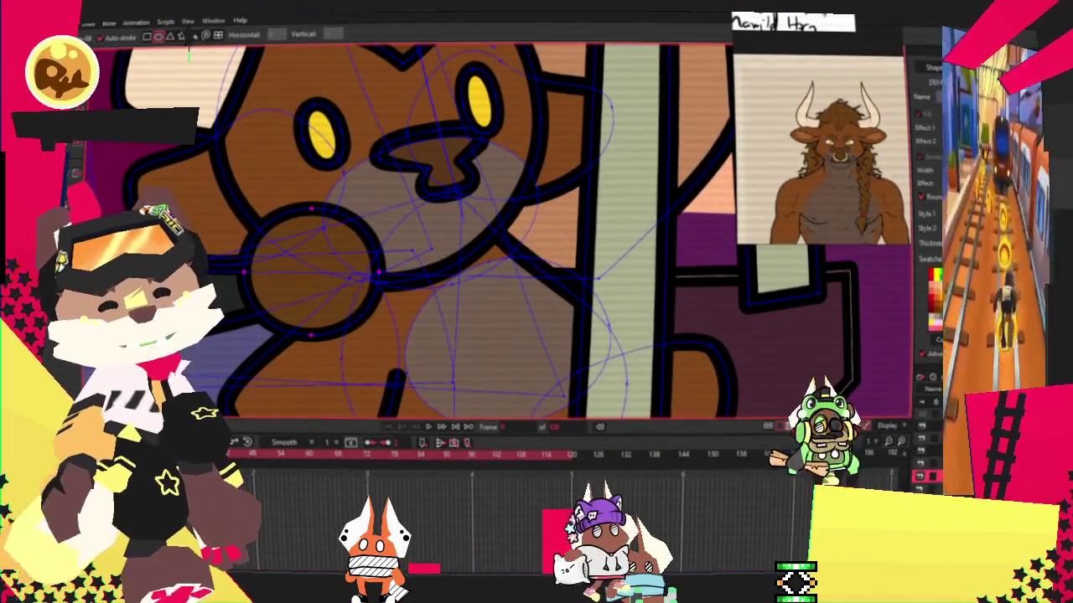
{"action": "scroll", "coordinate": [305, 295], "scroll_direction": "up", "scroll_amount": 3}
{"action": "key", "text": "a"}
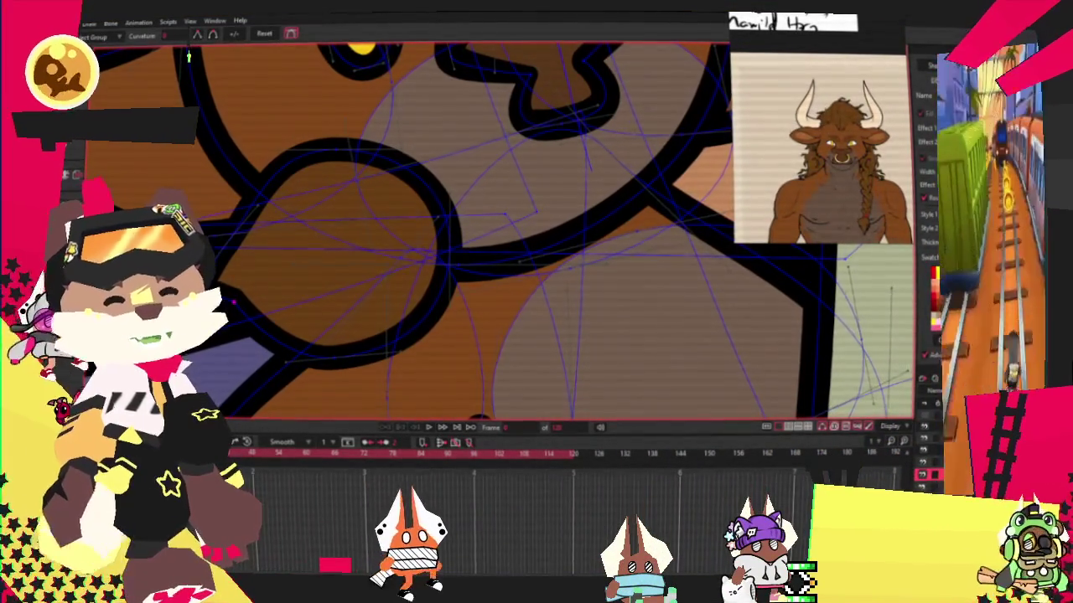
{"action": "key", "text": "t"}
{"action": "left_click_drag", "start_coordinate": [323, 160], "coordinate": [210, 137]}
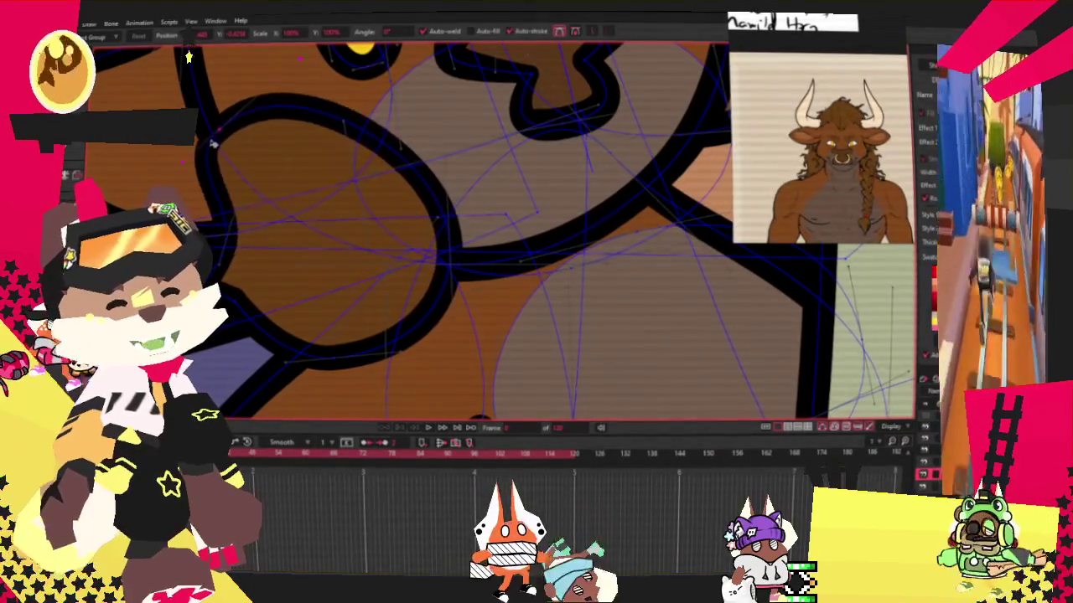
{"action": "scroll", "coordinate": [253, 228], "scroll_direction": "up", "scroll_amount": 2}
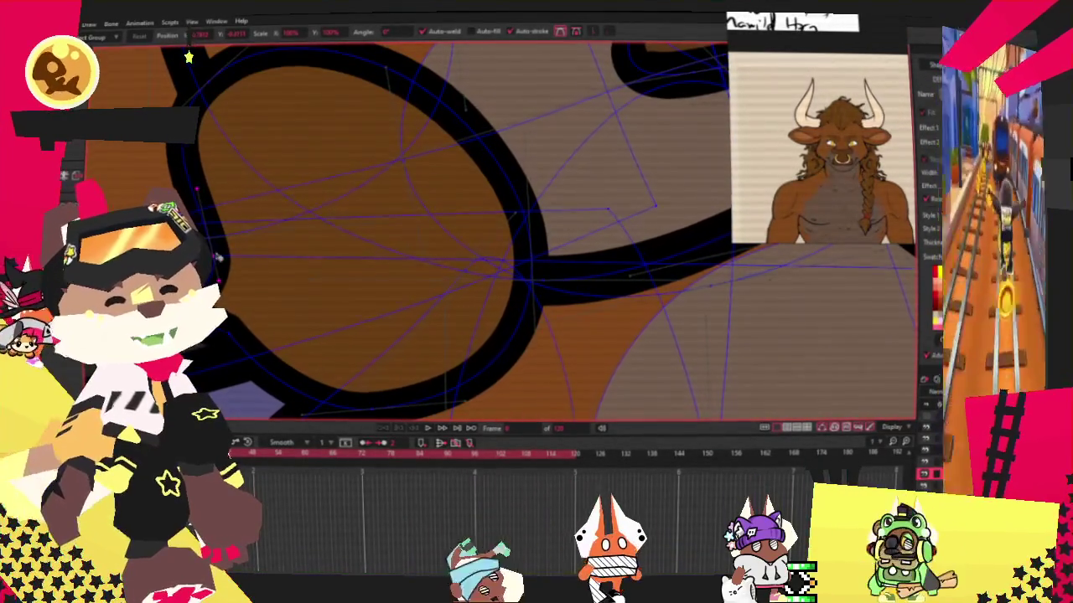
{"action": "scroll", "coordinate": [241, 173], "scroll_direction": "down", "scroll_amount": 1}
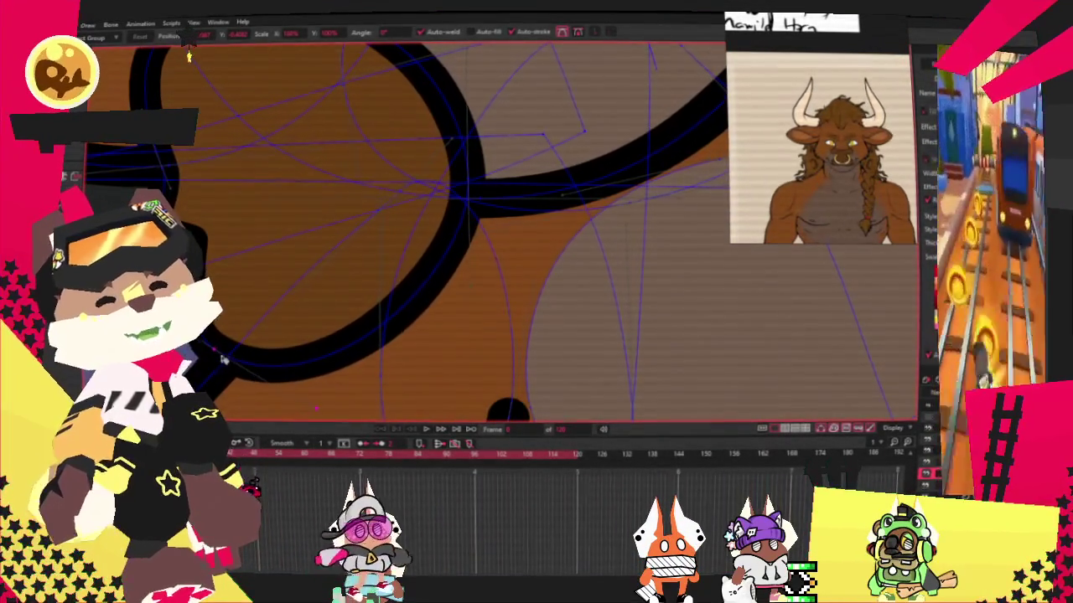
{"action": "key", "text": "q"}
{"action": "left_click_drag", "start_coordinate": [214, 312], "coordinate": [293, 257]}
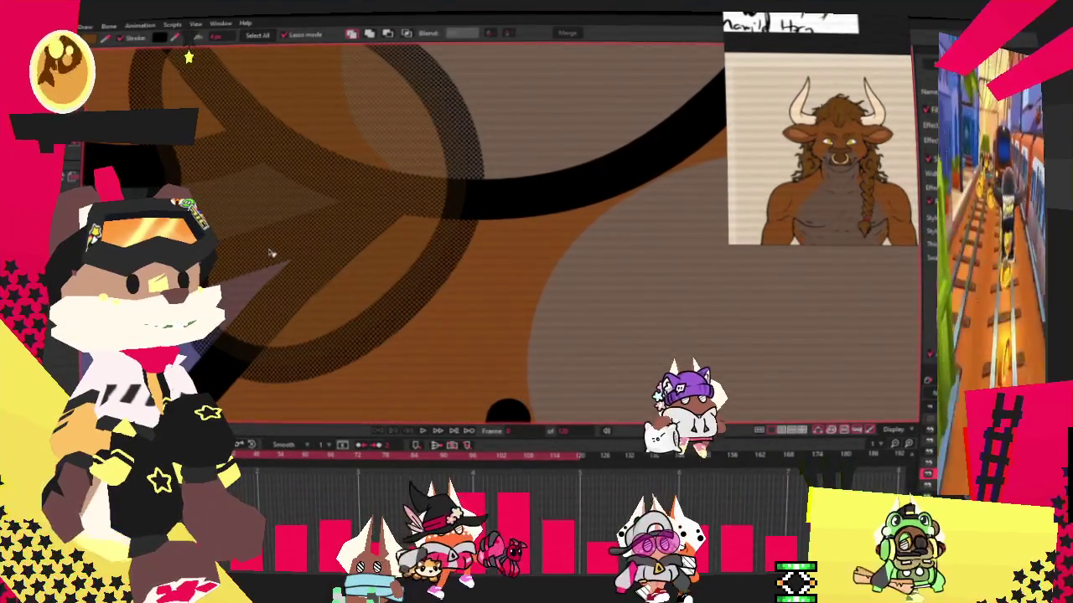
Select the plush's nose and lasso the surrounding muzzle area.
{"action": "scroll", "coordinate": [277, 218], "scroll_direction": "down", "scroll_amount": 3}
{"action": "scroll", "coordinate": [317, 144], "scroll_direction": "up", "scroll_amount": 2}
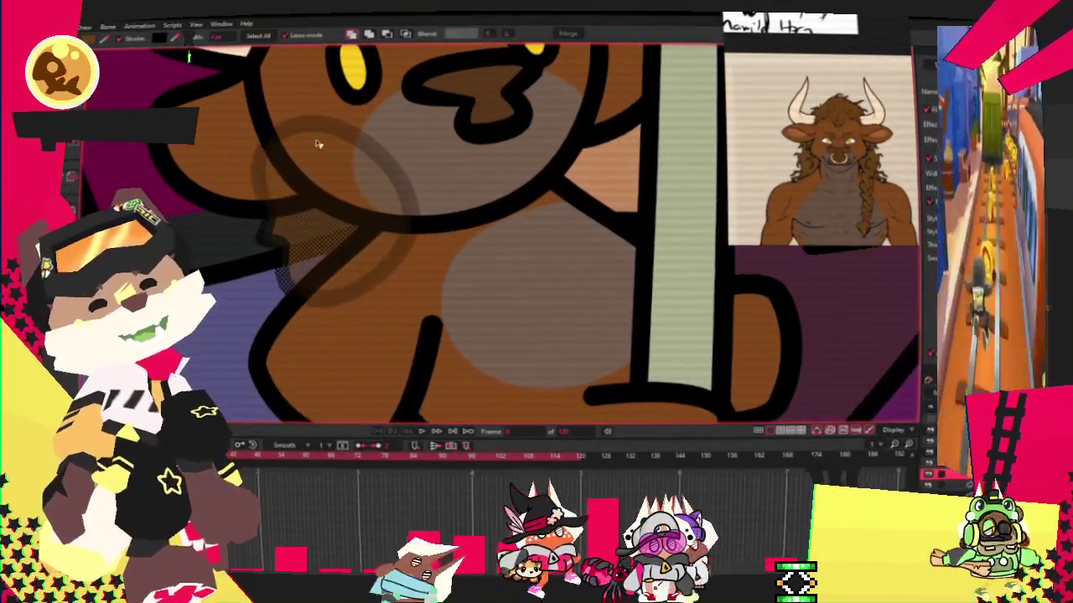
{"action": "scroll", "coordinate": [419, 243], "scroll_direction": "down", "scroll_amount": 1}
{"action": "scroll", "coordinate": [419, 243], "scroll_direction": "down", "scroll_amount": 1}
{"action": "scroll", "coordinate": [419, 243], "scroll_direction": "down", "scroll_amount": 1}
{"action": "scroll", "coordinate": [419, 243], "scroll_direction": "down", "scroll_amount": 1}
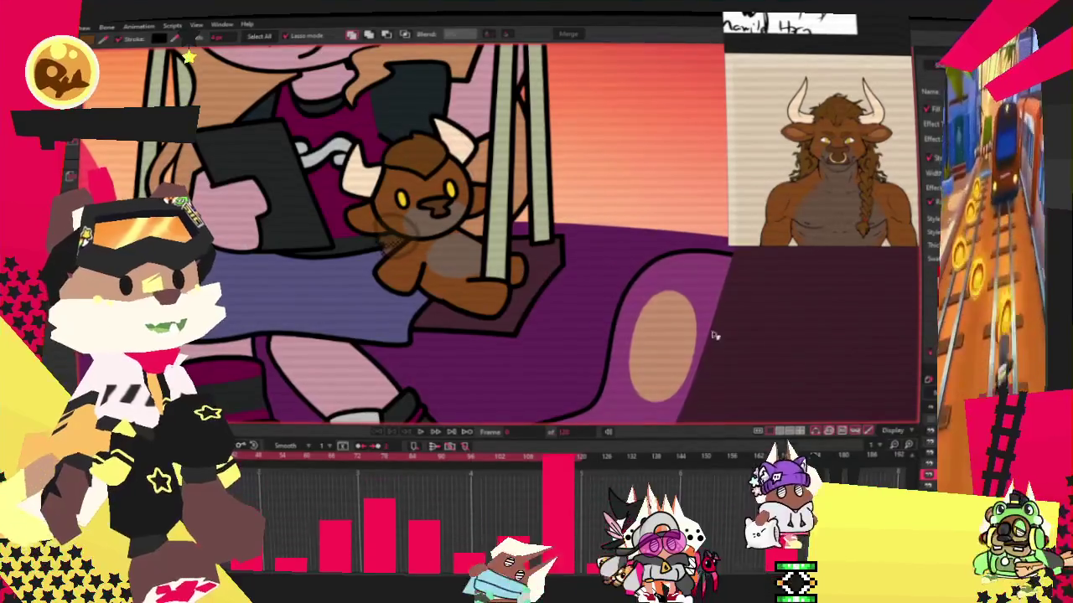
{"action": "scroll", "coordinate": [450, 243], "scroll_direction": "up", "scroll_amount": 1}
{"action": "scroll", "coordinate": [450, 243], "scroll_direction": "up", "scroll_amount": 1}
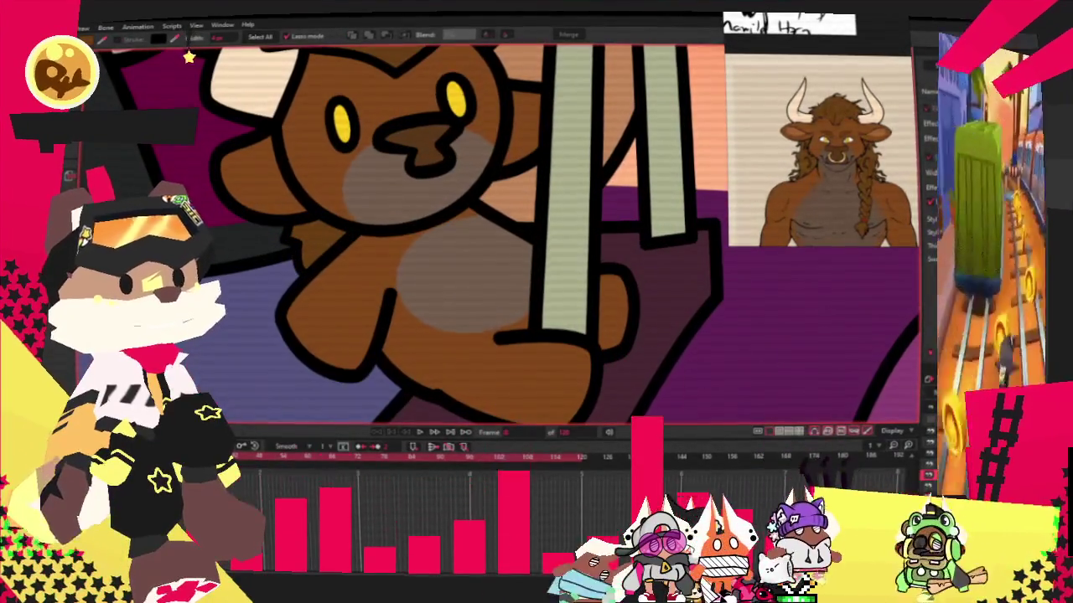
{"action": "key", "text": "t"}
{"action": "scroll", "coordinate": [313, 295], "scroll_direction": "up", "scroll_amount": 2}
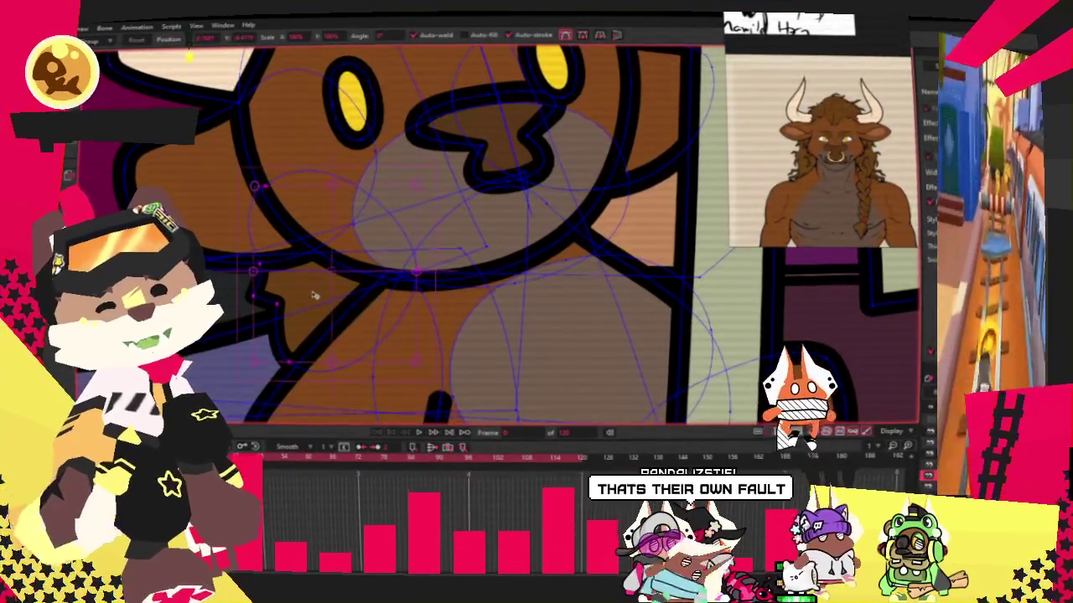
{"action": "scroll", "coordinate": [297, 292], "scroll_direction": "down", "scroll_amount": 2}
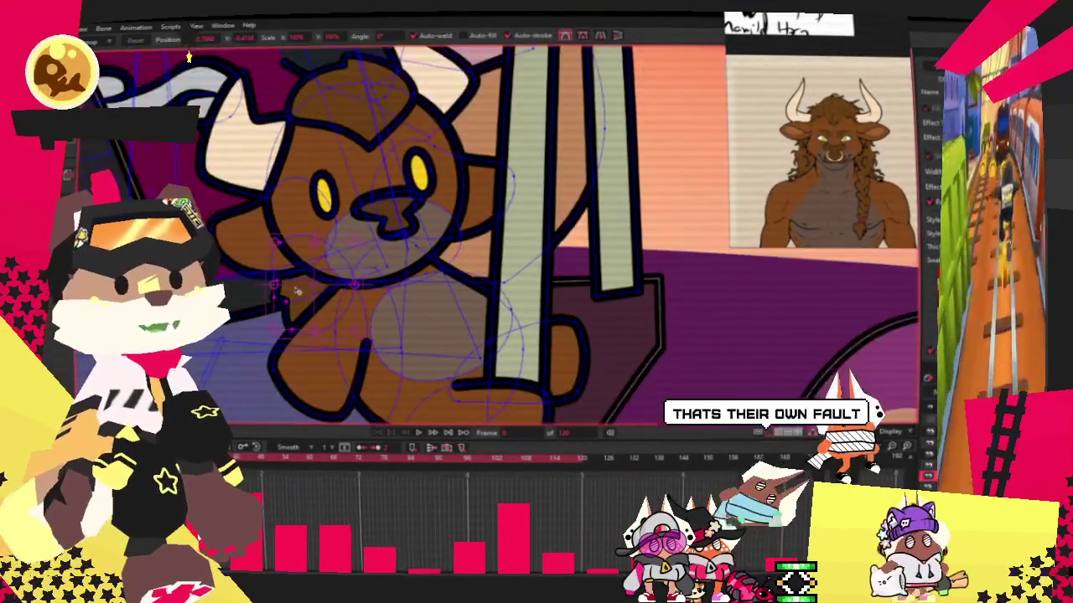
{"action": "scroll", "coordinate": [412, 285], "scroll_direction": "up", "scroll_amount": 2}
{"action": "left_click", "coordinate": [475, 258]}
{"action": "key", "text": "g"}
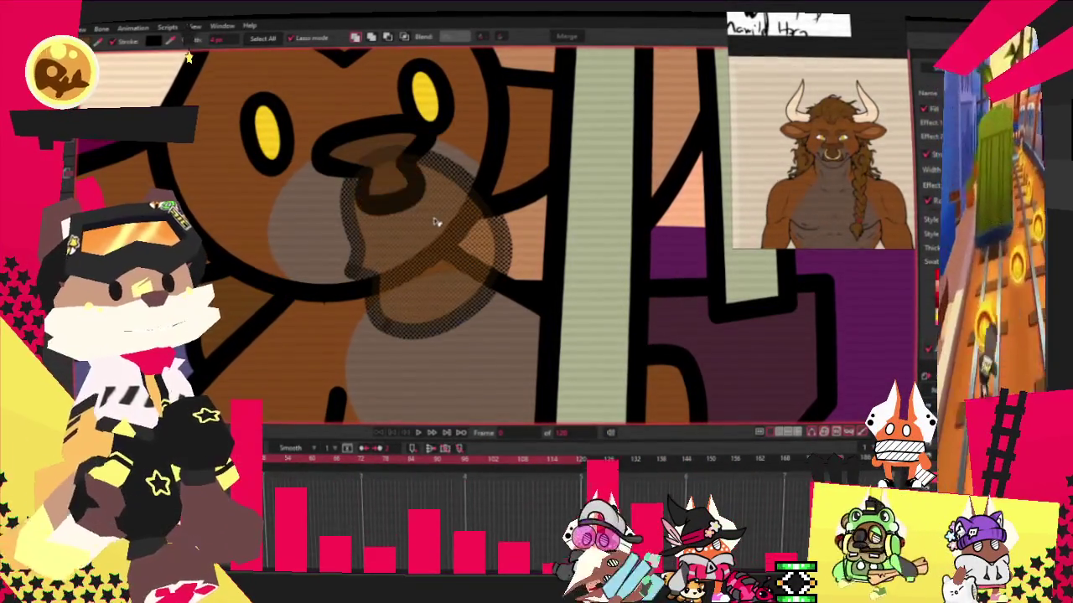
{"action": "left_click_drag", "start_coordinate": [435, 221], "coordinate": [429, 241]}
Draw a narrow upright oval on the plush's body just below the muzzle.
{"action": "key", "text": "t"}
{"action": "scroll", "coordinate": [429, 240], "scroll_direction": "down", "scroll_amount": 5}
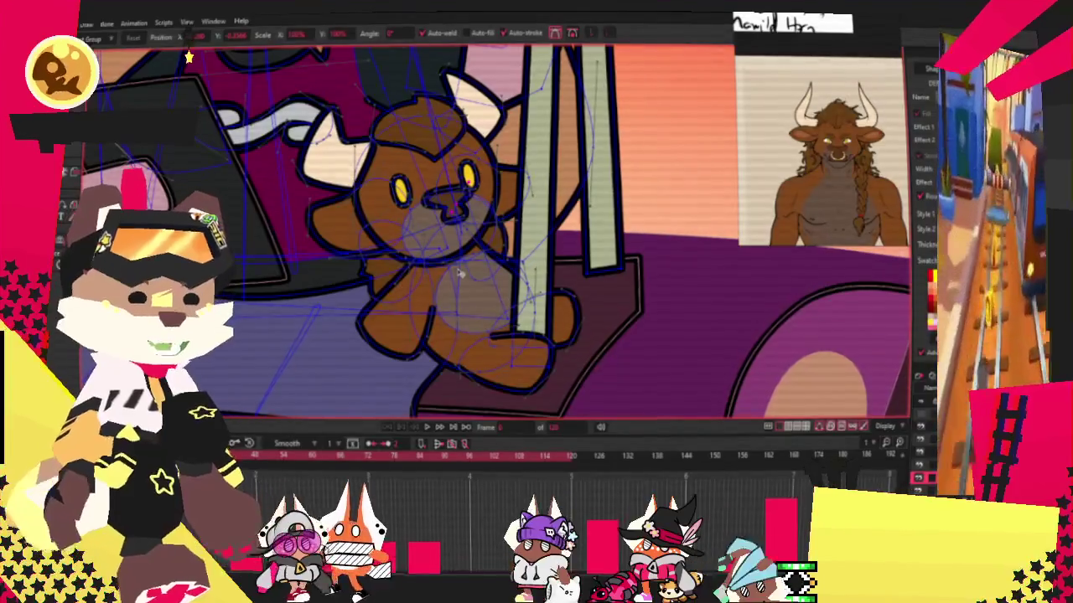
{"action": "scroll", "coordinate": [459, 266], "scroll_direction": "up", "scroll_amount": 2}
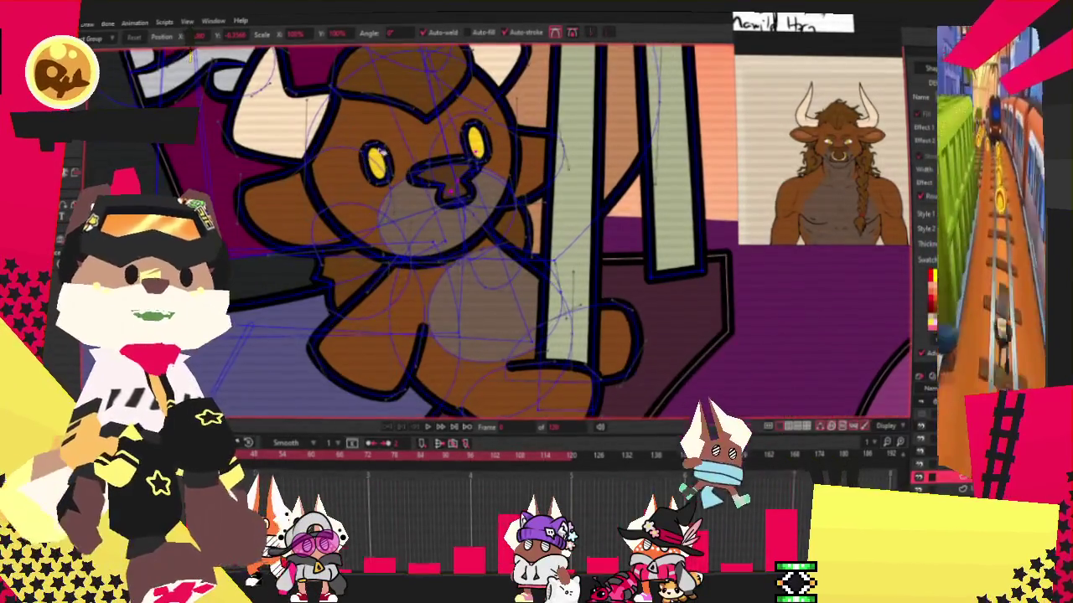
{"action": "scroll", "coordinate": [469, 251], "scroll_direction": "down", "scroll_amount": 2}
{"action": "scroll", "coordinate": [486, 243], "scroll_direction": "up", "scroll_amount": 2}
{"action": "scroll", "coordinate": [501, 233], "scroll_direction": "up", "scroll_amount": 2}
{"action": "scroll", "coordinate": [502, 234], "scroll_direction": "up", "scroll_amount": 2}
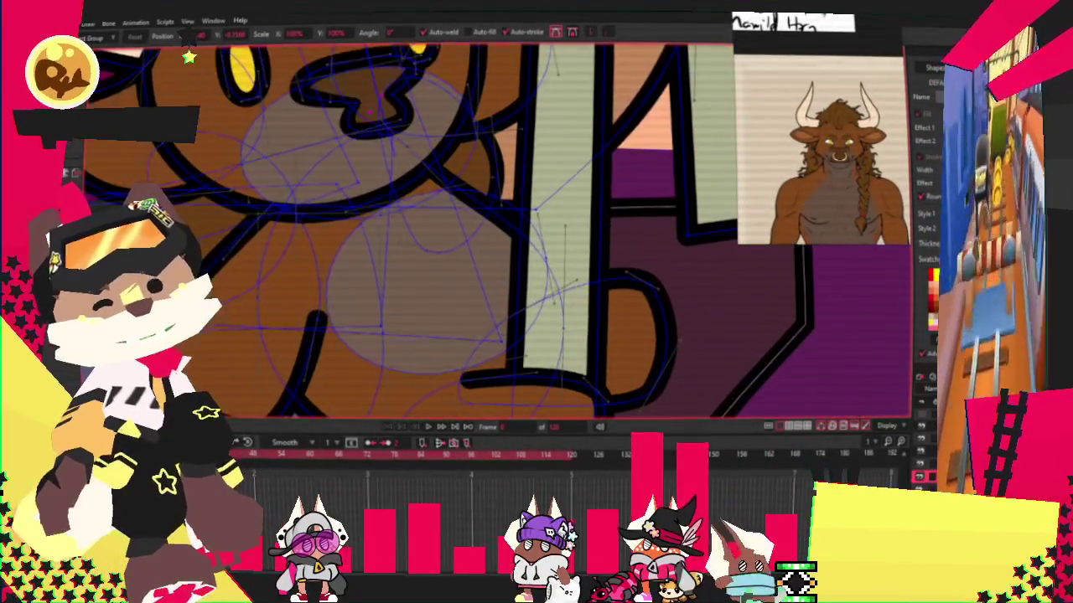
{"action": "key", "text": "e"}
{"action": "left_click_drag", "start_coordinate": [398, 142], "coordinate": [473, 303]}
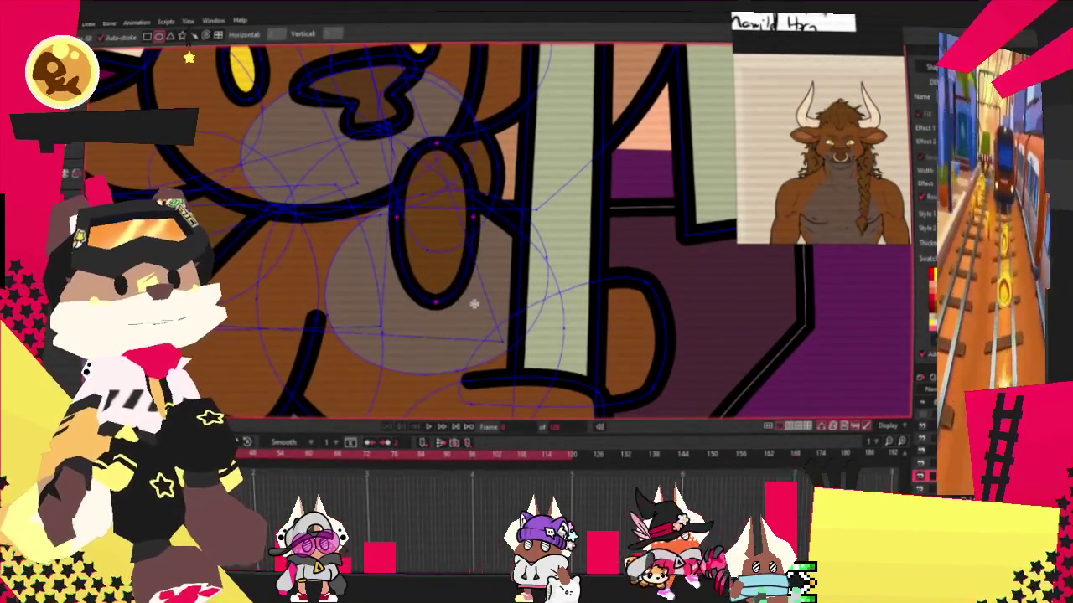
Select the newly drawn oval on the plush's body for point editing.
{"action": "key", "text": "q"}
{"action": "left_click", "coordinate": [435, 217]}
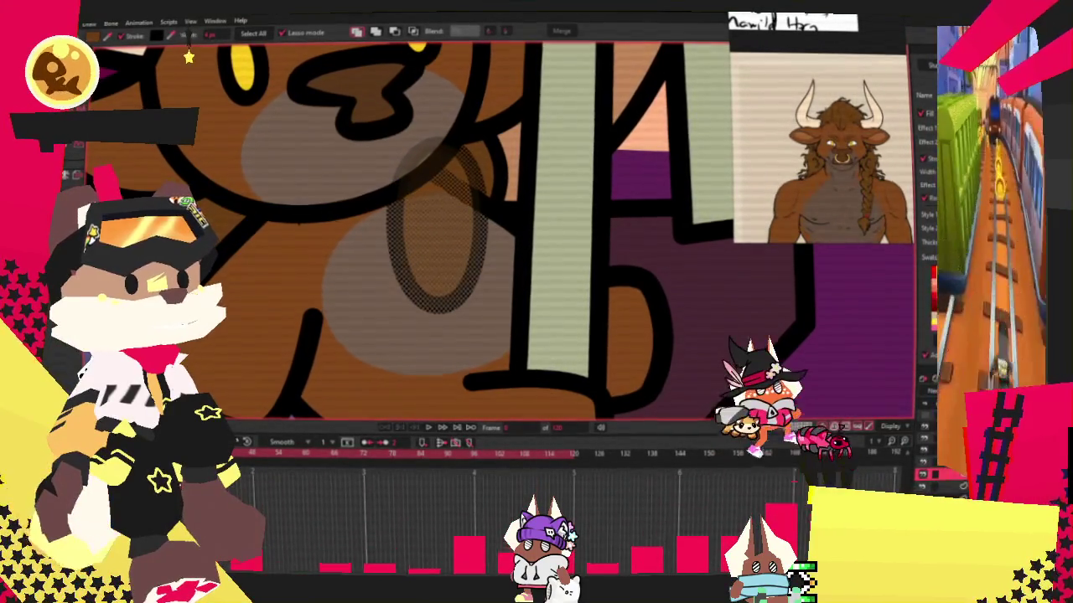
{"action": "key", "text": "a"}
{"action": "scroll", "coordinate": [400, 263], "scroll_direction": "up", "scroll_amount": 2}
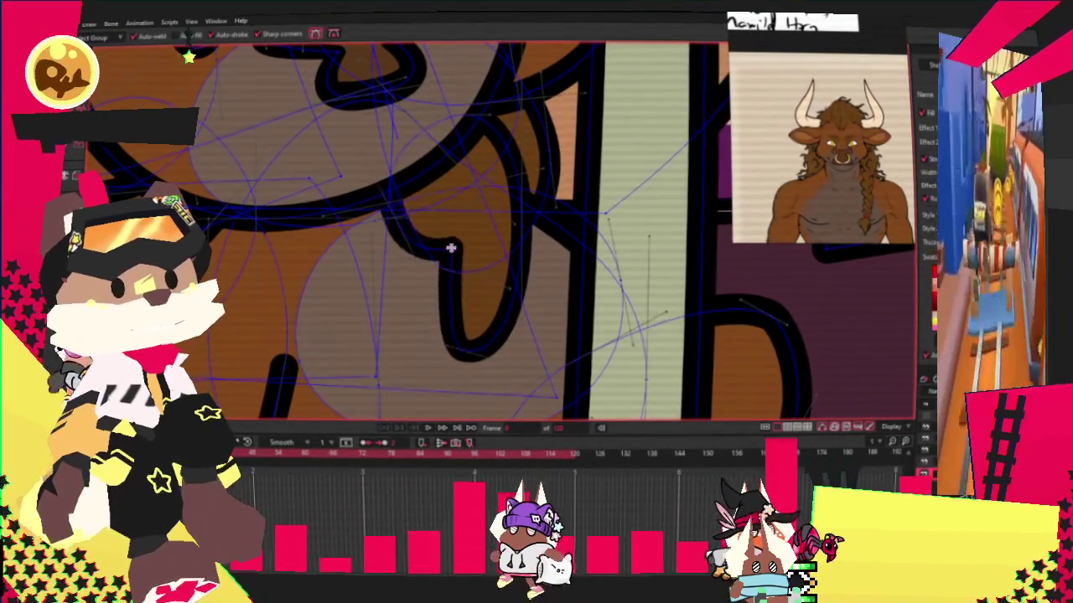
{"action": "scroll", "coordinate": [421, 244], "scroll_direction": "down", "scroll_amount": 2}
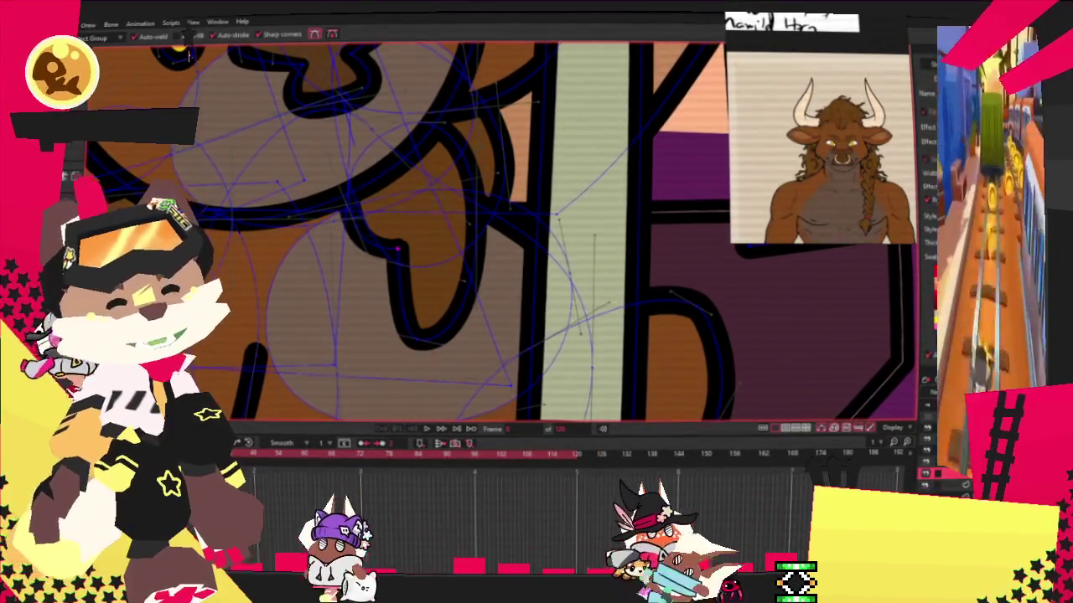
{"action": "key", "text": "t"}
{"action": "scroll", "coordinate": [366, 226], "scroll_direction": "up", "scroll_amount": 1}
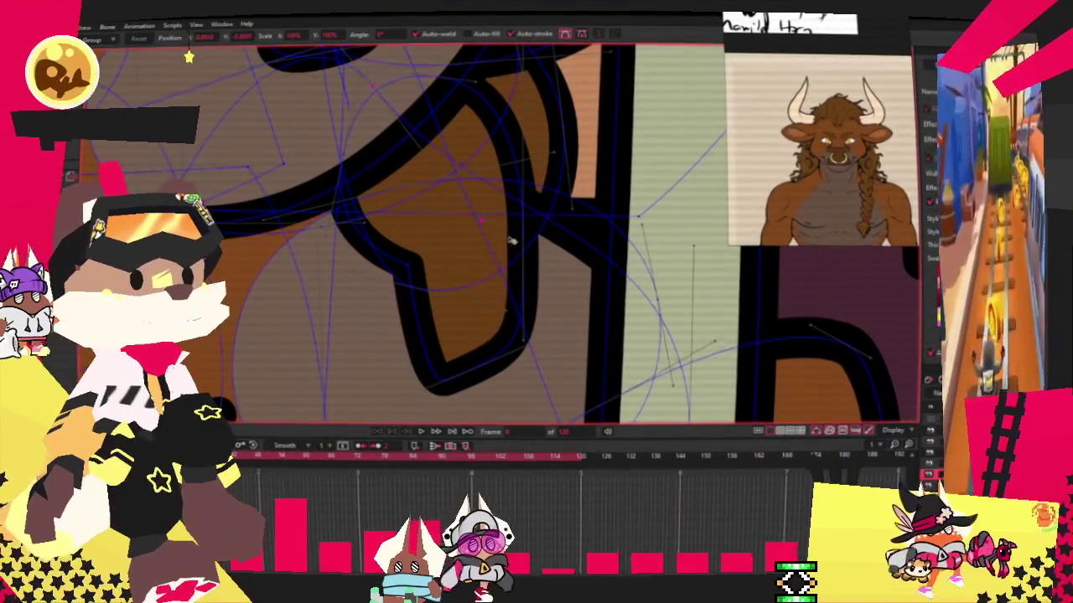
Shift the vertical outline stroke's points to the right, then play the swing animation.
{"action": "scroll", "coordinate": [512, 235], "scroll_direction": "up", "scroll_amount": 2}
{"action": "left_click", "coordinate": [463, 232]}
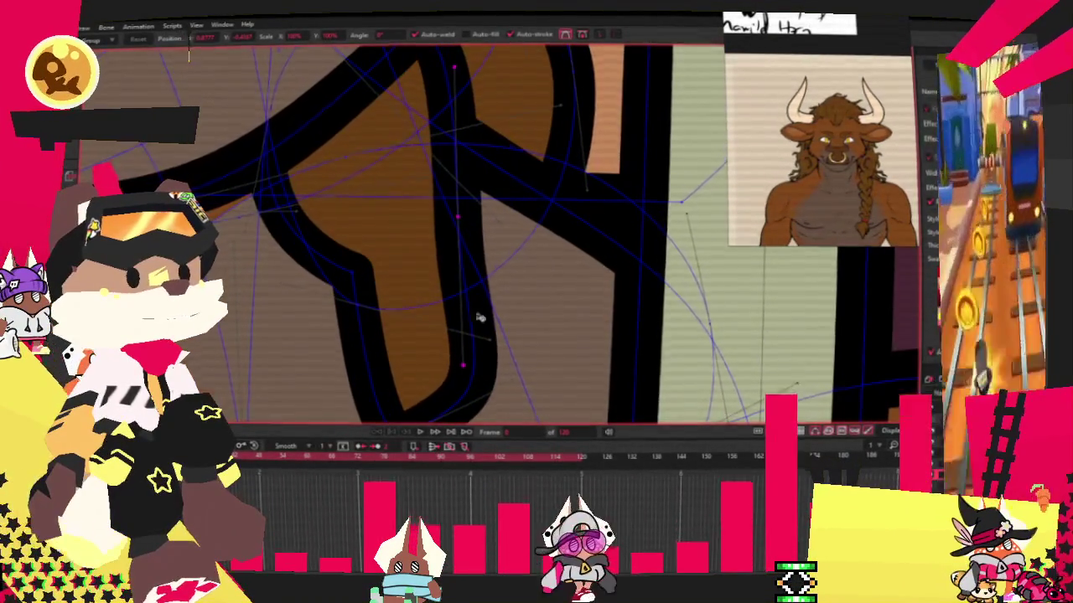
{"action": "scroll", "coordinate": [473, 310], "scroll_direction": "down", "scroll_amount": 2}
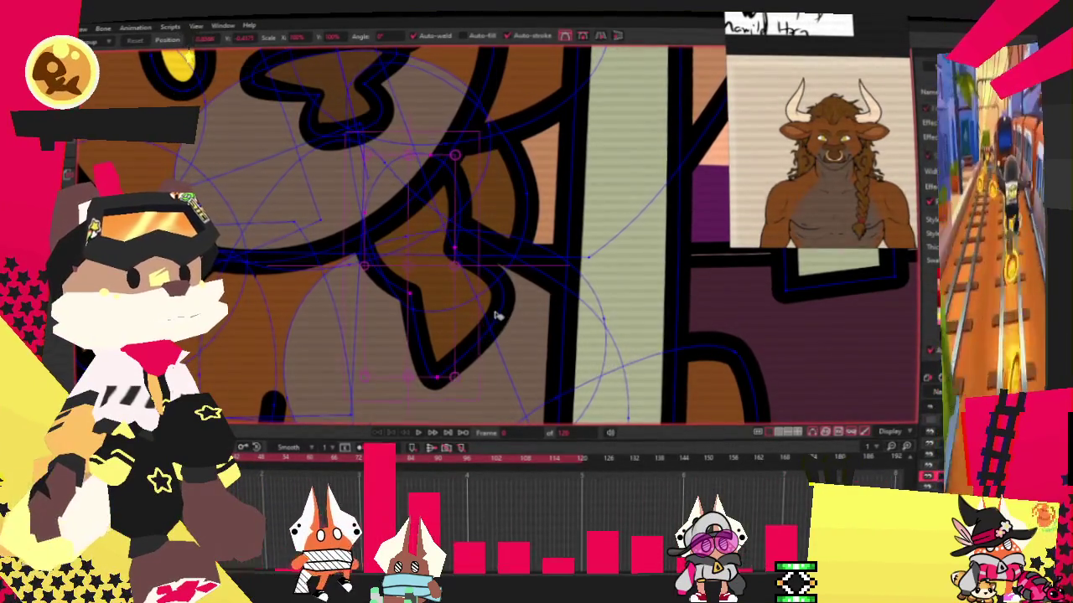
{"action": "left_click_drag", "start_coordinate": [494, 317], "coordinate": [543, 323]}
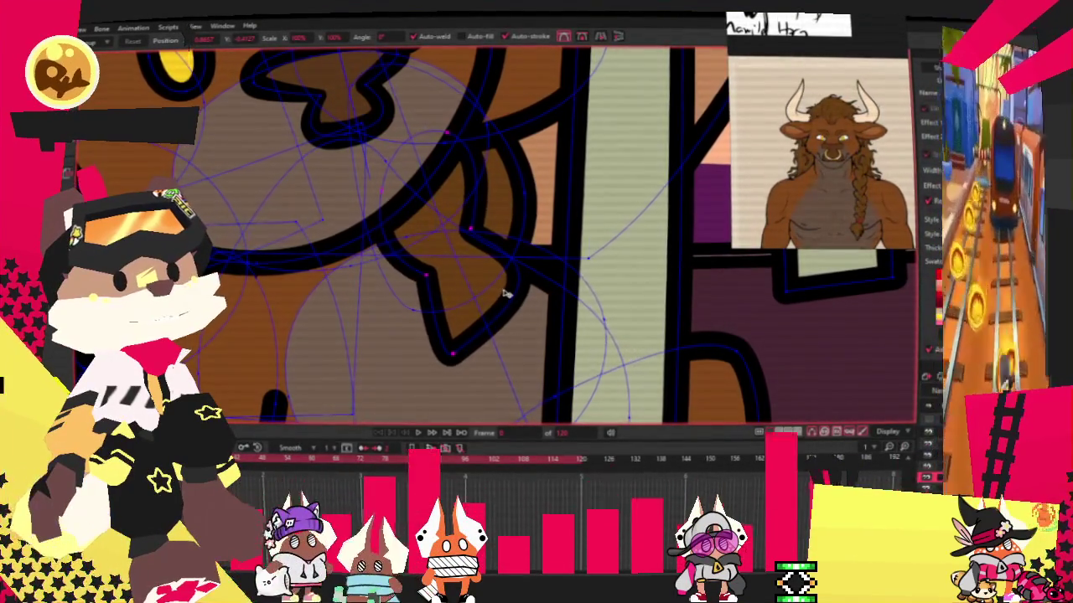
{"action": "key", "text": "ctrl+z"}
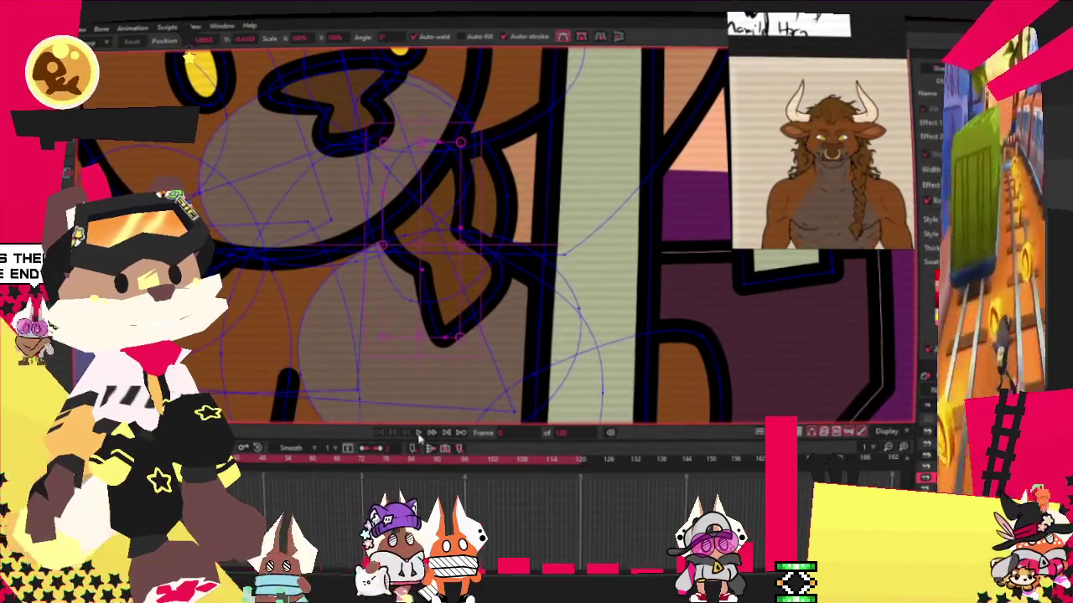
{"action": "left_click", "coordinate": [418, 433]}
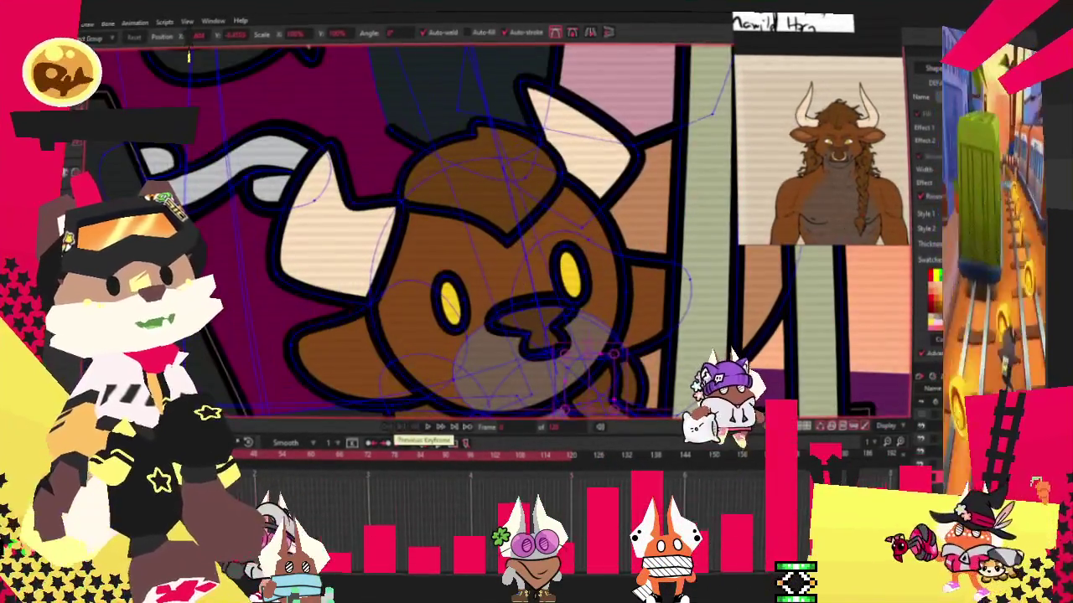
Jump the timeline back to the previous keyframe.
{"action": "left_click", "coordinate": [384, 441]}
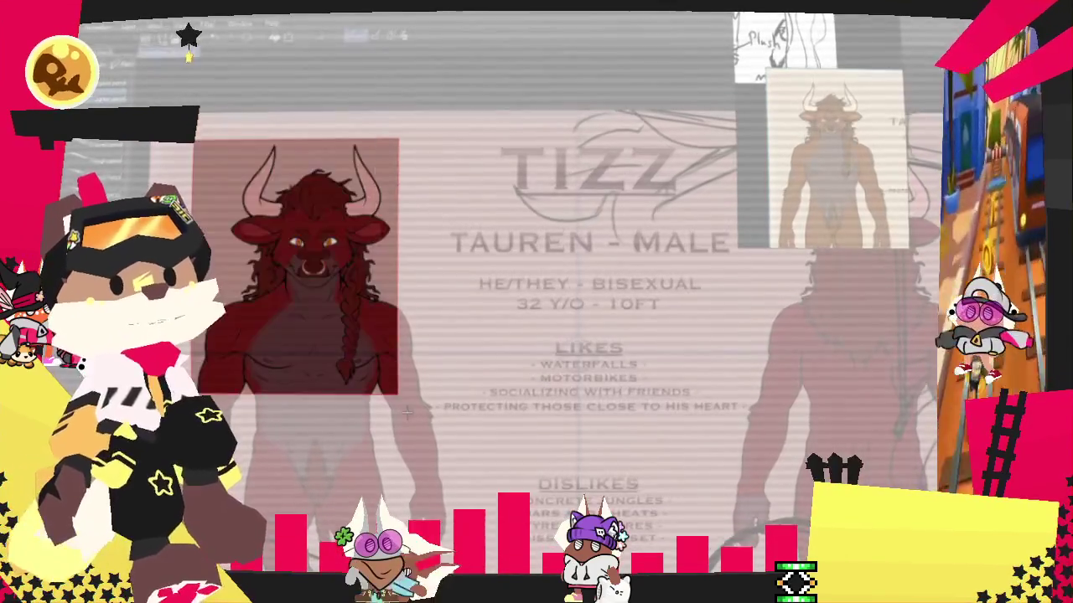
Snip the red Tauren figure into the reference panel and discard the snip unsaved.
{"action": "left_click_drag", "start_coordinate": [406, 412], "coordinate": [419, 433]}
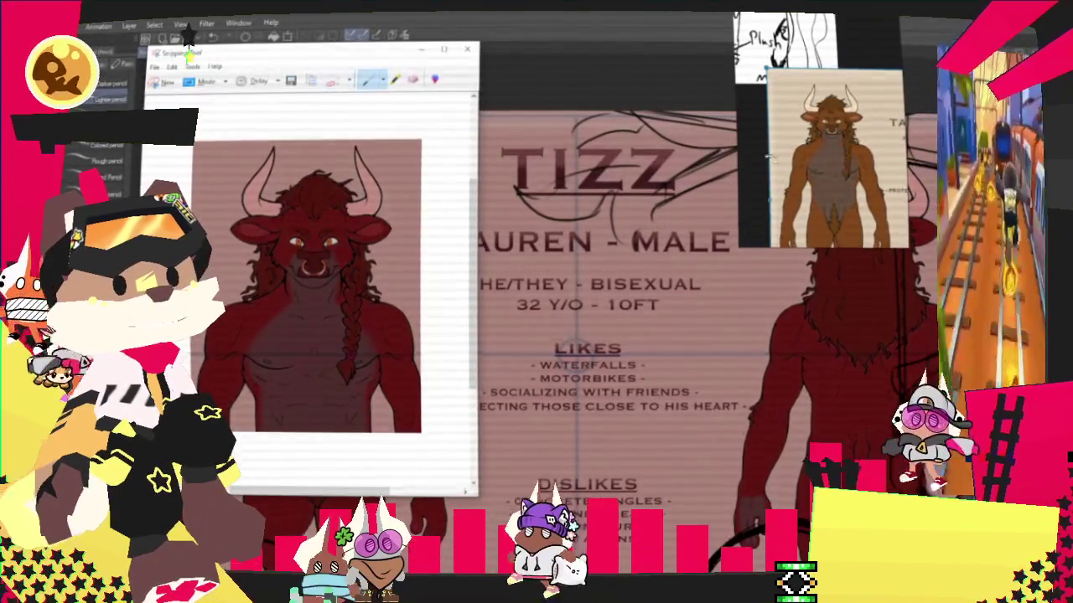
{"action": "key", "text": "ctrl+v"}
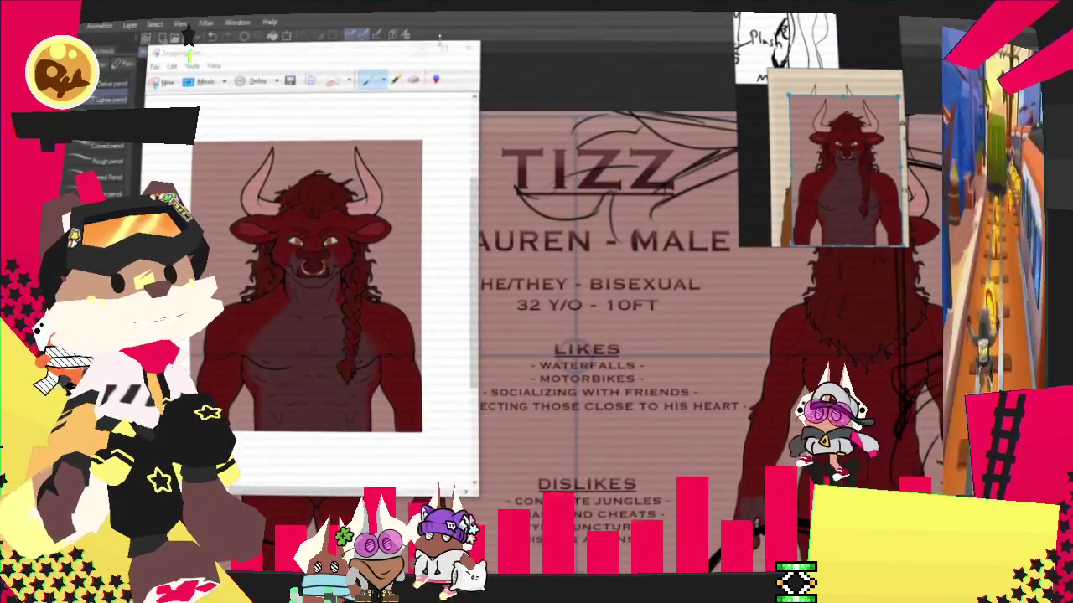
{"action": "left_click", "coordinate": [467, 48]}
{"action": "left_click", "coordinate": [359, 275]}
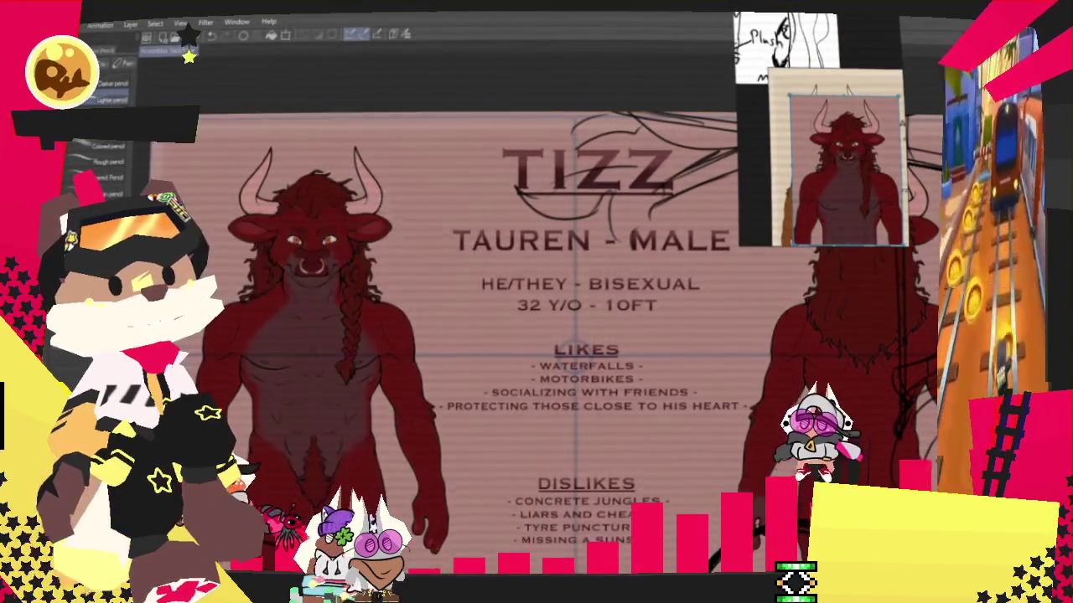
{"action": "scroll", "coordinate": [512, 195], "scroll_direction": "up", "scroll_amount": 3}
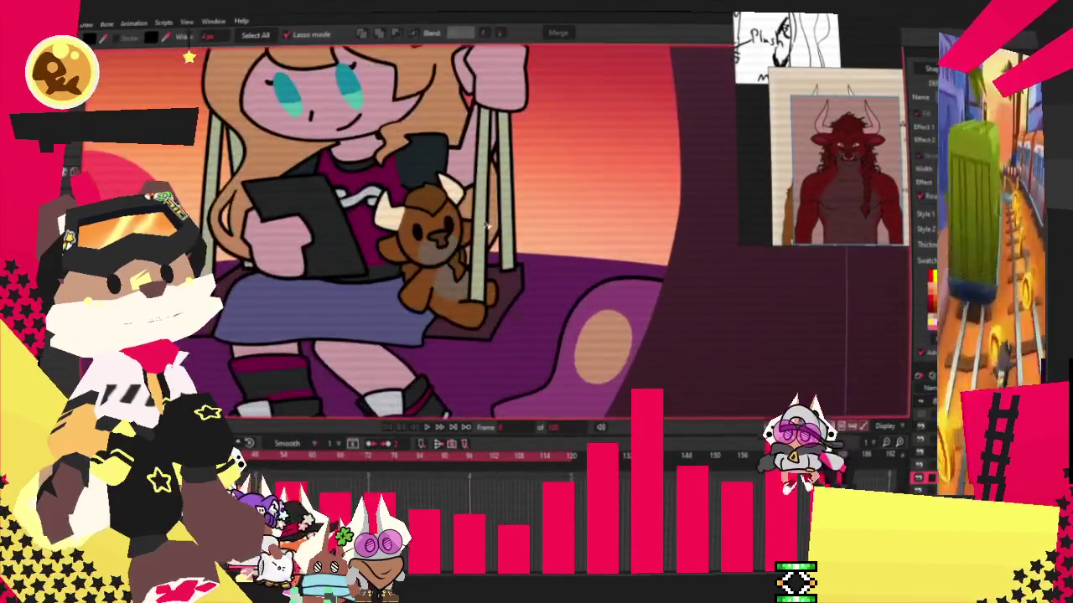
Lasso the teddy bear's head and body and fill them with a strong red.
{"action": "scroll", "coordinate": [512, 195], "scroll_direction": "up", "scroll_amount": 2}
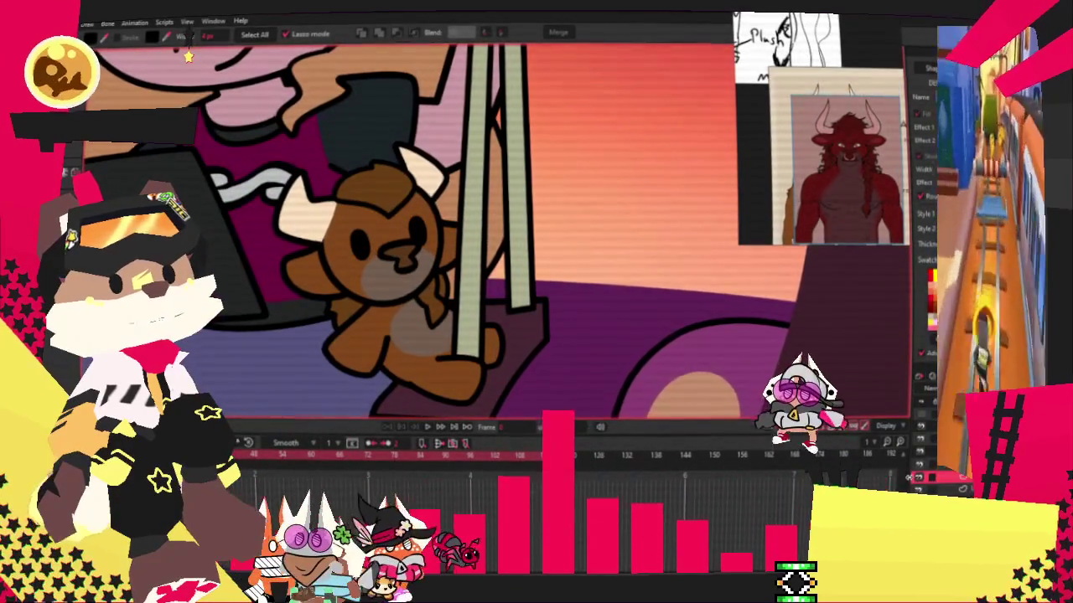
{"action": "scroll", "coordinate": [329, 294], "scroll_direction": "up", "scroll_amount": 2}
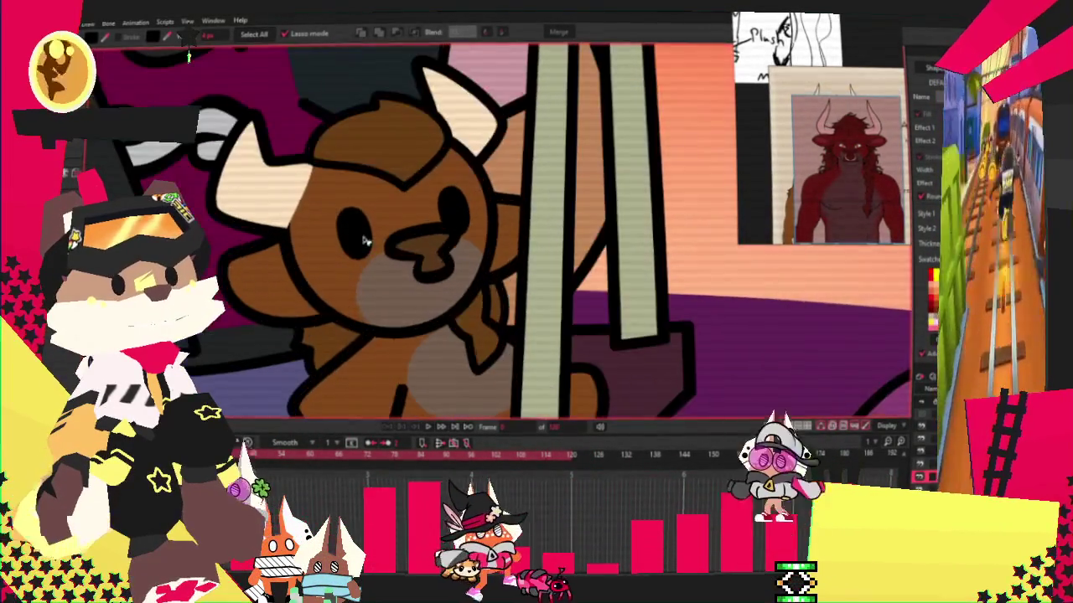
{"action": "scroll", "coordinate": [329, 293], "scroll_direction": "up", "scroll_amount": 2}
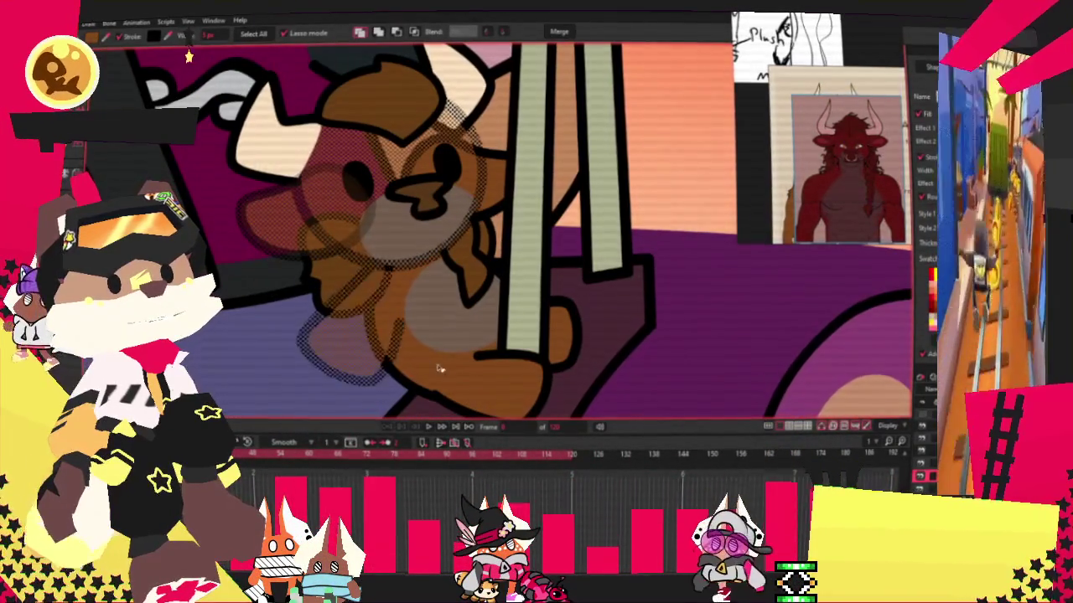
{"action": "left_click_drag", "start_coordinate": [446, 379], "coordinate": [601, 371]}
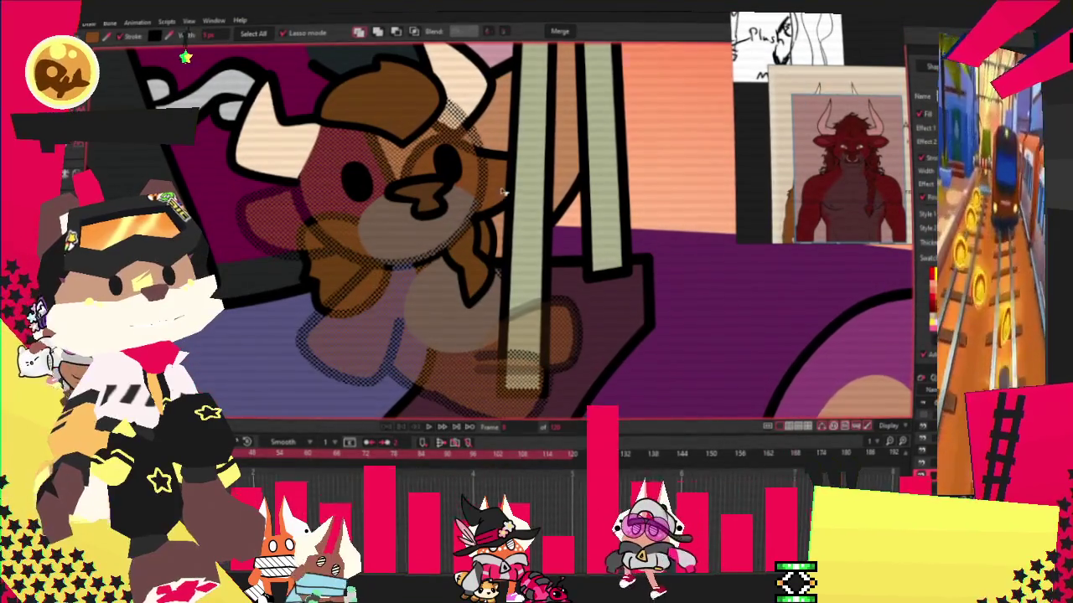
{"action": "scroll", "coordinate": [843, 186], "scroll_direction": "up", "scroll_amount": 3}
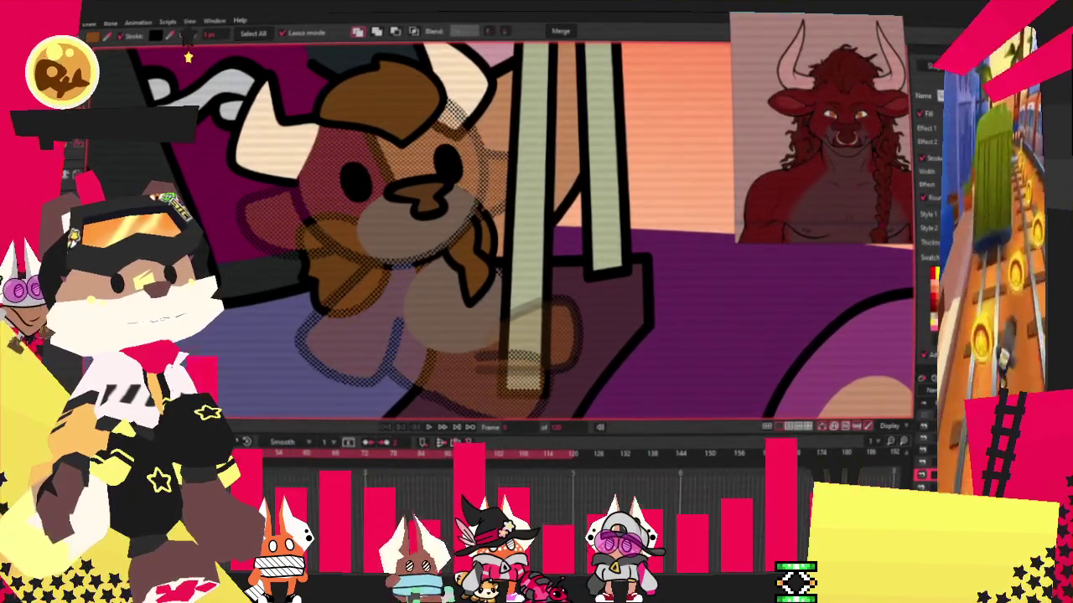
{"action": "left_click", "coordinate": [377, 193]}
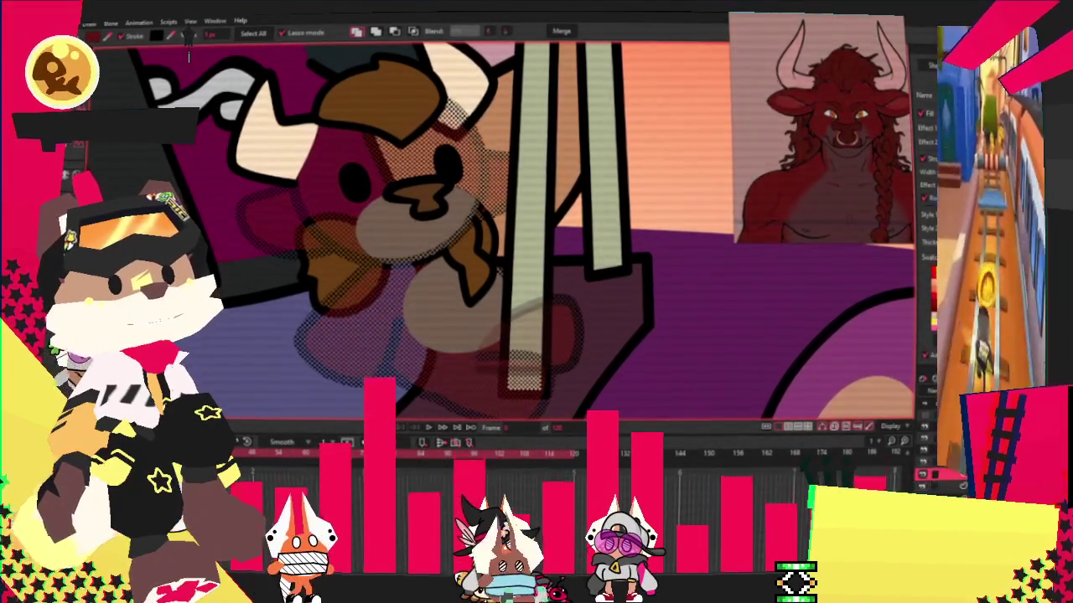
{"action": "left_click", "coordinate": [402, 335]}
{"action": "left_click", "coordinate": [932, 285]}
{"action": "left_click_drag", "start_coordinate": [758, 415], "coordinate": [753, 419]}
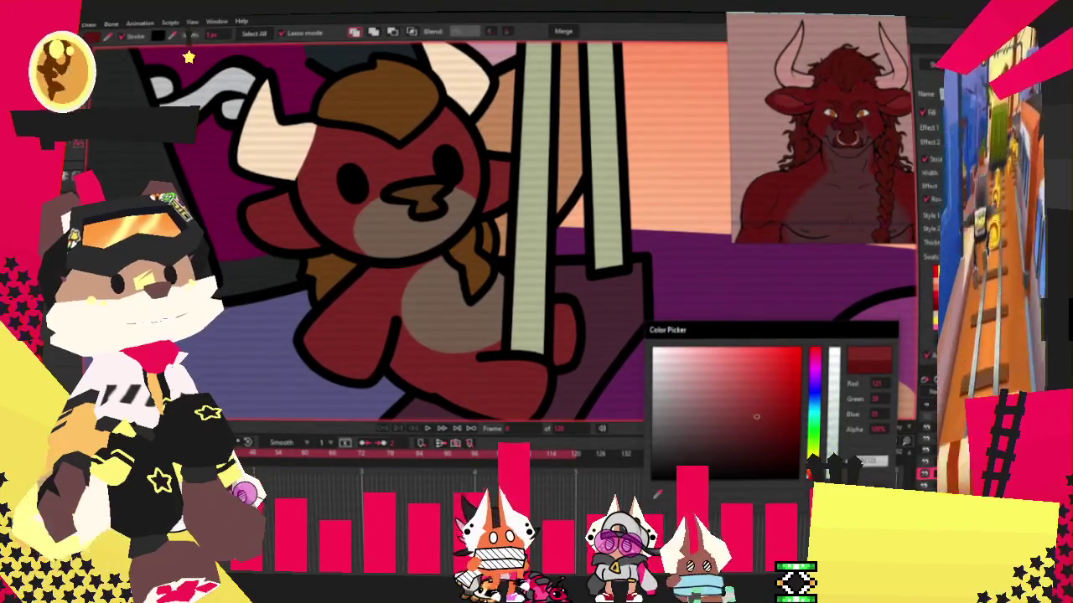
{"action": "key", "text": "Return"}
Select the bear's muzzle and paw areas and recolour them.
{"action": "scroll", "coordinate": [333, 199], "scroll_direction": "up", "scroll_amount": 2}
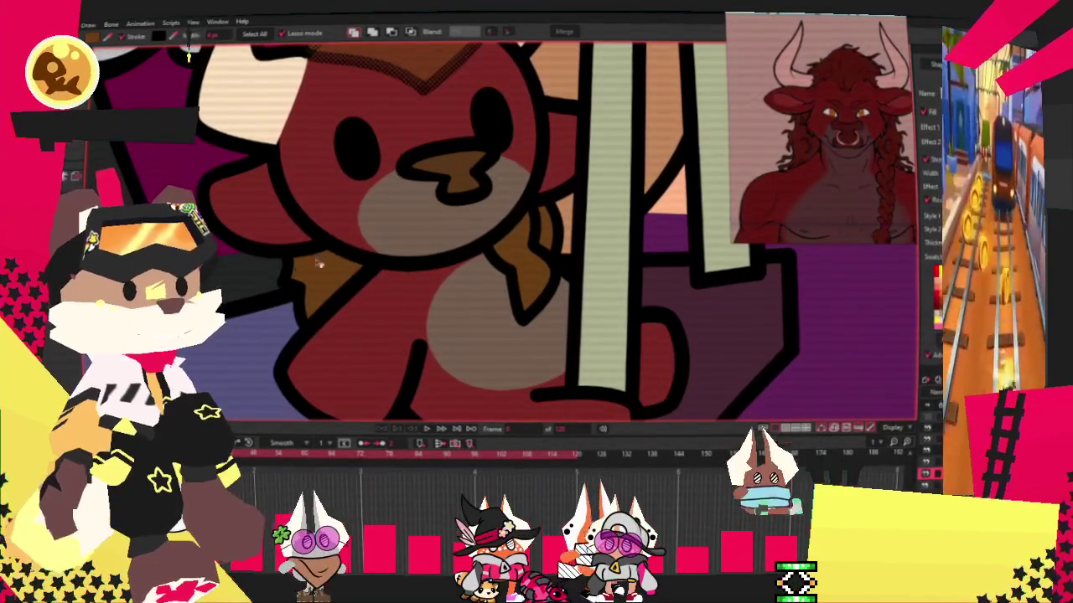
{"action": "left_click", "coordinate": [553, 237]}
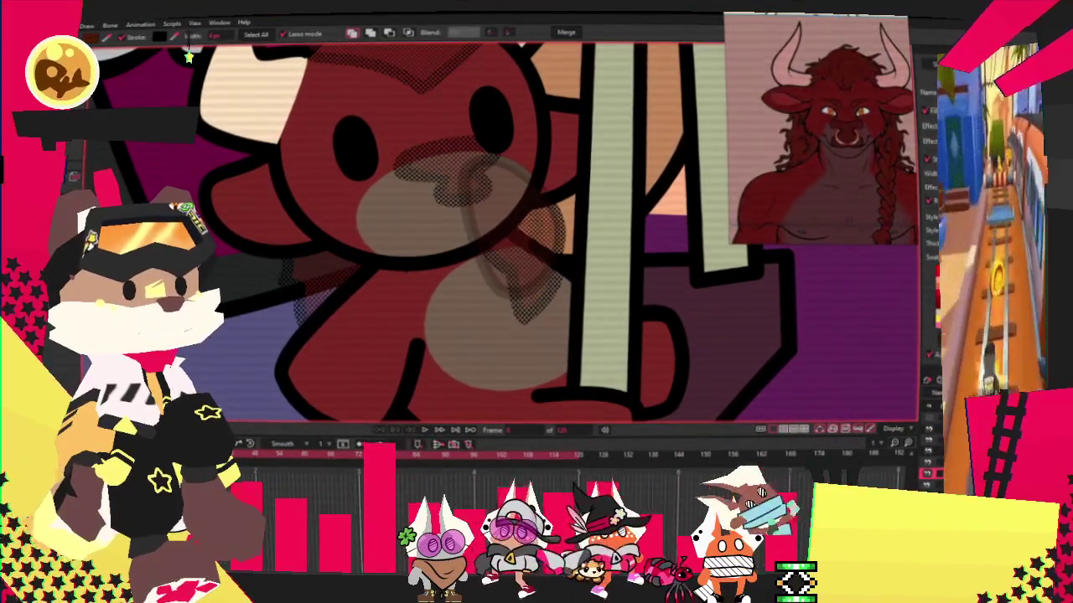
{"action": "key", "text": "Delete"}
{"action": "left_click", "coordinate": [175, 38]}
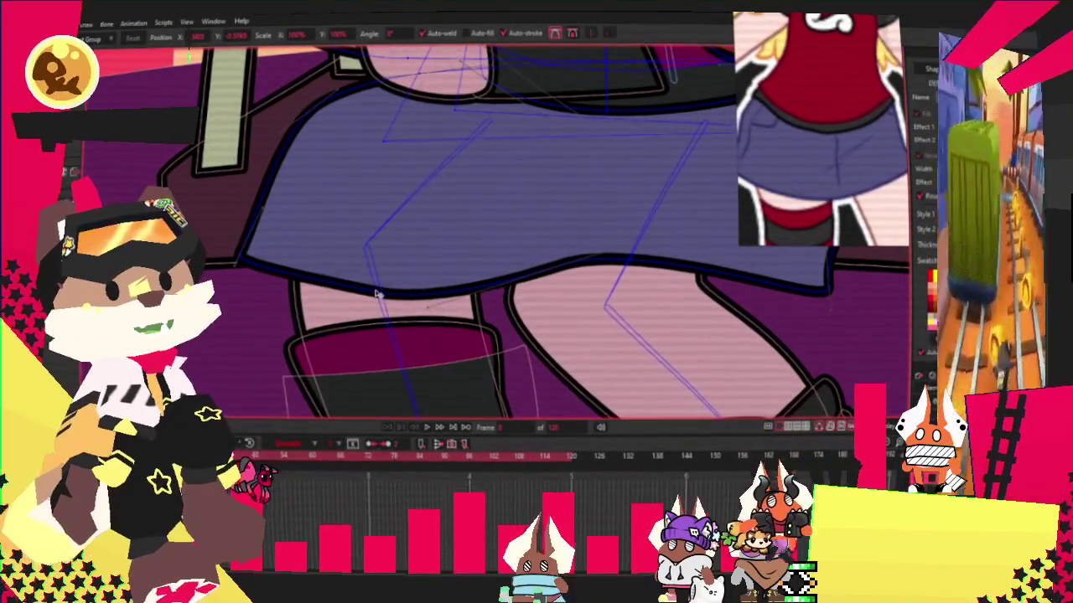
Draw an oval across the bottom of the skirt and fill it solid dark blue.
{"action": "key", "text": "c"}
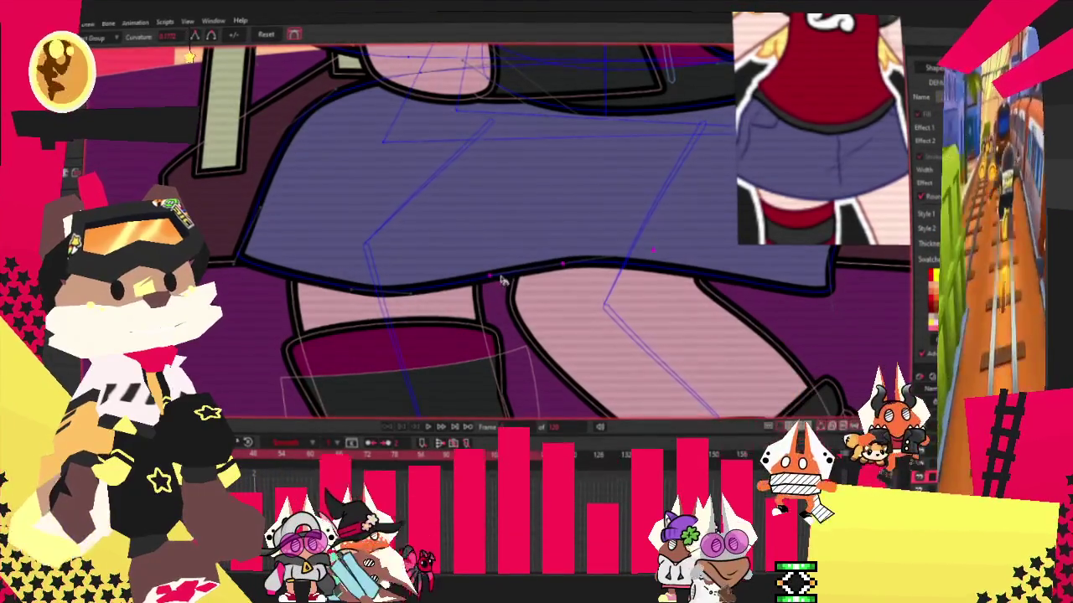
{"action": "key", "text": "Right"}
{"action": "key", "text": "Right"}
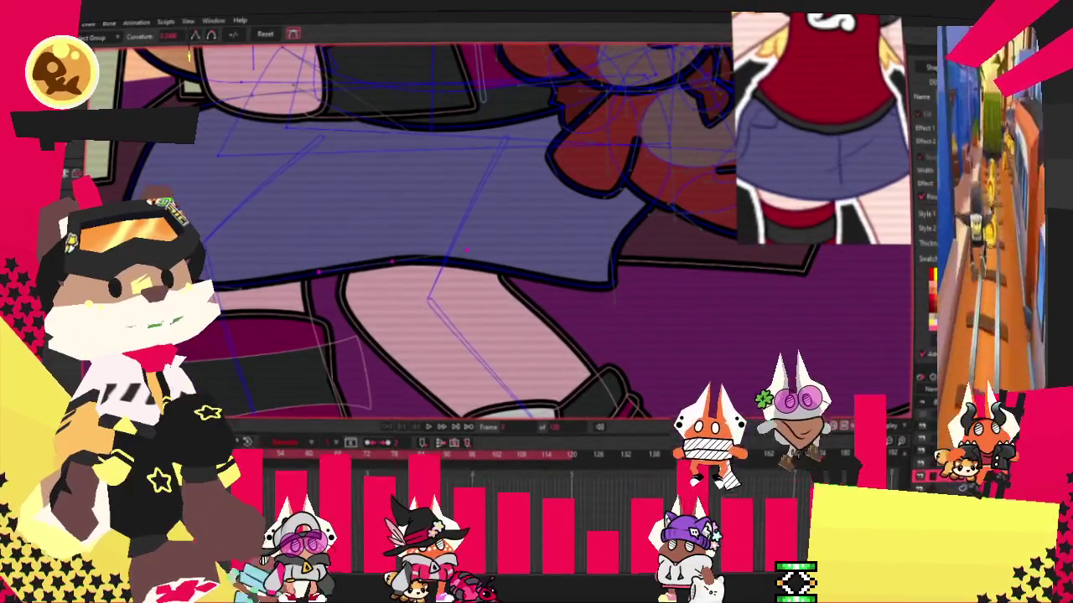
{"action": "key", "text": "d"}
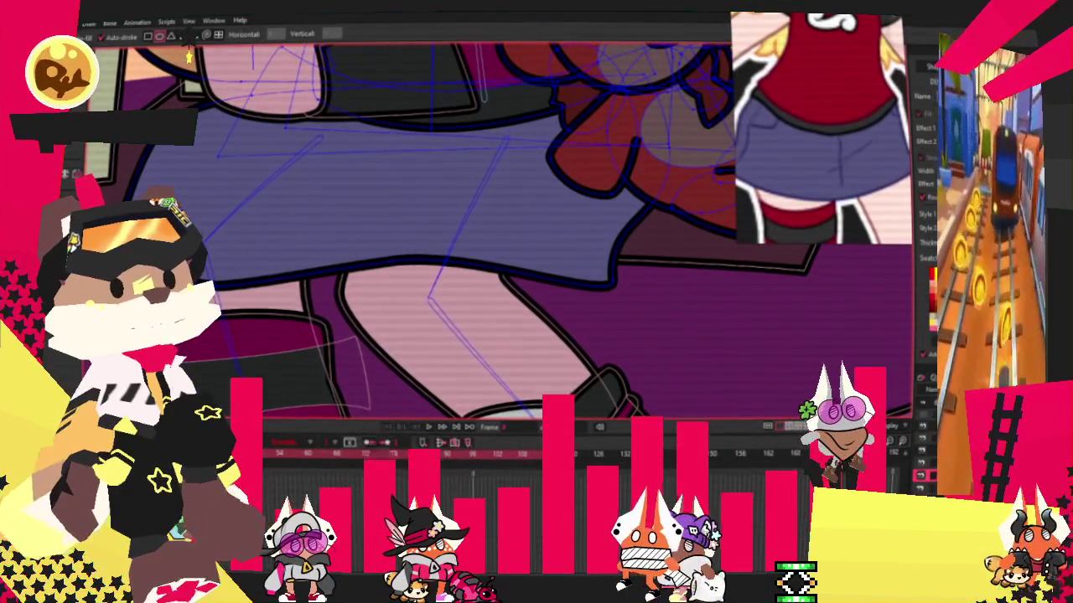
{"action": "left_click_drag", "start_coordinate": [206, 248], "coordinate": [439, 318]}
{"action": "key", "text": "g"}
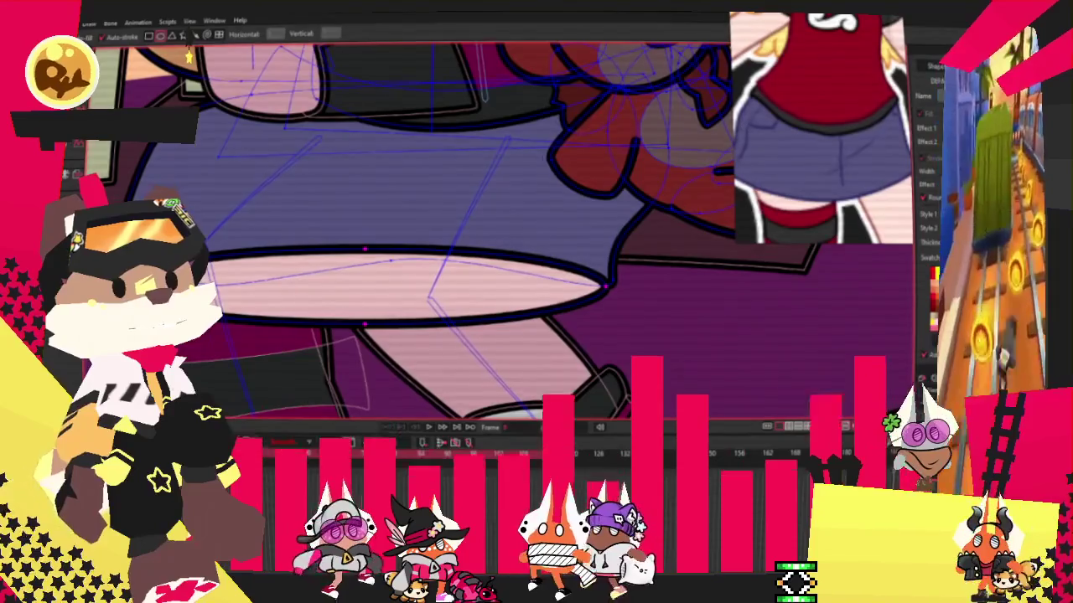
{"action": "key", "text": "ctrl+a"}
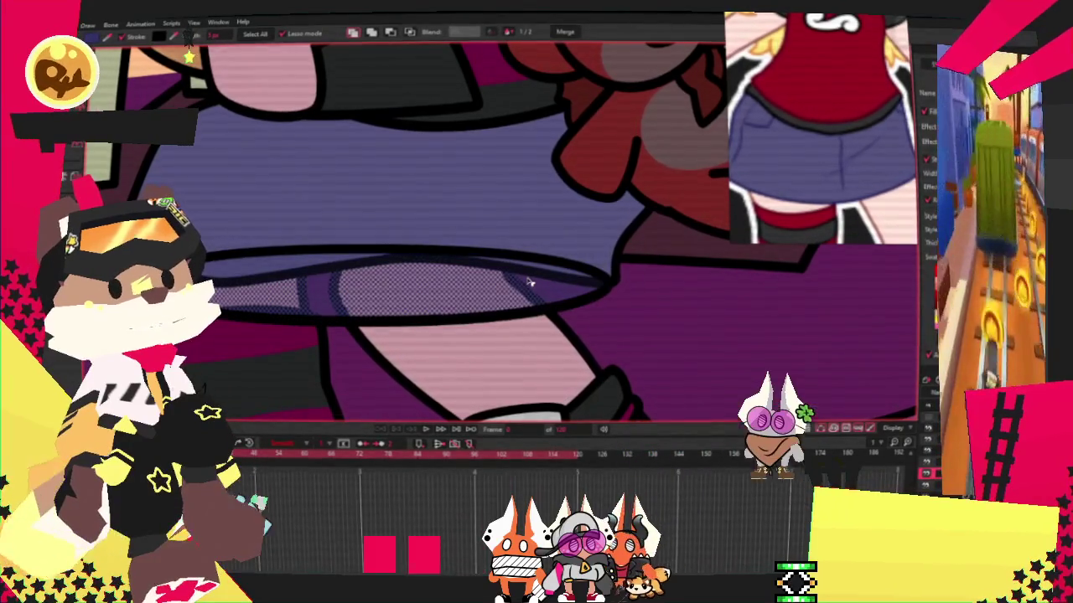
{"action": "left_click", "coordinate": [530, 283]}
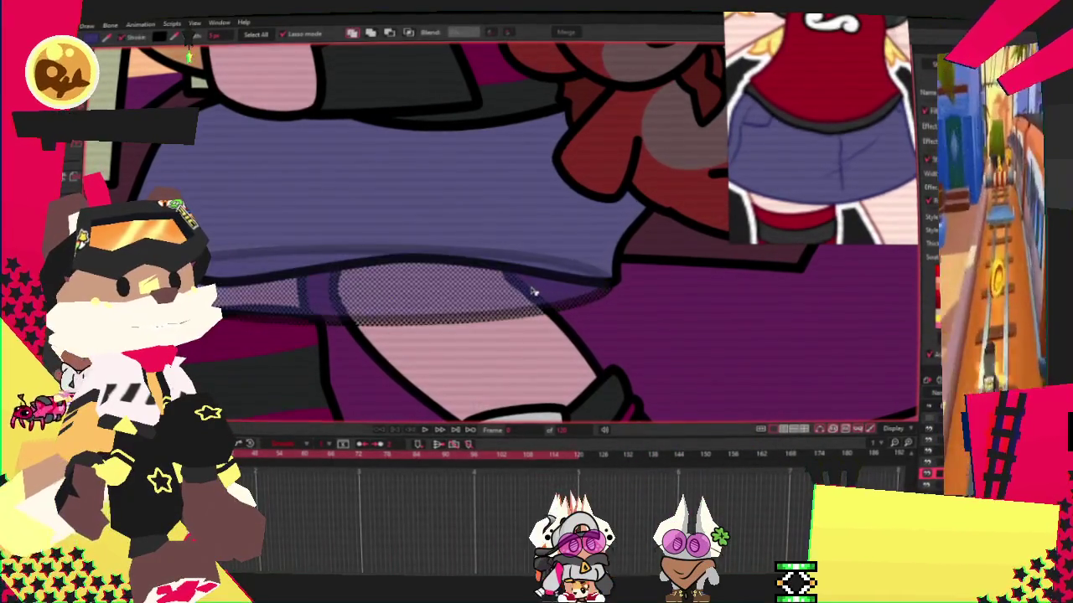
{"action": "key", "text": "alt+s"}
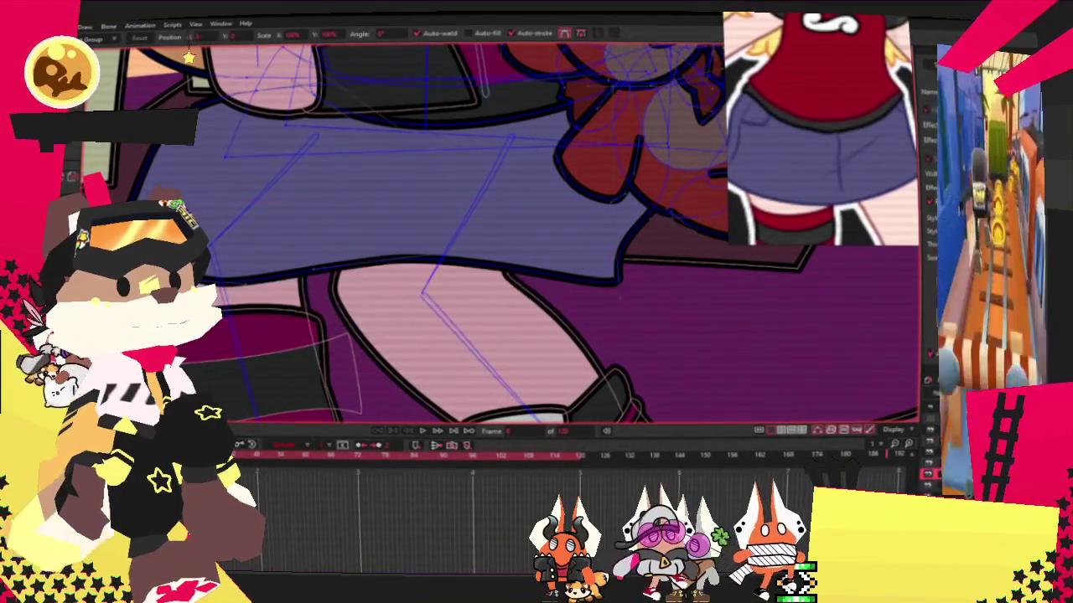
Select the skirt's lower-edge outline and bend the hem curve into an arc.
{"action": "left_click", "coordinate": [314, 352]}
{"action": "left_click", "coordinate": [586, 264]}
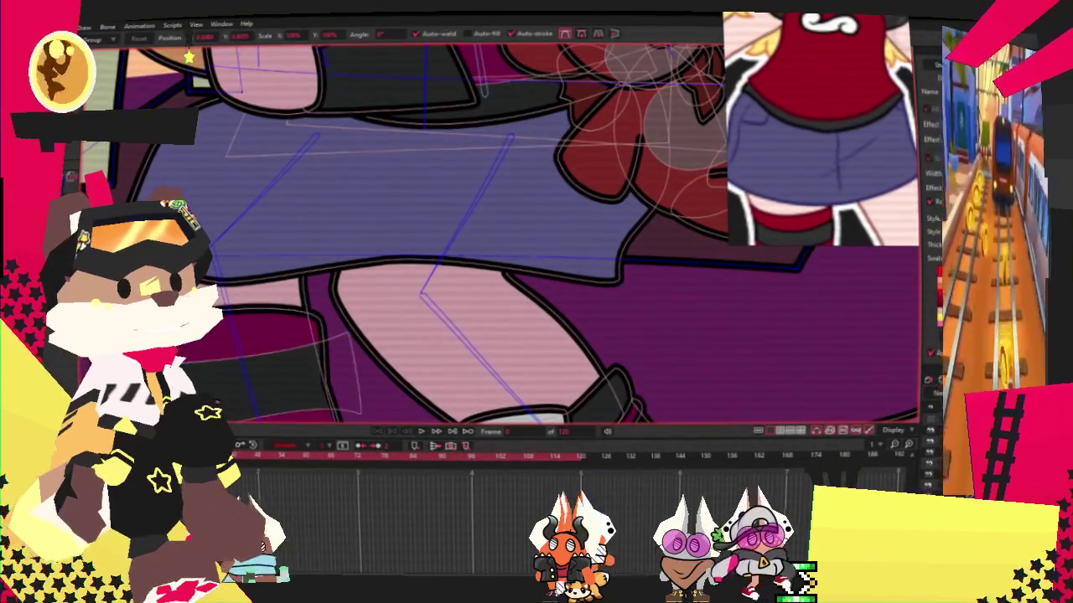
{"action": "left_click", "coordinate": [566, 312]}
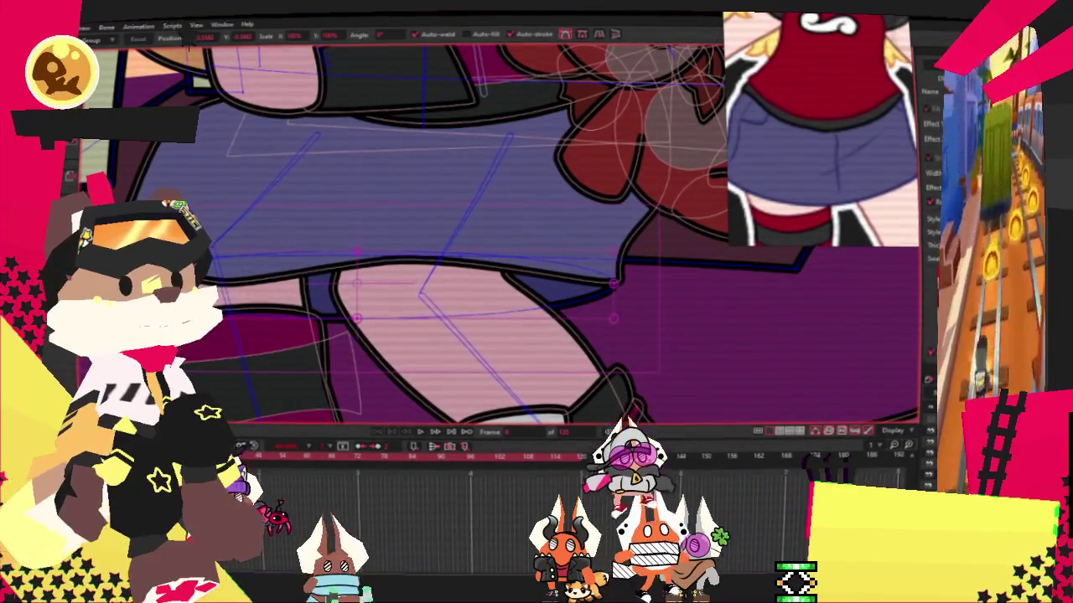
{"action": "left_click", "coordinate": [444, 323]}
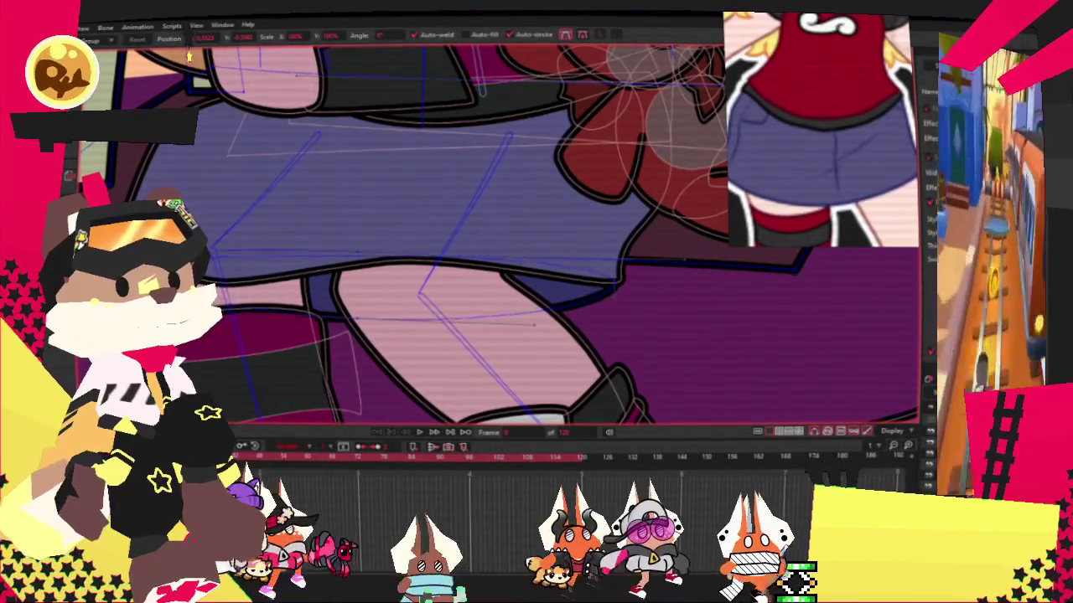
{"action": "scroll", "coordinate": [520, 318], "scroll_direction": "up", "scroll_amount": 2}
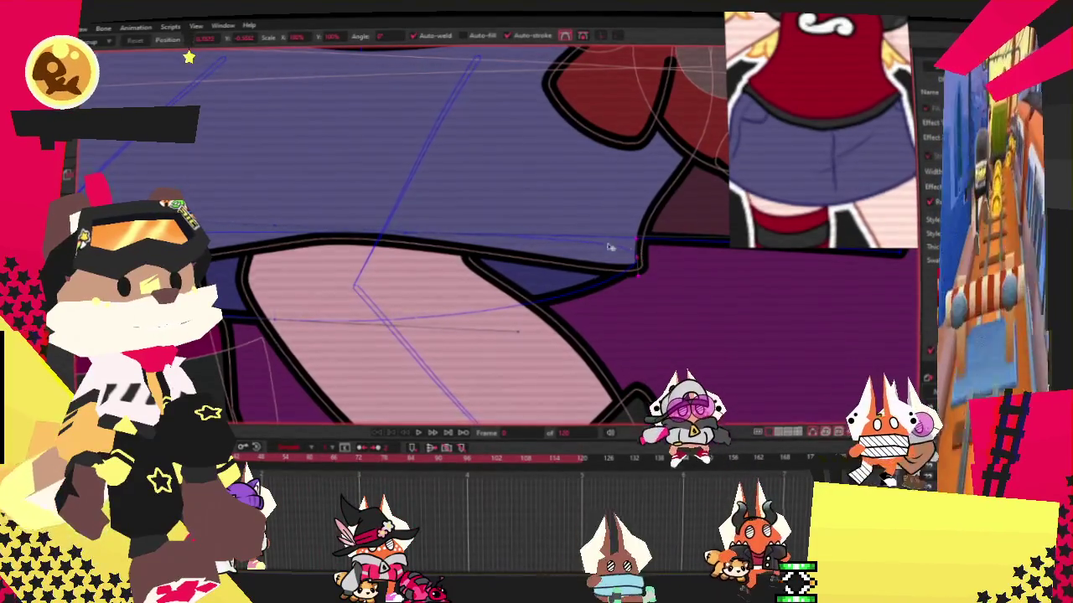
{"action": "scroll", "coordinate": [624, 247], "scroll_direction": "down", "scroll_amount": 2}
{"action": "scroll", "coordinate": [428, 287], "scroll_direction": "up", "scroll_amount": 2}
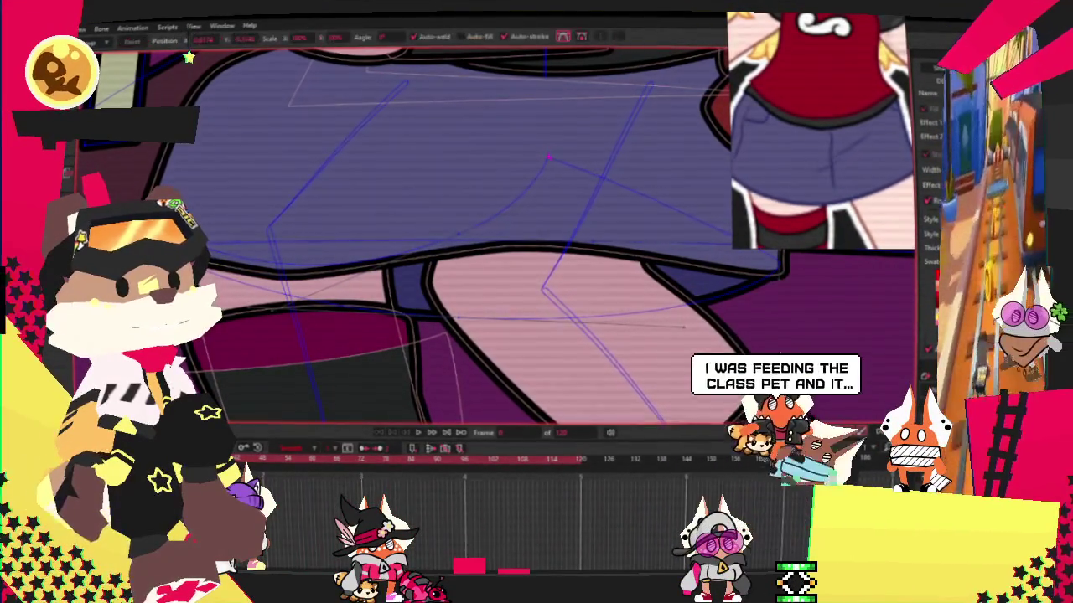
{"action": "scroll", "coordinate": [408, 219], "scroll_direction": "down", "scroll_amount": 2}
{"action": "scroll", "coordinate": [519, 226], "scroll_direction": "up", "scroll_amount": 2}
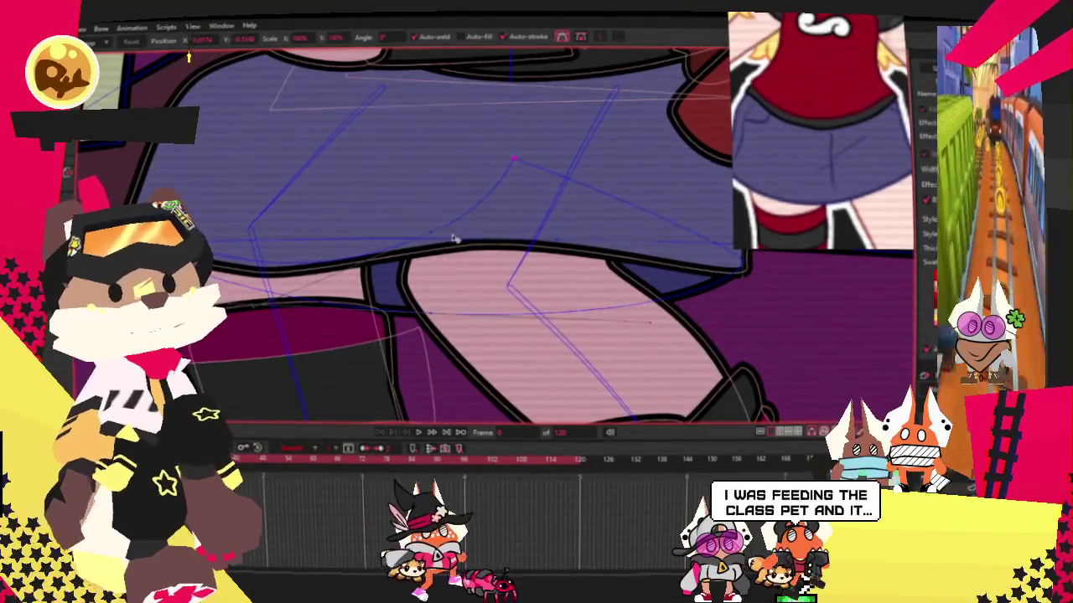
{"action": "left_click_drag", "start_coordinate": [416, 243], "coordinate": [472, 152]}
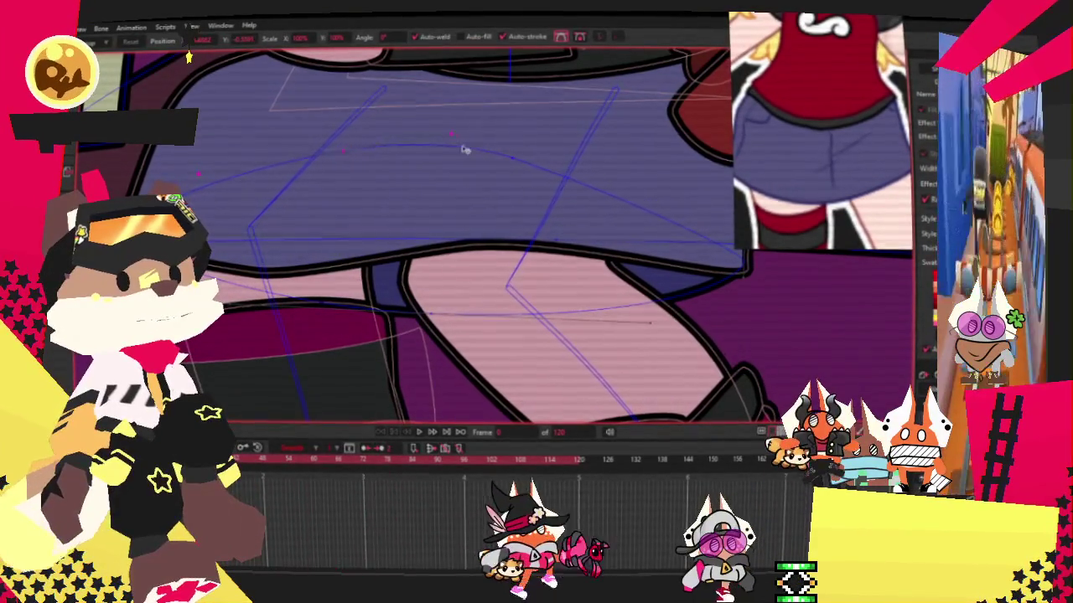
{"action": "scroll", "coordinate": [168, 201], "scroll_direction": "up", "scroll_amount": 1}
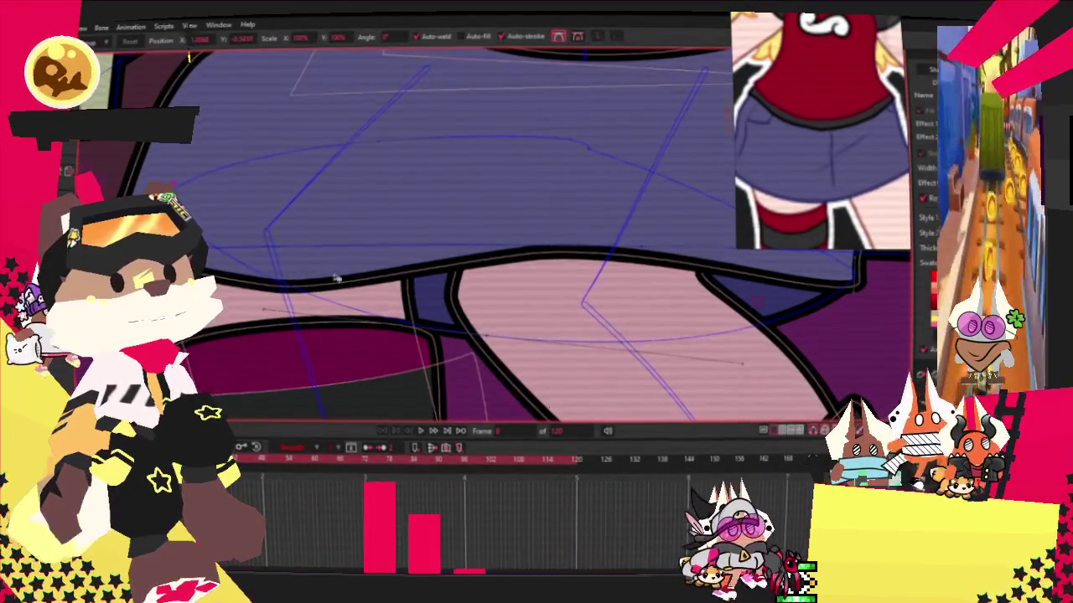
{"action": "scroll", "coordinate": [524, 248], "scroll_direction": "up", "scroll_amount": 2}
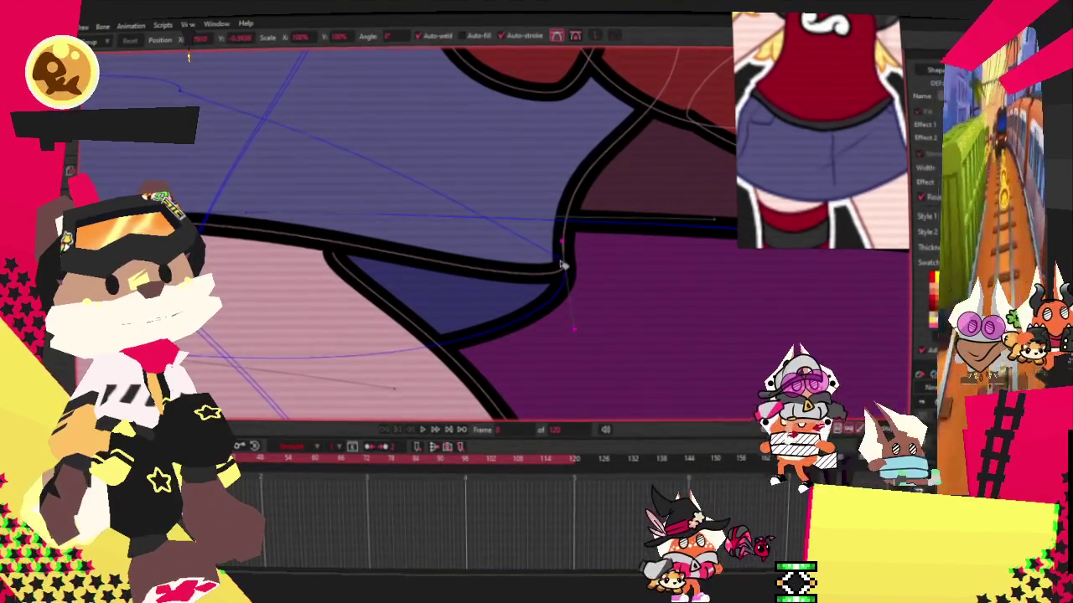
{"action": "left_click_drag", "start_coordinate": [562, 265], "coordinate": [556, 260]}
Adjust the hem outline points, raising the right part and lowering the left.
{"action": "key", "text": "ctrl+d"}
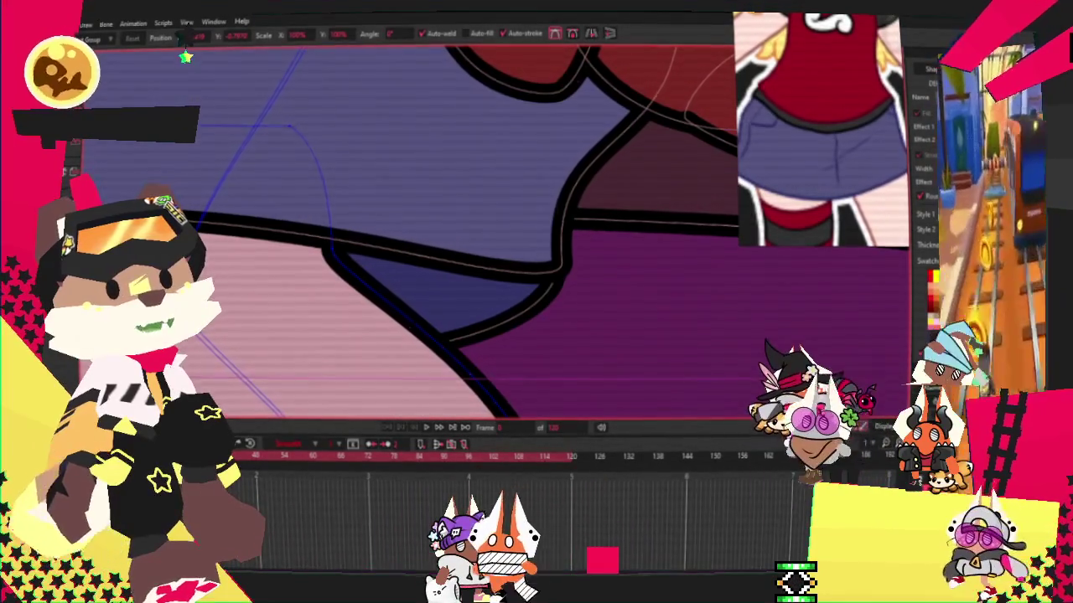
{"action": "left_click", "coordinate": [567, 299]}
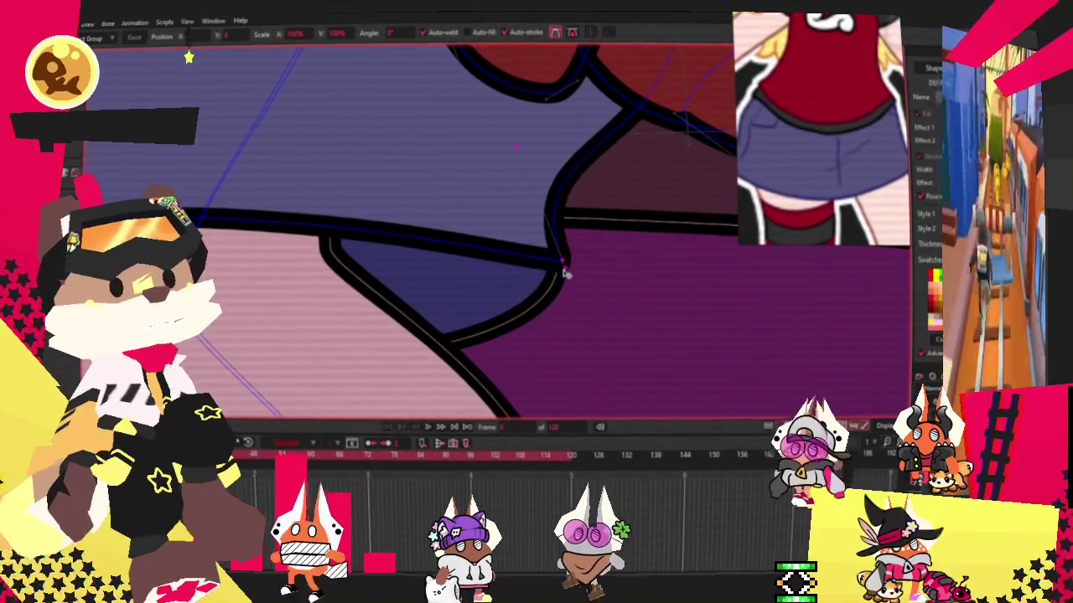
{"action": "left_click_drag", "start_coordinate": [564, 272], "coordinate": [561, 275]}
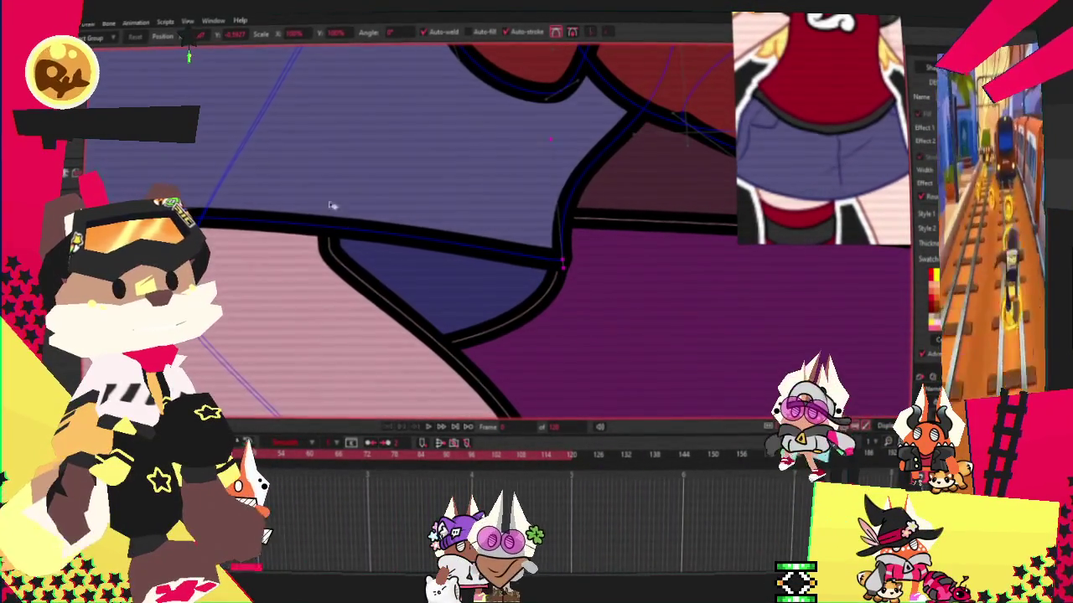
{"action": "left_click_drag", "start_coordinate": [318, 204], "coordinate": [272, 216]}
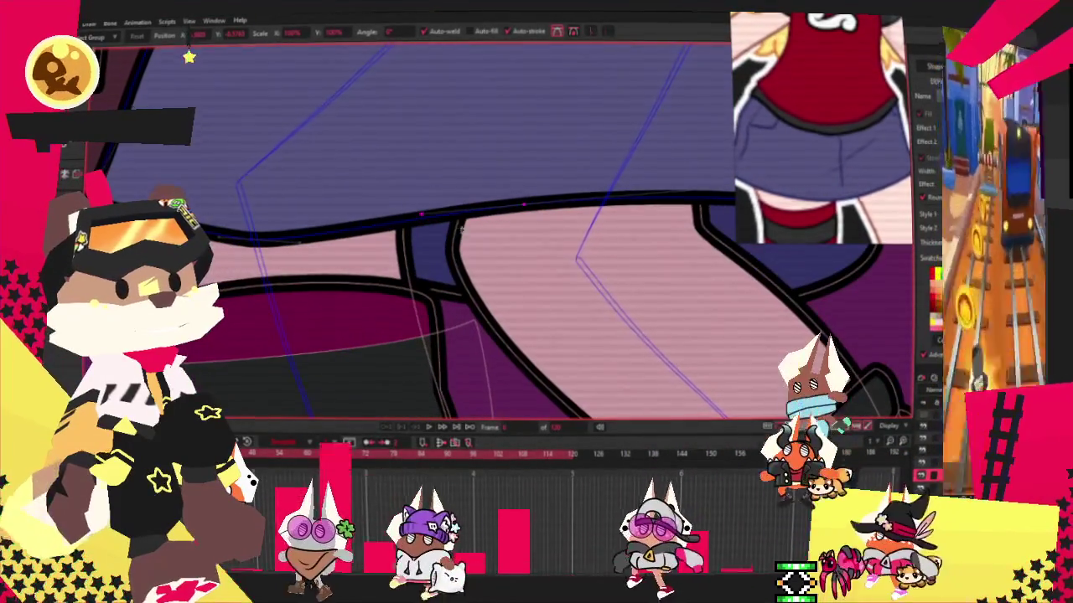
{"action": "left_click_drag", "start_coordinate": [456, 232], "coordinate": [452, 237]}
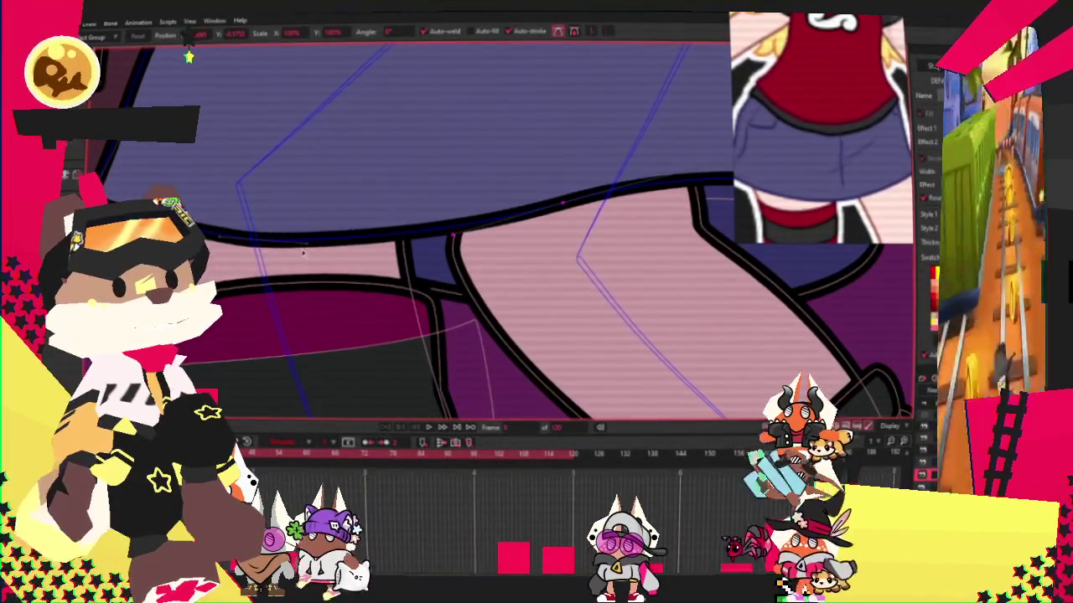
{"action": "left_click_drag", "start_coordinate": [306, 254], "coordinate": [287, 277]}
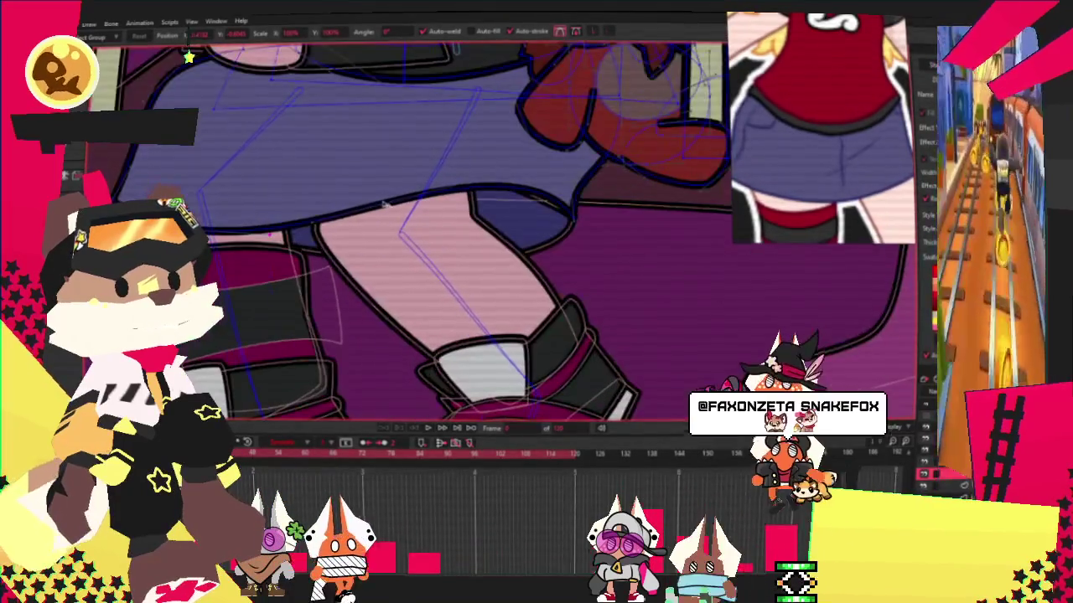
Scroll the canvas view away from the skirt close-up.
{"action": "scroll", "coordinate": [545, 197], "scroll_direction": "up", "scroll_amount": 2}
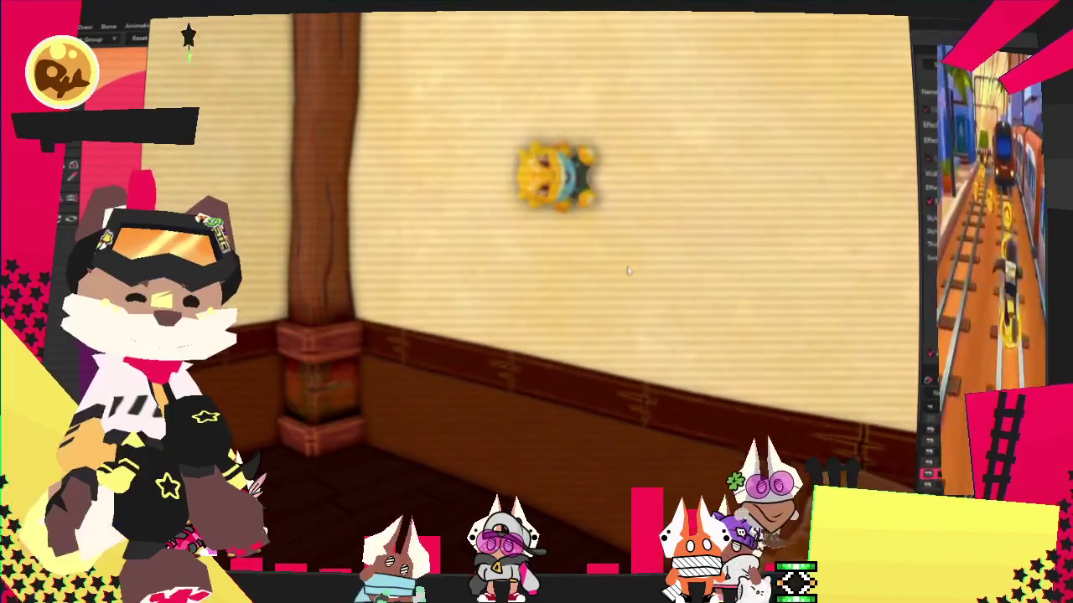
Quit the game window with Alt+F4.
{"action": "key", "text": "alt+F4"}
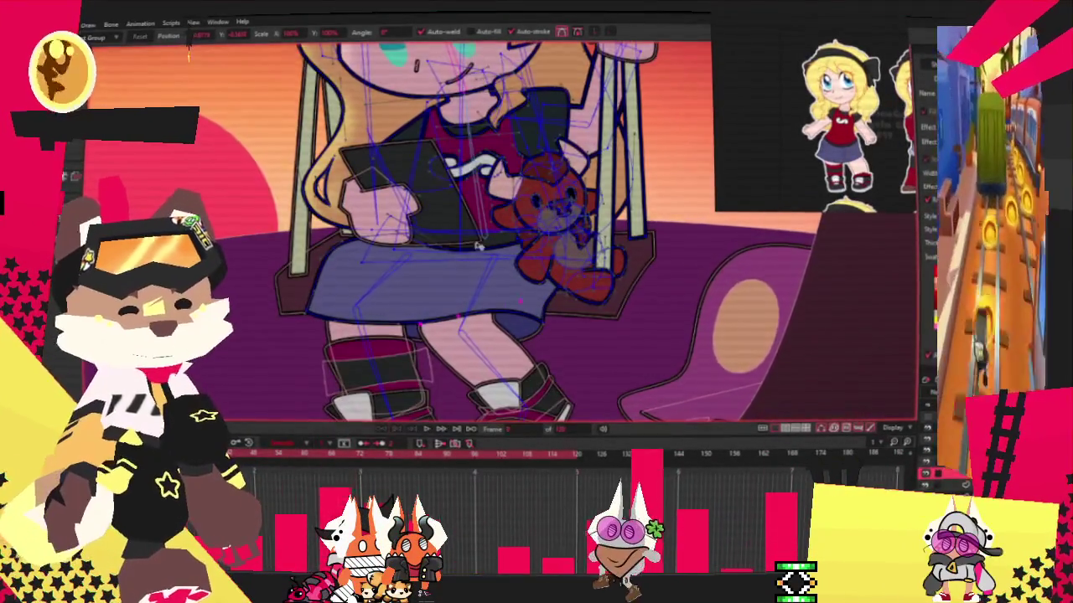
{"action": "scroll", "coordinate": [477, 246], "scroll_direction": "up", "scroll_amount": 3}
{"action": "scroll", "coordinate": [498, 244], "scroll_direction": "up", "scroll_amount": 2}
{"action": "scroll", "coordinate": [515, 243], "scroll_direction": "up", "scroll_amount": 2}
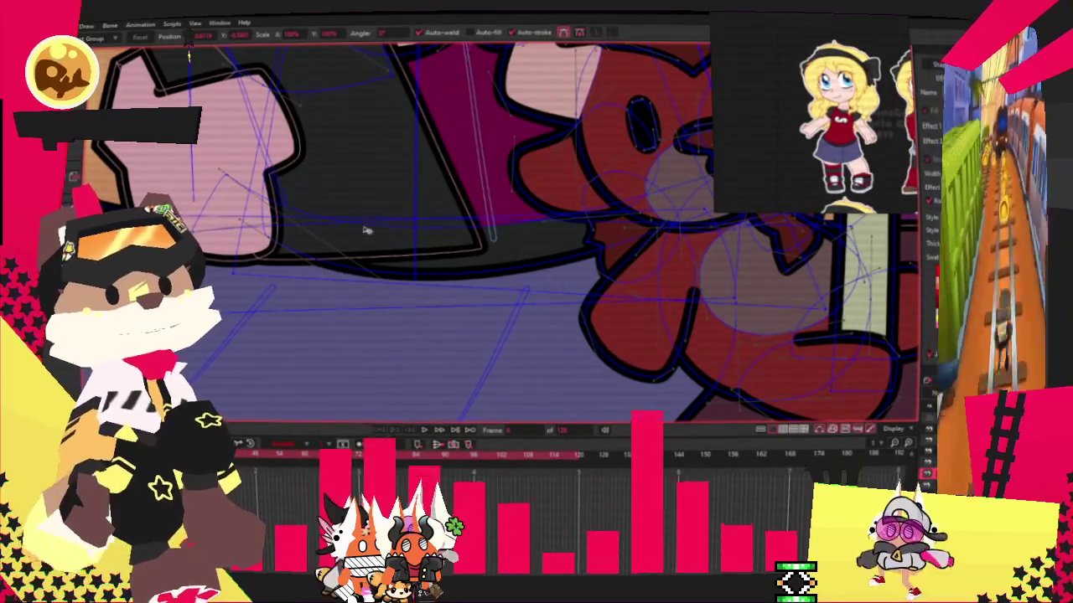
{"action": "scroll", "coordinate": [188, 57], "scroll_direction": "down", "scroll_amount": 2}
{"action": "scroll", "coordinate": [300, 188], "scroll_direction": "up", "scroll_amount": 3}
{"action": "key", "text": "g"}
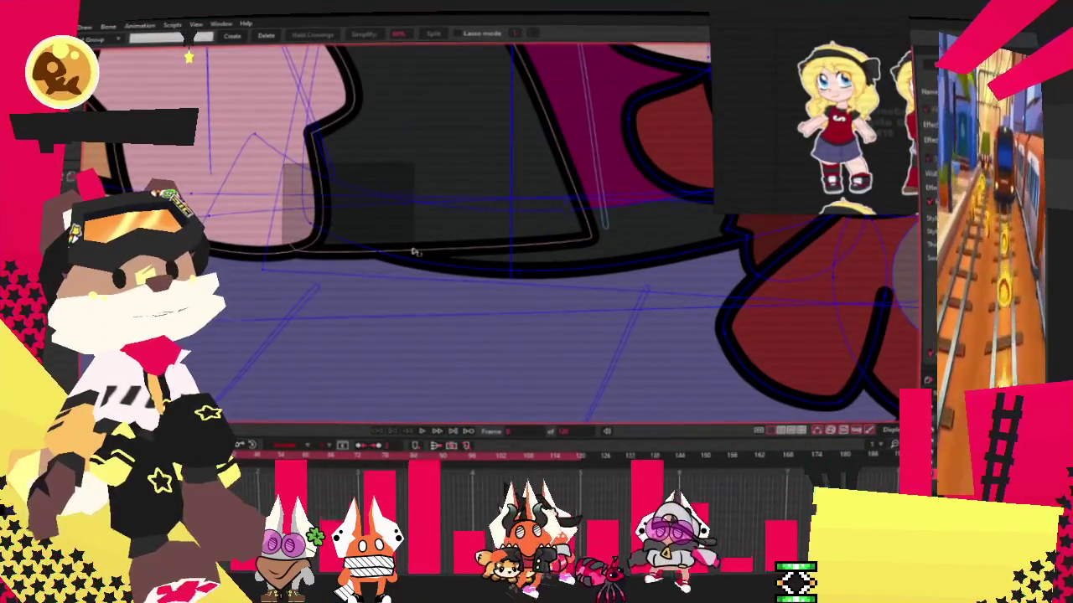
{"action": "scroll", "coordinate": [509, 208], "scroll_direction": "down", "scroll_amount": 2}
{"action": "scroll", "coordinate": [524, 188], "scroll_direction": "up", "scroll_amount": 1}
{"action": "scroll", "coordinate": [535, 175], "scroll_direction": "up", "scroll_amount": 1}
{"action": "scroll", "coordinate": [534, 174], "scroll_direction": "up", "scroll_amount": 1}
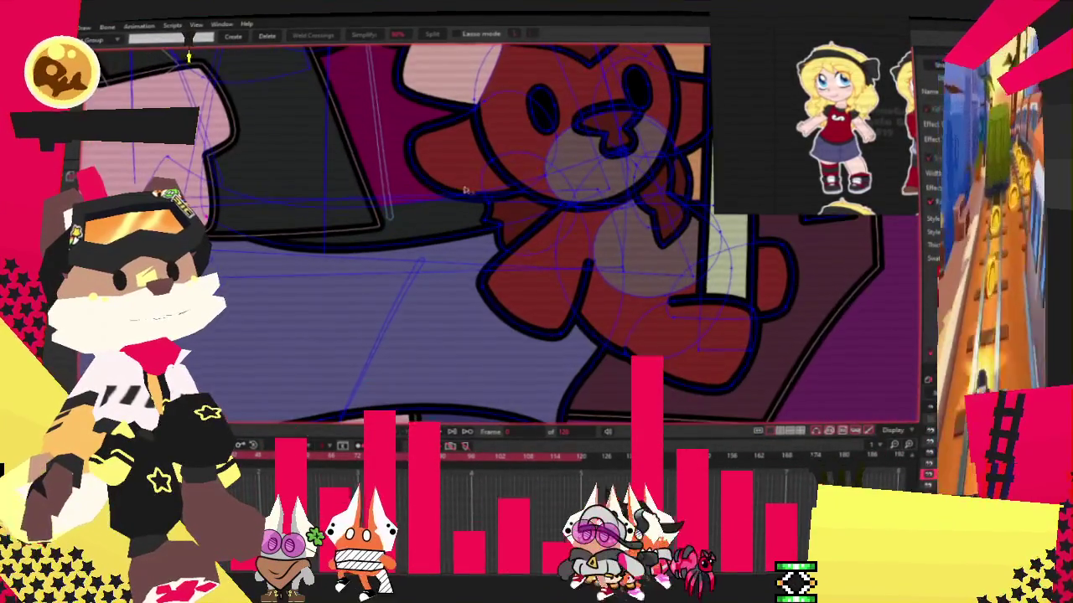
{"action": "scroll", "coordinate": [555, 225], "scroll_direction": "up", "scroll_amount": 1}
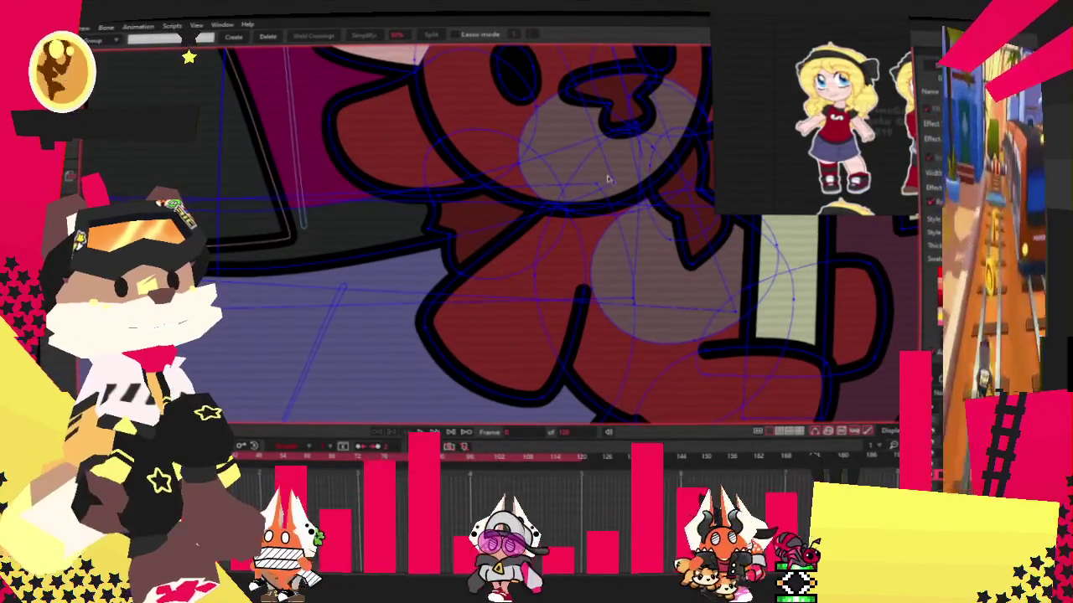
{"action": "scroll", "coordinate": [608, 178], "scroll_direction": "down", "scroll_amount": 2}
{"action": "scroll", "coordinate": [614, 130], "scroll_direction": "up", "scroll_amount": 3}
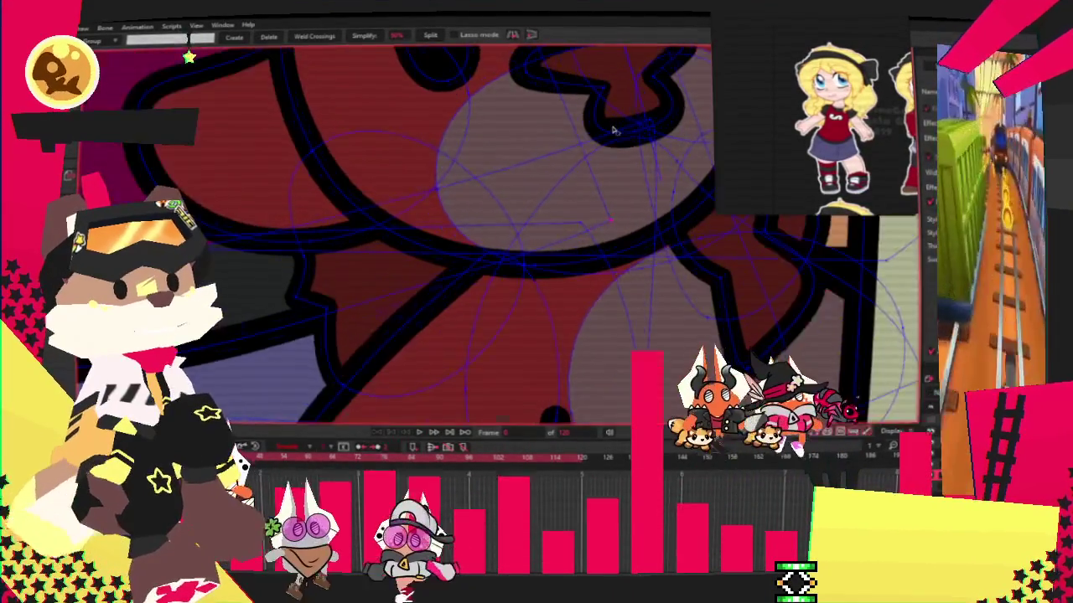
{"action": "scroll", "coordinate": [614, 131], "scroll_direction": "up", "scroll_amount": 1}
{"action": "scroll", "coordinate": [636, 131], "scroll_direction": "up", "scroll_amount": 1}
{"action": "scroll", "coordinate": [650, 134], "scroll_direction": "down", "scroll_amount": 2}
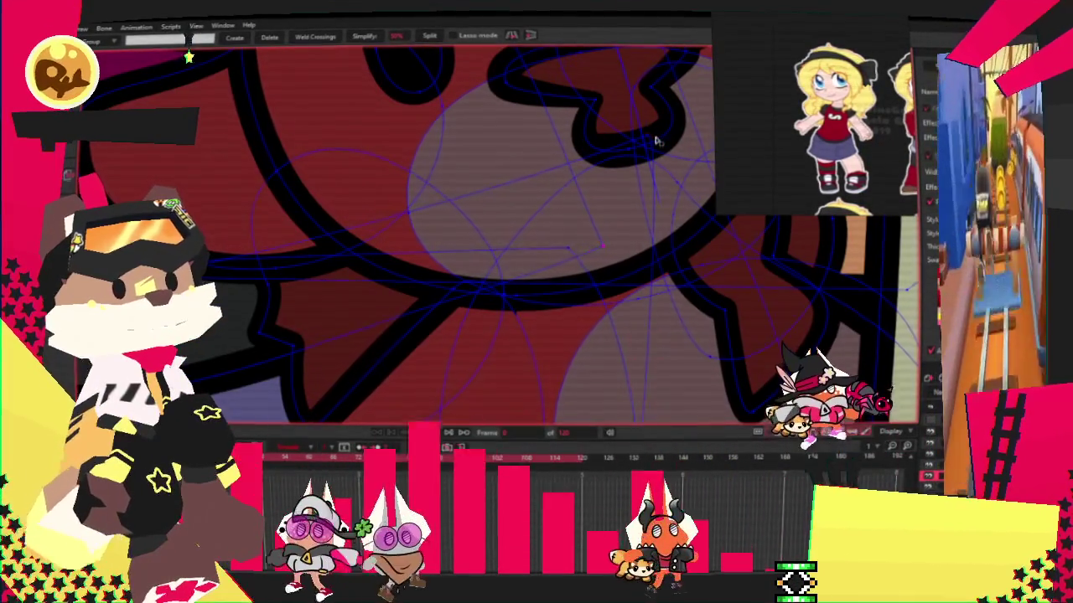
{"action": "scroll", "coordinate": [654, 151], "scroll_direction": "down", "scroll_amount": 1}
{"action": "scroll", "coordinate": [641, 176], "scroll_direction": "down", "scroll_amount": 1}
{"action": "scroll", "coordinate": [625, 210], "scroll_direction": "up", "scroll_amount": 2}
{"action": "scroll", "coordinate": [612, 243], "scroll_direction": "up", "scroll_amount": 1}
{"action": "scroll", "coordinate": [624, 260], "scroll_direction": "up", "scroll_amount": 1}
{"action": "scroll", "coordinate": [639, 270], "scroll_direction": "down", "scroll_amount": 3}
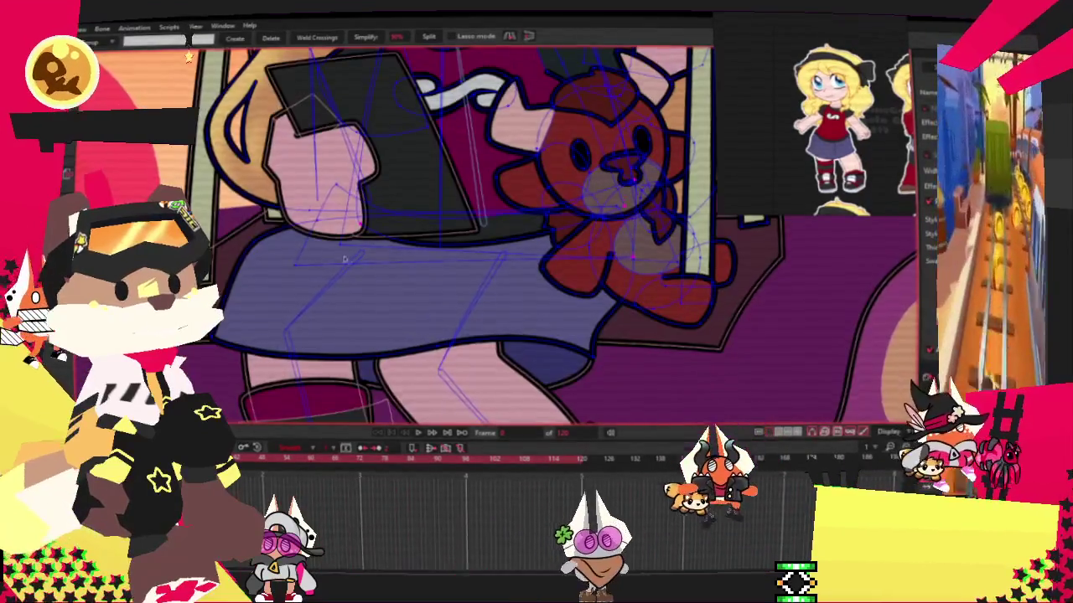
{"action": "scroll", "coordinate": [345, 259], "scroll_direction": "up", "scroll_amount": 2}
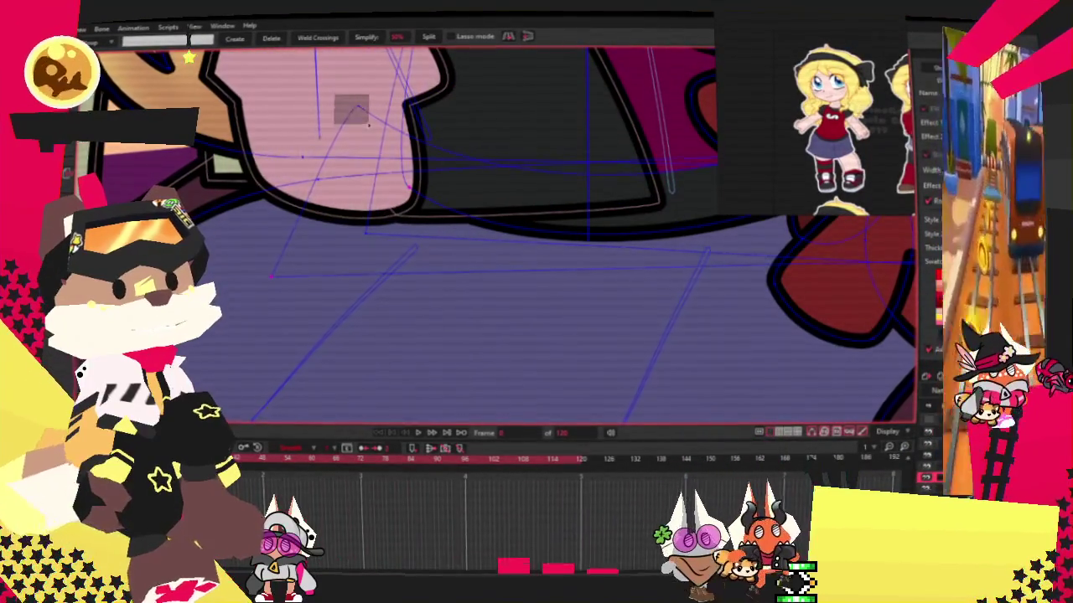
{"action": "scroll", "coordinate": [368, 125], "scroll_direction": "down", "scroll_amount": 2}
{"action": "scroll", "coordinate": [386, 151], "scroll_direction": "up", "scroll_amount": 1}
{"action": "scroll", "coordinate": [395, 167], "scroll_direction": "down", "scroll_amount": 1}
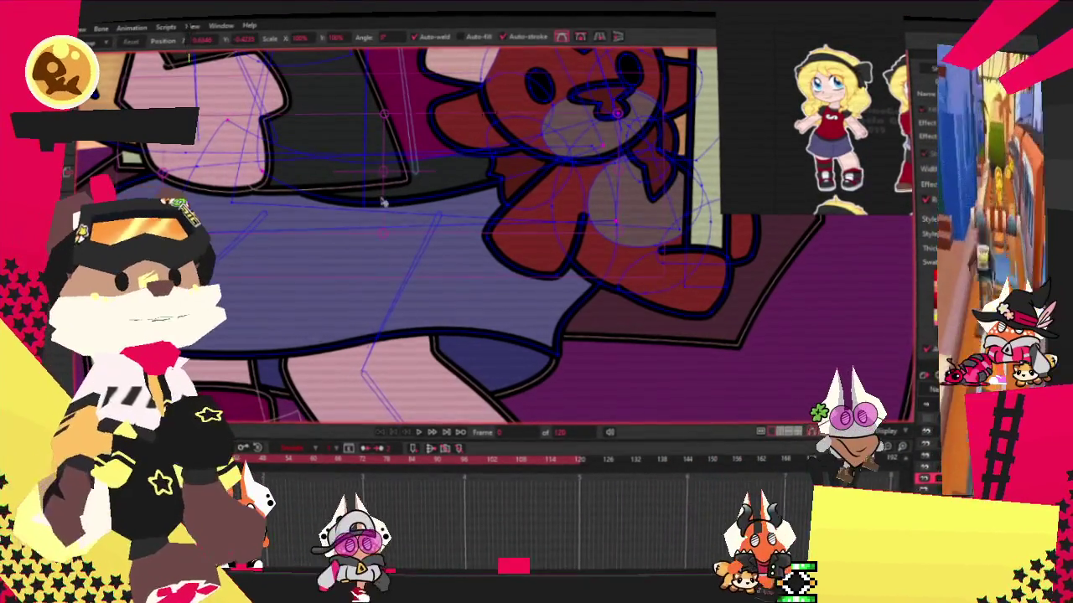
Pull the arm outline down and enlarge the skirt oval, keeping it outline-only.
{"action": "left_click_drag", "start_coordinate": [380, 203], "coordinate": [358, 241]}
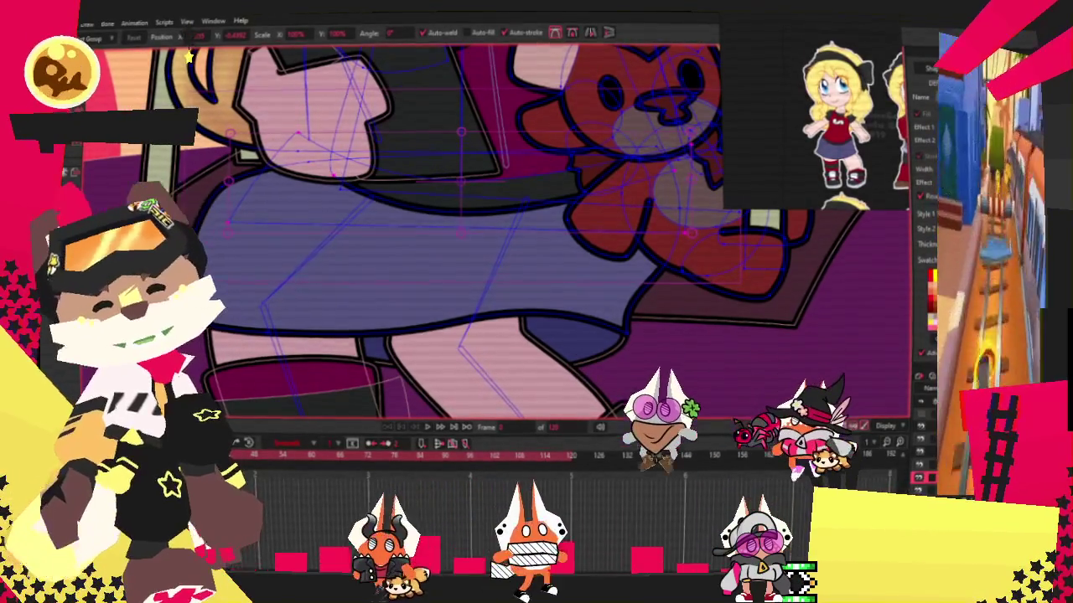
{"action": "left_click_drag", "start_coordinate": [398, 307], "coordinate": [419, 331]}
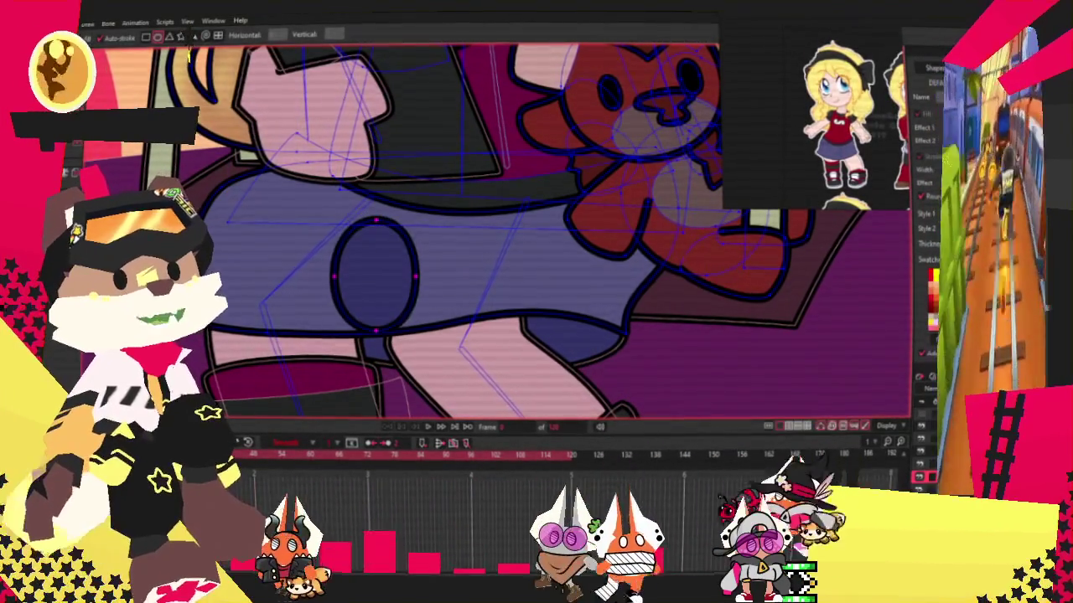
{"action": "key", "text": "g"}
{"action": "left_click", "coordinate": [419, 293]}
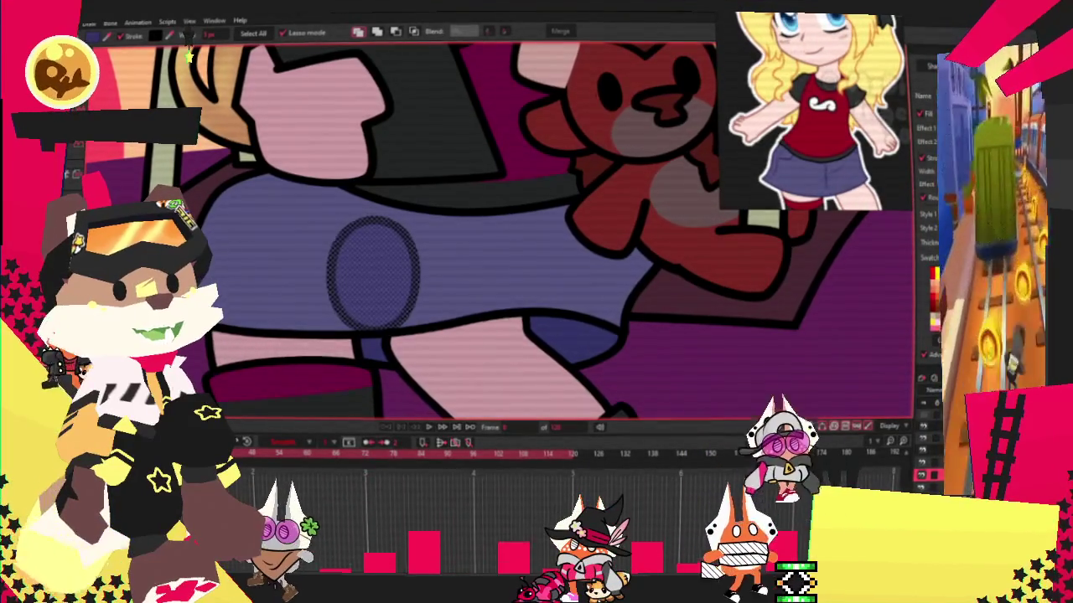
{"action": "key", "text": "space"}
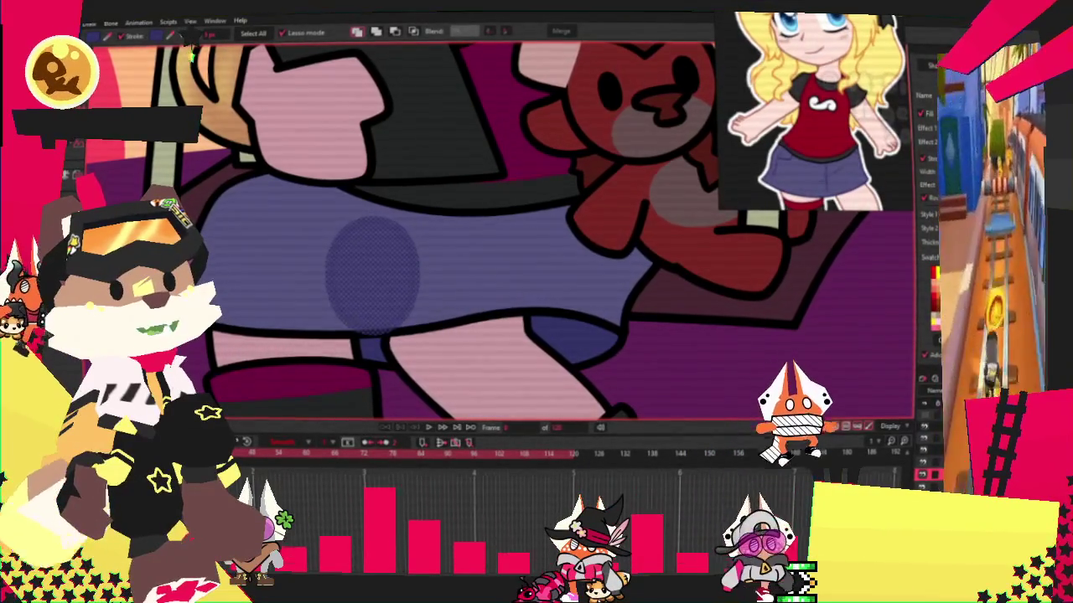
{"action": "left_click", "coordinate": [524, 249]}
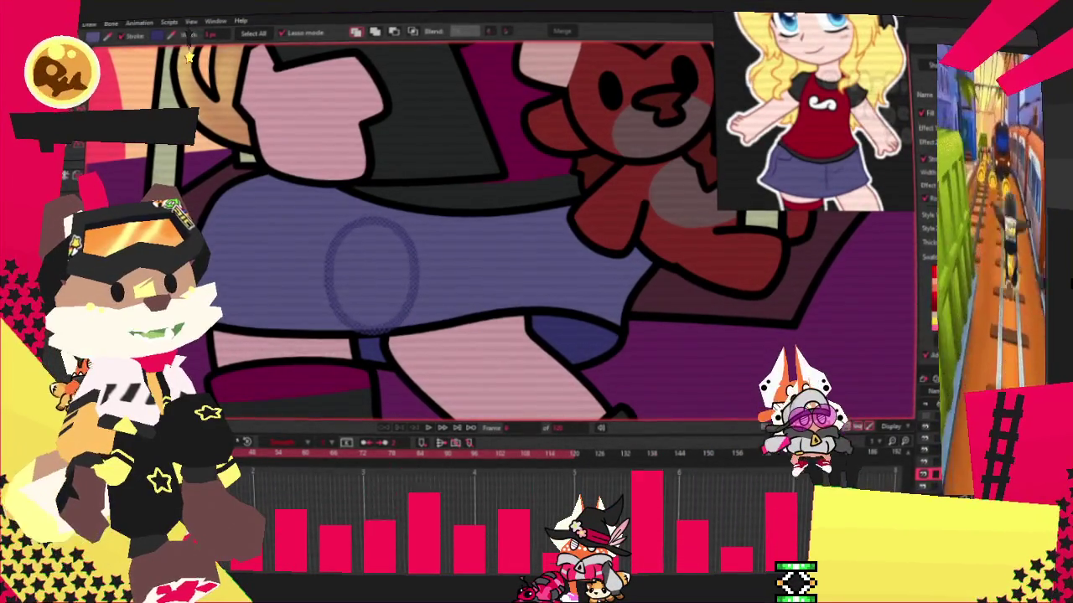
Delete the skirt oval, then undo to restore it.
{"action": "key", "text": "Delete"}
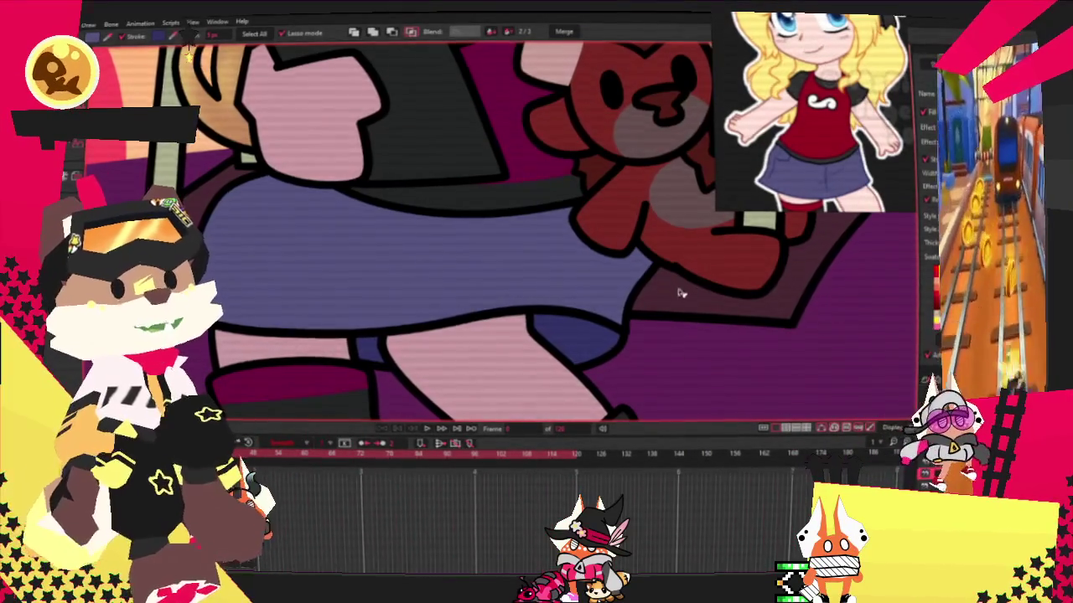
{"action": "scroll", "coordinate": [684, 305], "scroll_direction": "down", "scroll_amount": 3}
{"action": "scroll", "coordinate": [683, 333], "scroll_direction": "up", "scroll_amount": 3}
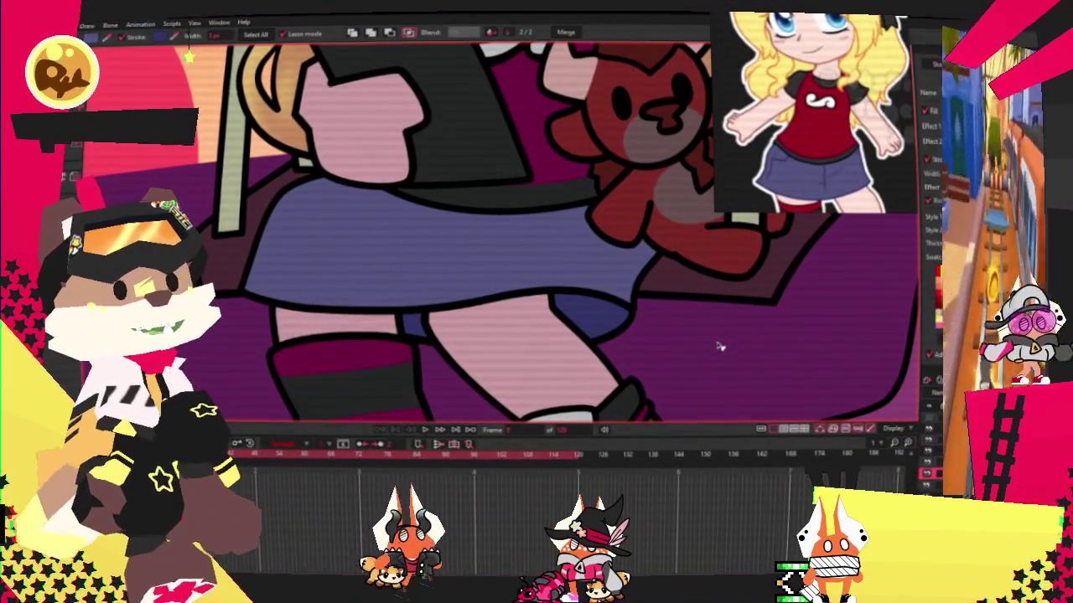
{"action": "key", "text": "ctrl+z"}
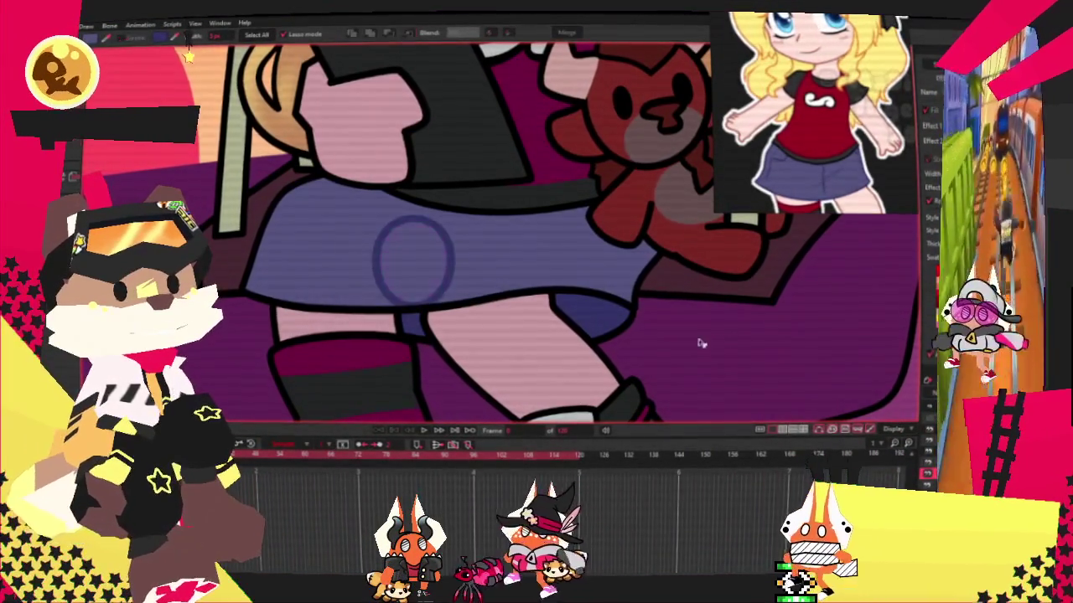
Bend the oval's points into skirt fold lines, reverting to the separate fold strokes.
{"action": "key", "text": "a"}
{"action": "scroll", "coordinate": [472, 252], "scroll_direction": "up", "scroll_amount": 3}
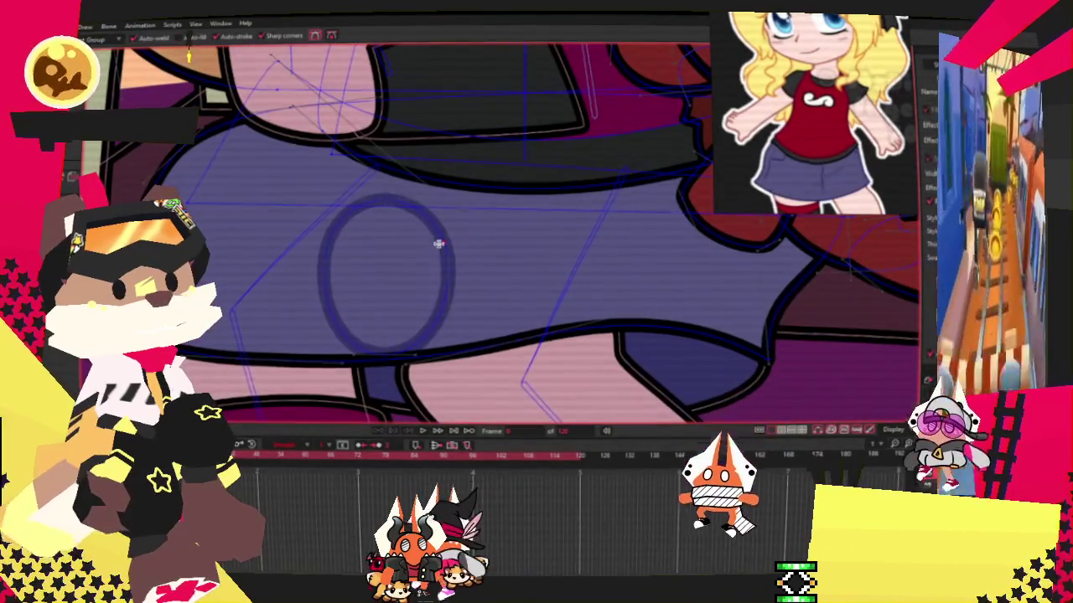
{"action": "key", "text": "s"}
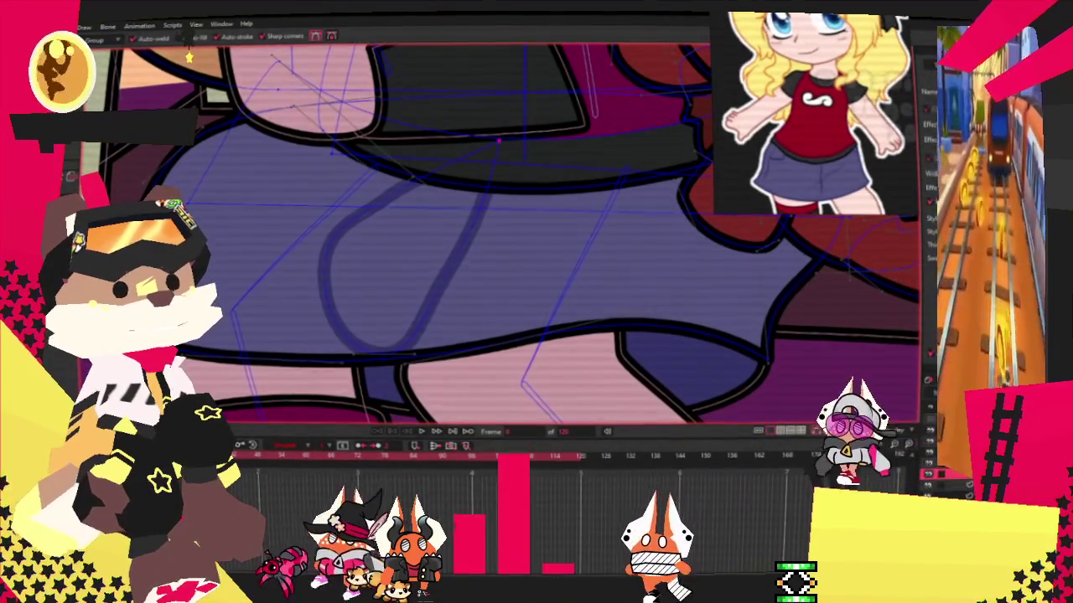
{"action": "mouse_move", "coordinate": [403, 257]}
{"action": "left_mouse_down"}
{"action": "mouse_move", "coordinate": [339, 265]}
{"action": "mouse_move", "coordinate": [199, 201]}
{"action": "left_mouse_up"}
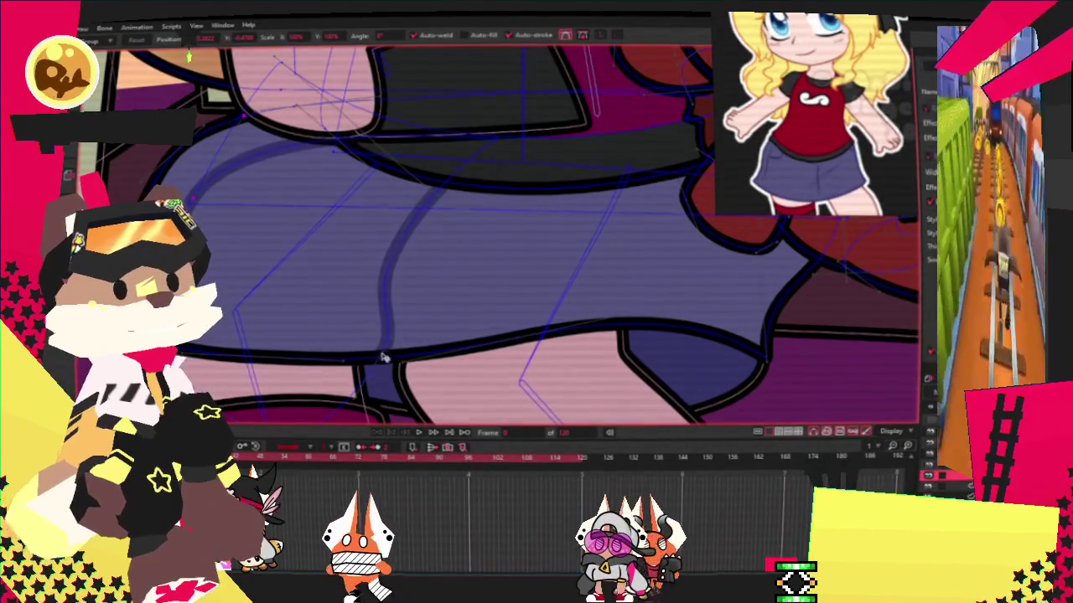
{"action": "mouse_move", "coordinate": [421, 268]}
{"action": "left_mouse_down"}
{"action": "mouse_move", "coordinate": [391, 257]}
{"action": "mouse_move", "coordinate": [399, 261]}
{"action": "left_mouse_up"}
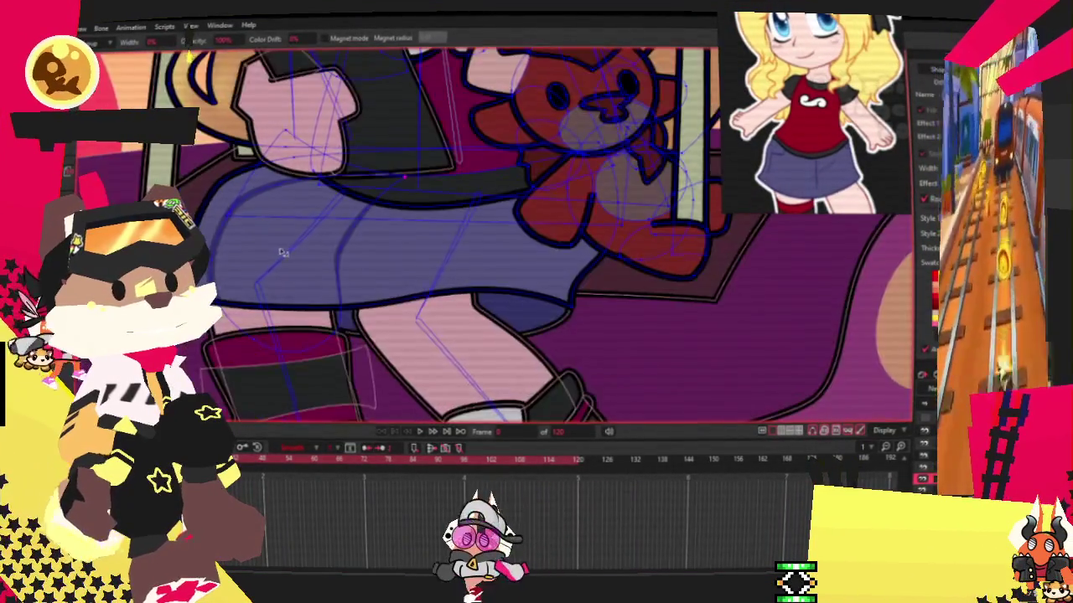
{"action": "key", "text": "a"}
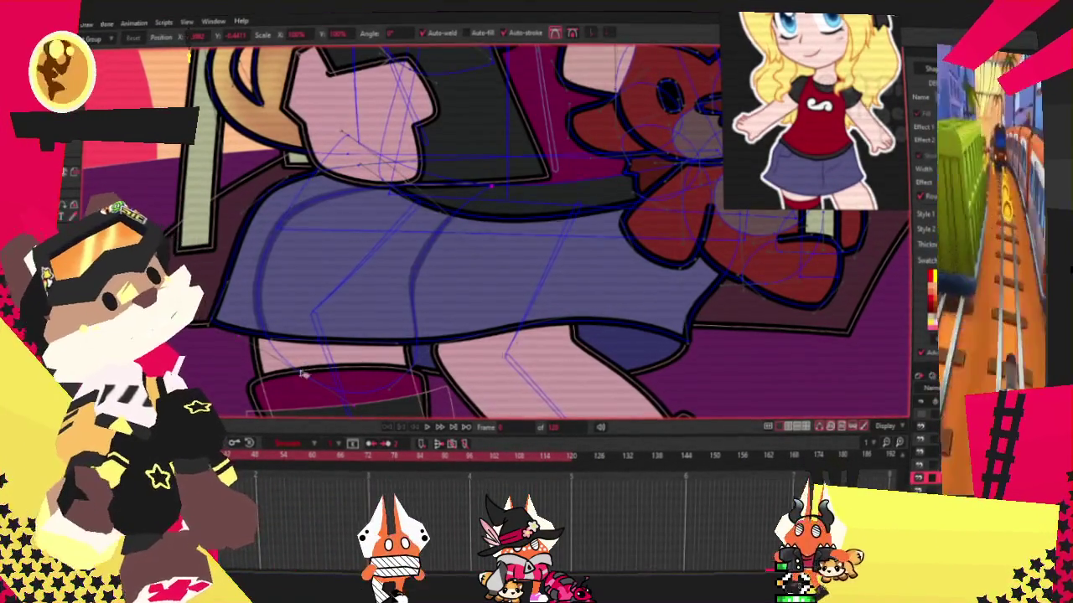
{"action": "key", "text": "ctrl+z"}
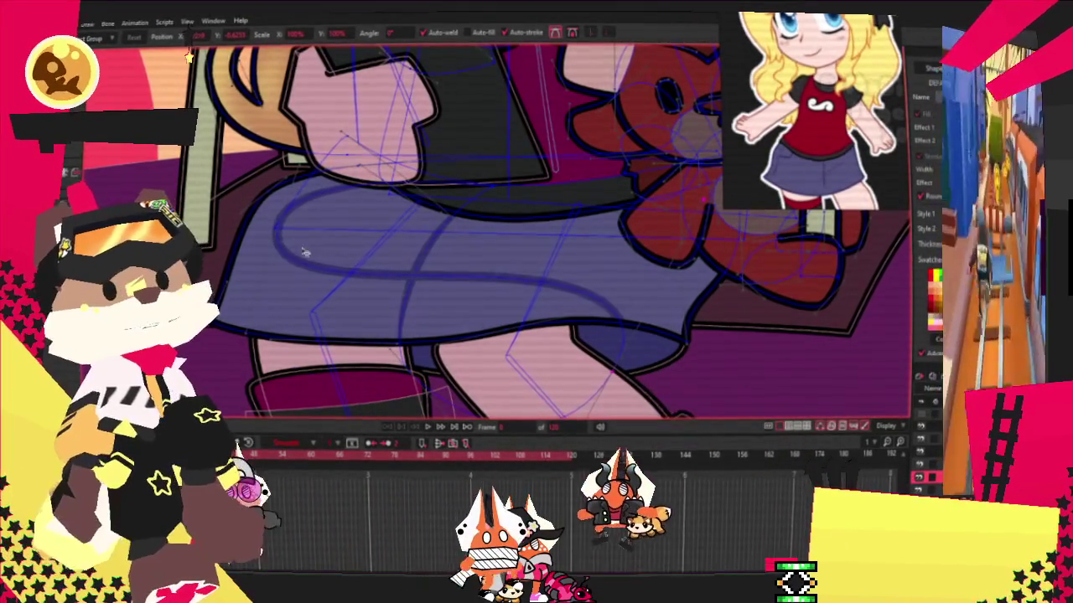
{"action": "key", "text": "ctrl+z"}
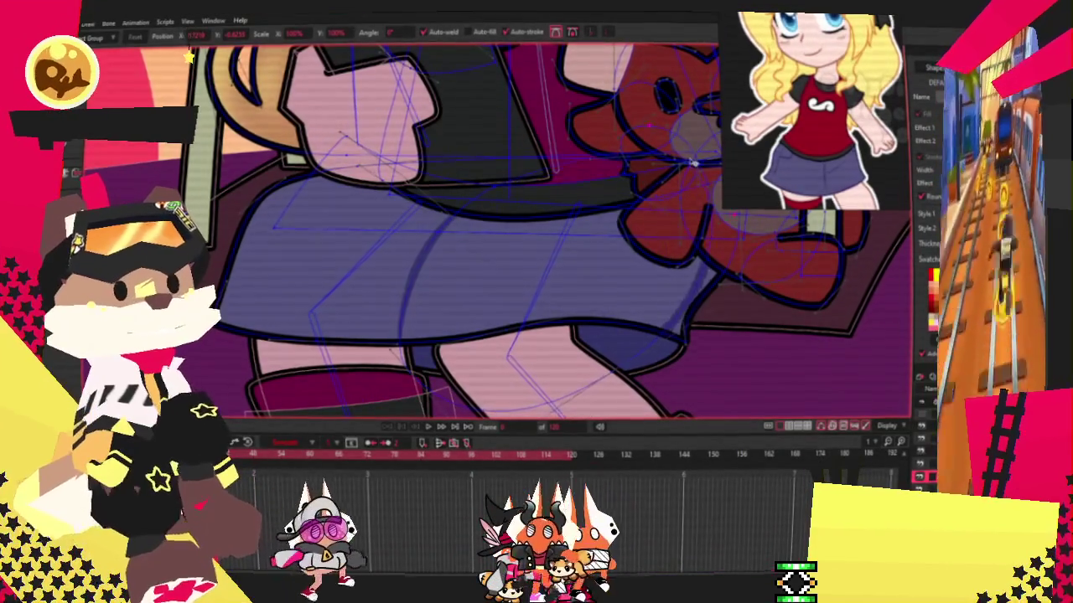
Nudge the right skirt fold leftward and play the swinging animation.
{"action": "left_click_drag", "start_coordinate": [721, 310], "coordinate": [634, 292]}
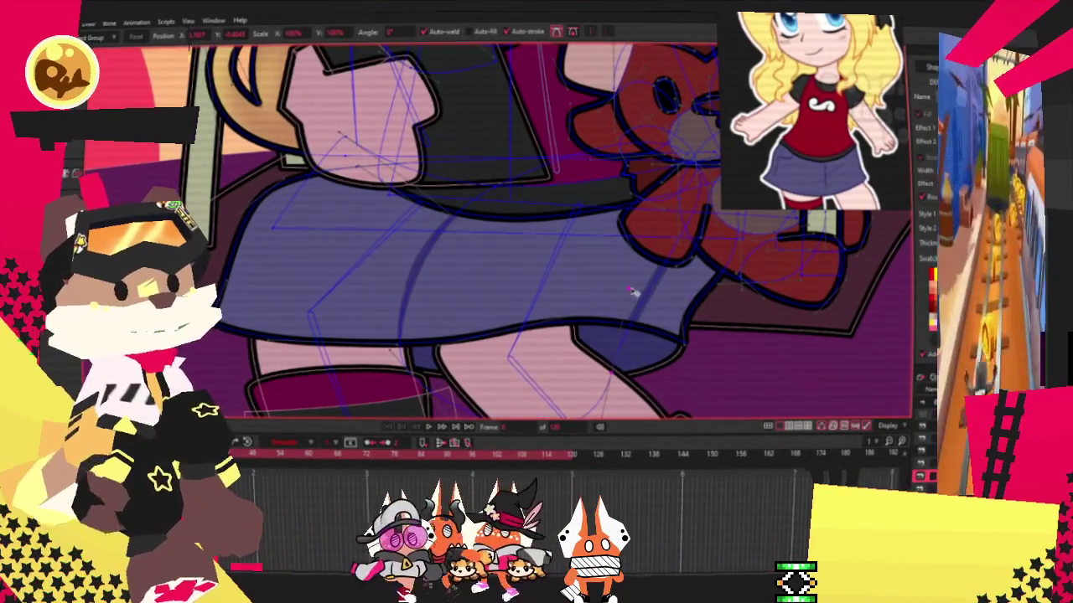
{"action": "scroll", "coordinate": [586, 294], "scroll_direction": "down", "scroll_amount": 3}
{"action": "scroll", "coordinate": [491, 419], "scroll_direction": "up", "scroll_amount": 2}
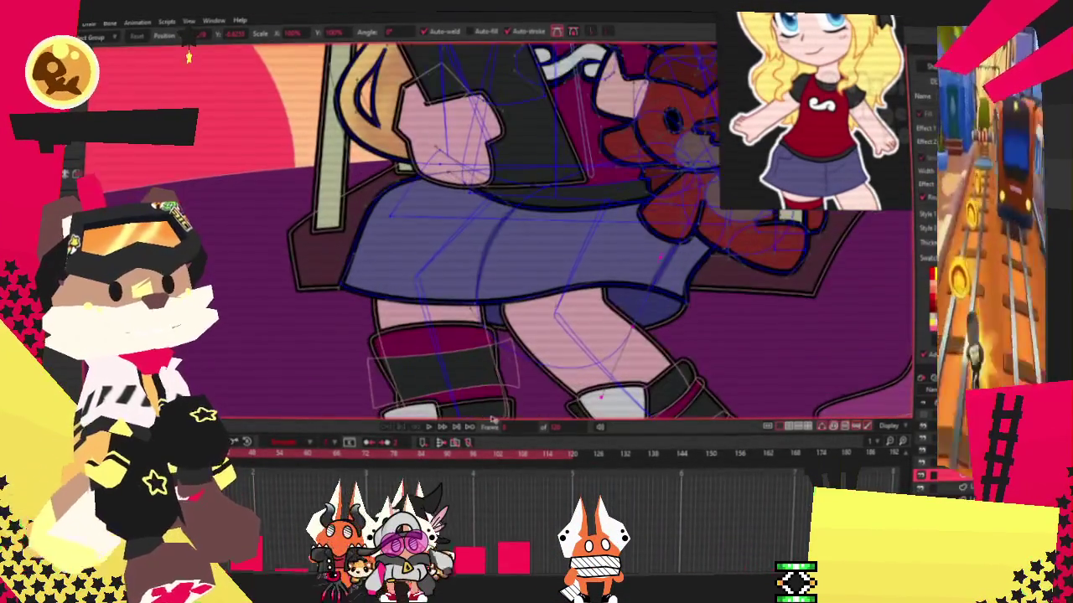
{"action": "left_click", "coordinate": [434, 428]}
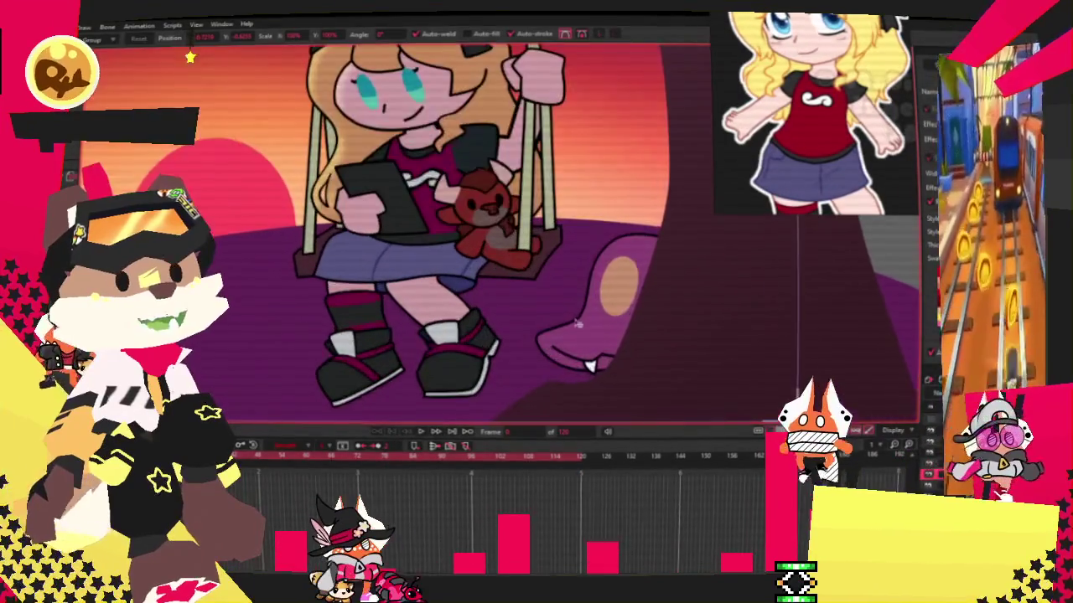
Stop playback and zoom in on the purple creature's mouth and tooth.
{"action": "key", "text": "space"}
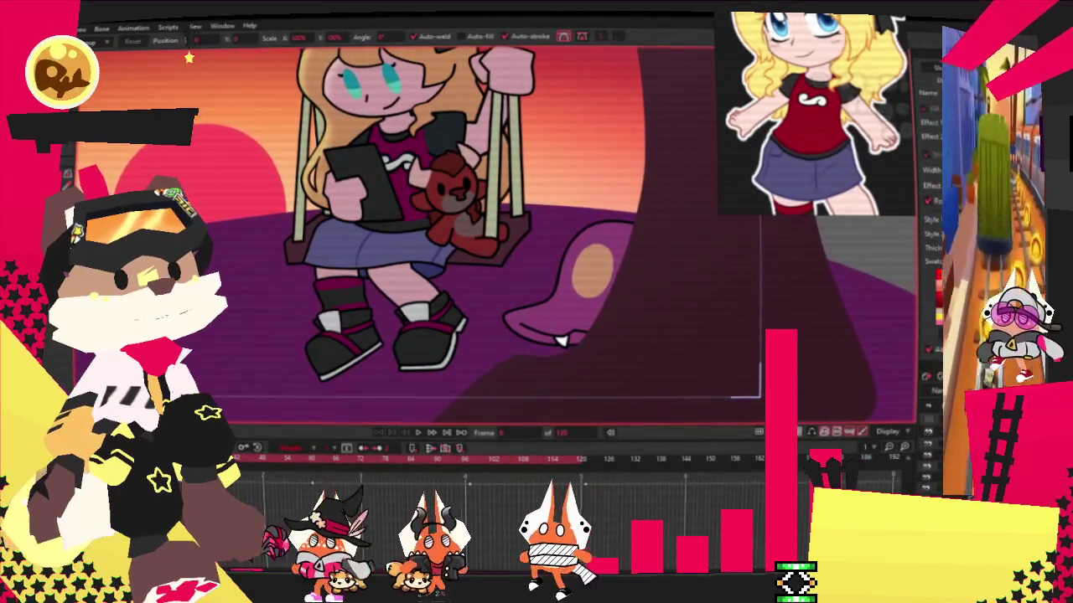
{"action": "scroll", "coordinate": [598, 401], "scroll_direction": "up", "scroll_amount": 2}
{"action": "scroll", "coordinate": [598, 400], "scroll_direction": "up", "scroll_amount": 1}
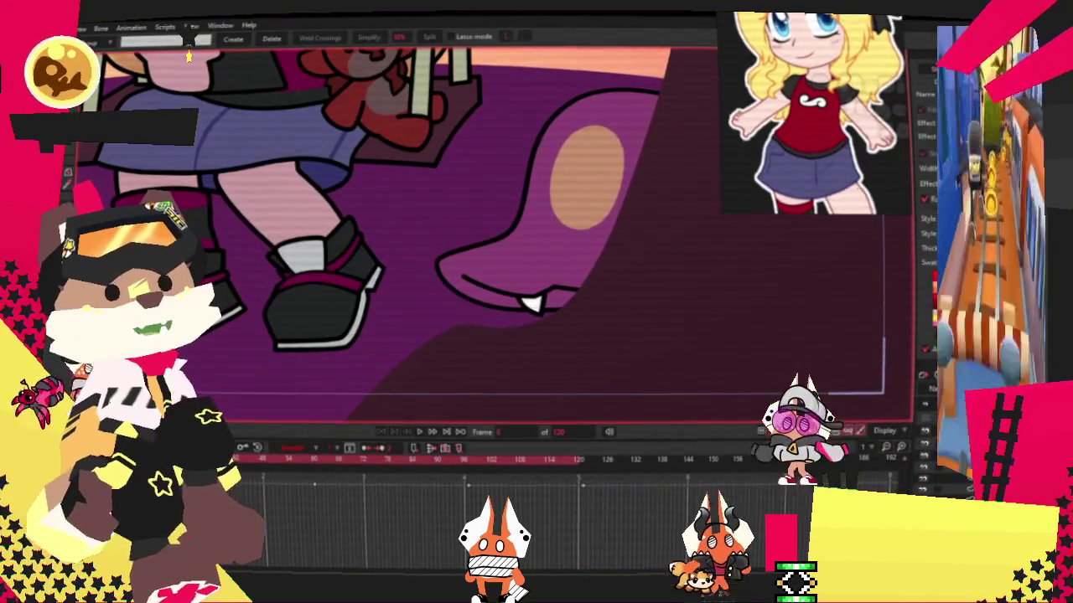
Reshape the creature's mouth line by dragging its curve point and Bezier handle.
{"action": "scroll", "coordinate": [558, 279], "scroll_direction": "up", "scroll_amount": 1}
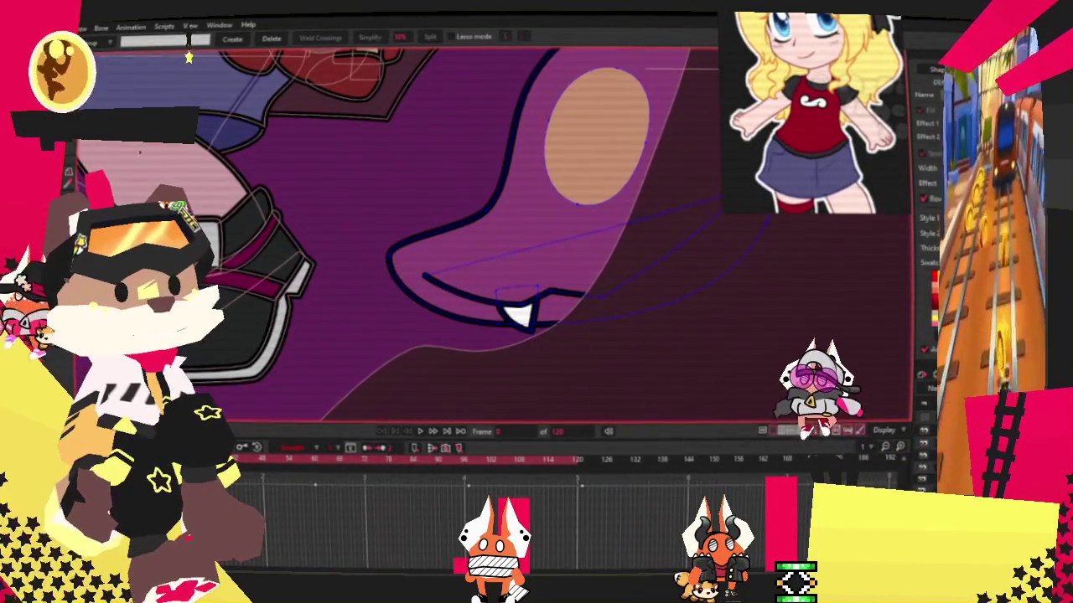
{"action": "scroll", "coordinate": [534, 354], "scroll_direction": "up", "scroll_amount": 1}
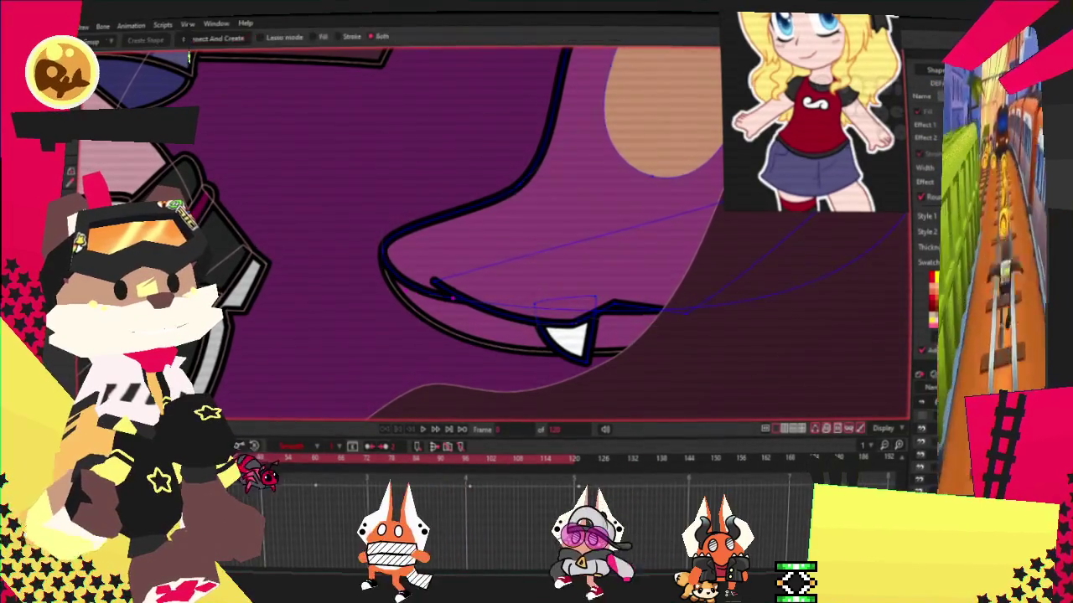
{"action": "scroll", "coordinate": [382, 277], "scroll_direction": "up", "scroll_amount": 1}
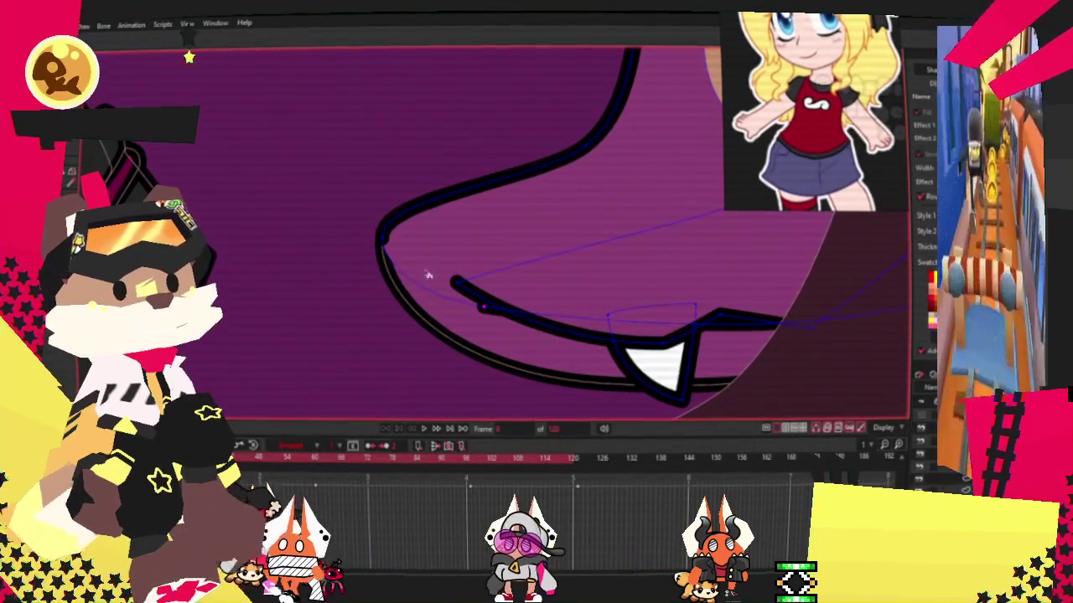
{"action": "scroll", "coordinate": [383, 237], "scroll_direction": "up", "scroll_amount": 1}
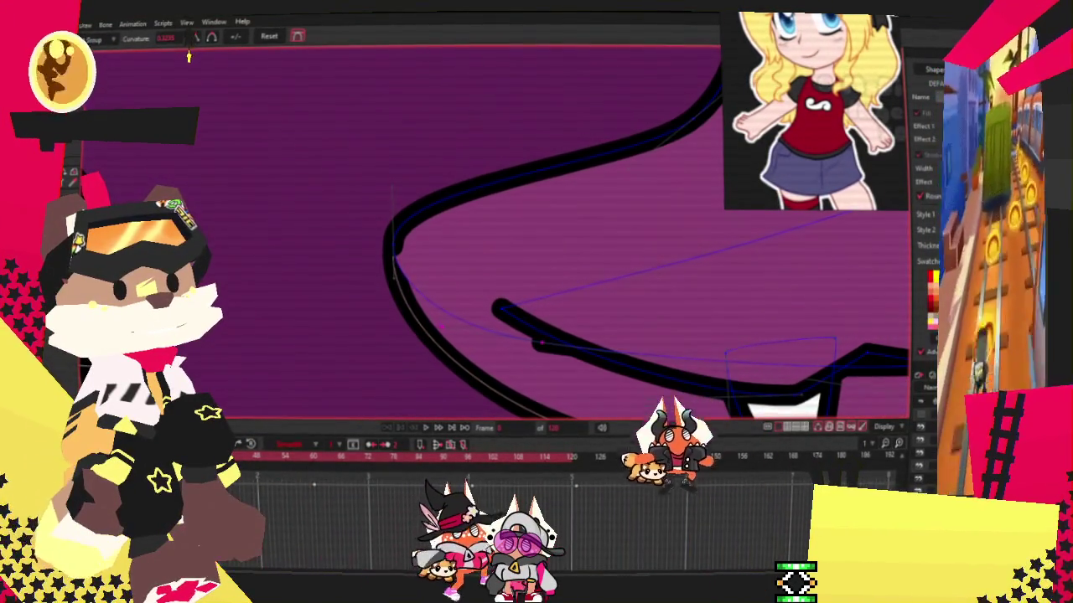
{"action": "key", "text": "t"}
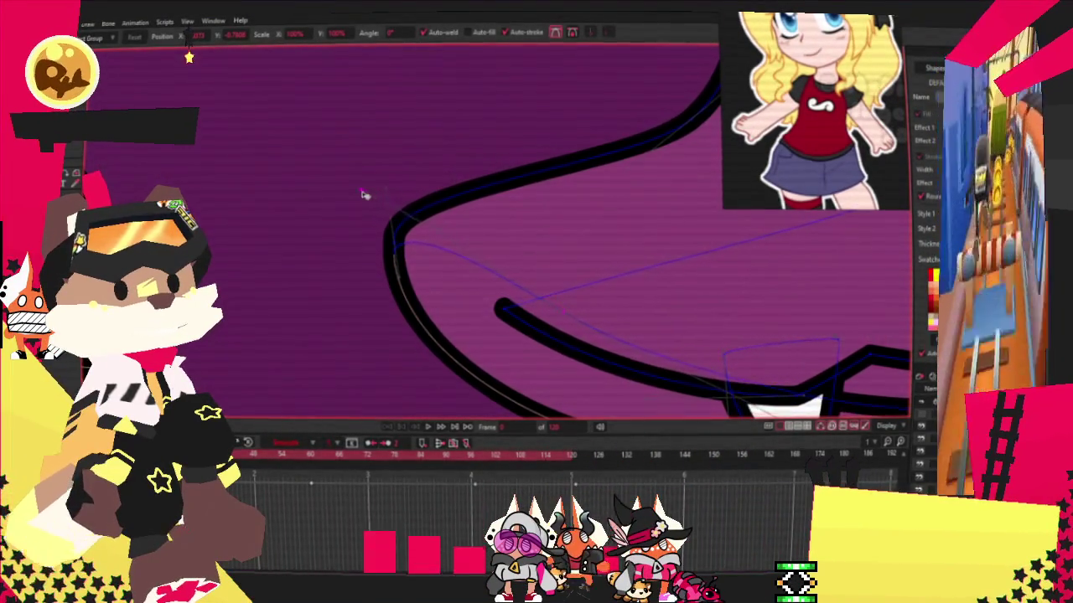
{"action": "key", "text": "space"}
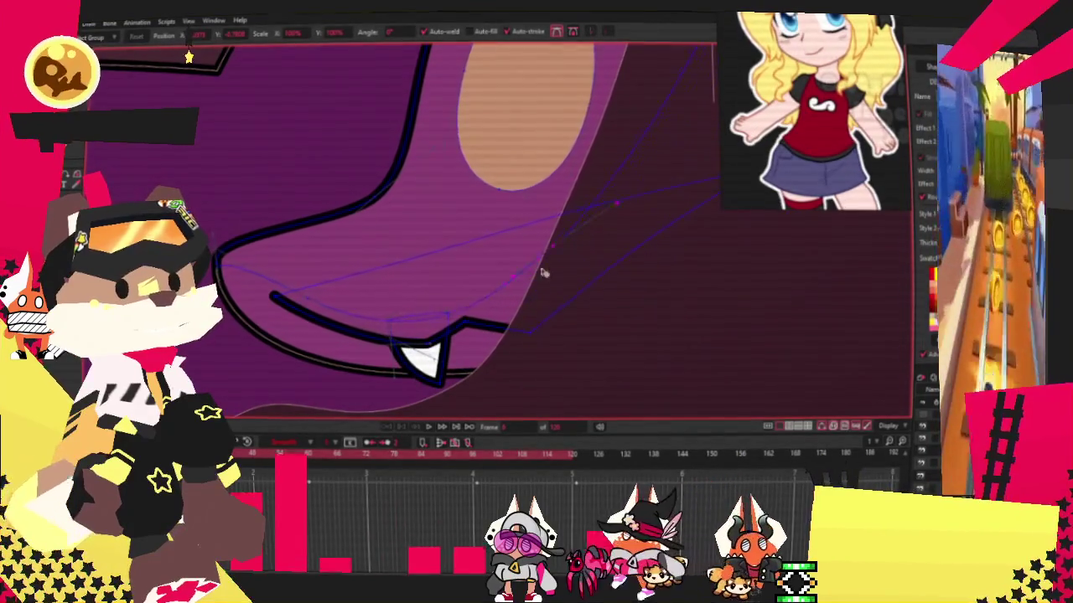
{"action": "left_click_drag", "start_coordinate": [524, 282], "coordinate": [893, 228]}
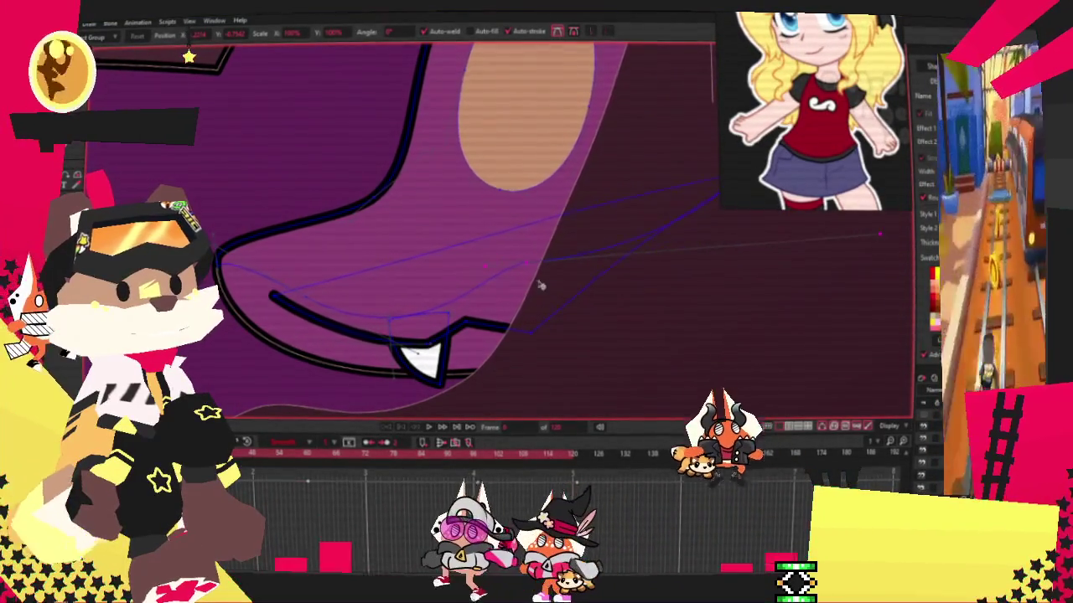
{"action": "left_click_drag", "start_coordinate": [561, 285], "coordinate": [520, 294]}
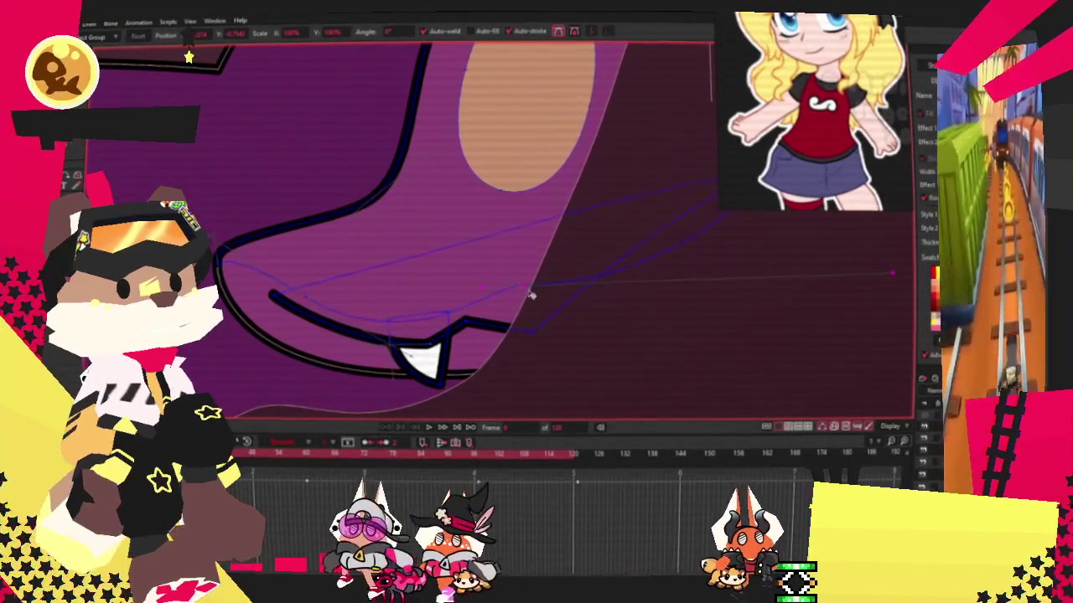
{"action": "scroll", "coordinate": [531, 295], "scroll_direction": "down", "scroll_amount": 3}
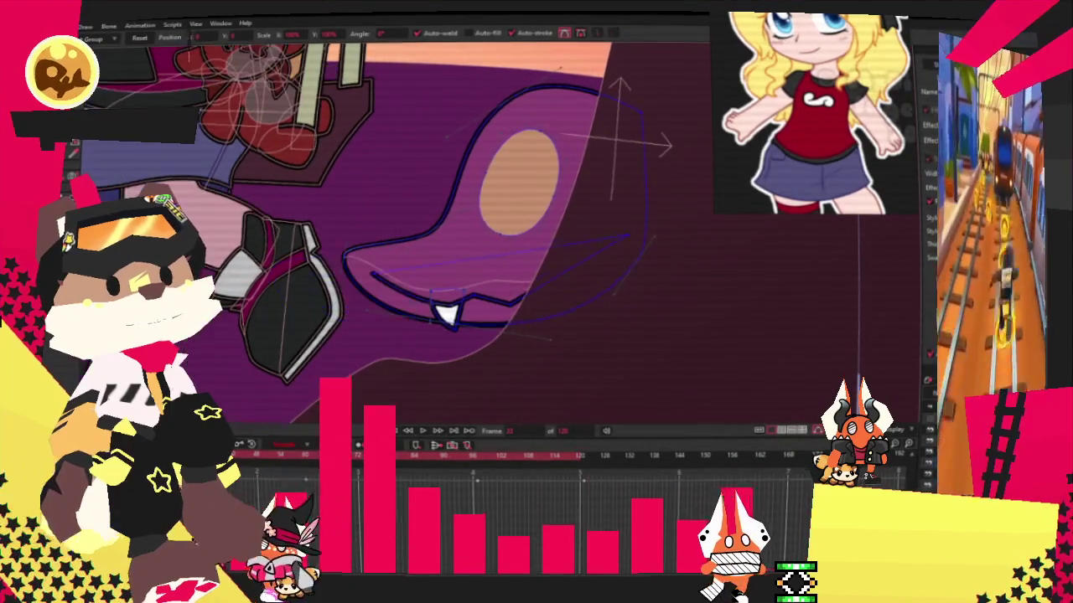
Move to a later frame of the mouth animation and stop playback.
{"action": "key", "text": "m"}
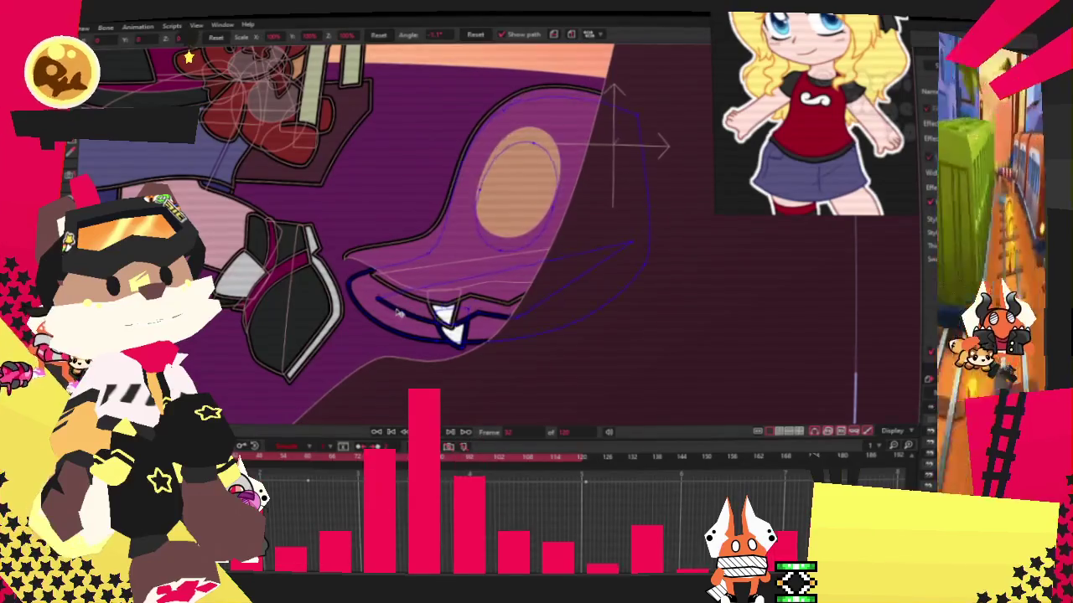
{"action": "scroll", "coordinate": [395, 315], "scroll_direction": "up", "scroll_amount": 2}
{"action": "scroll", "coordinate": [396, 315], "scroll_direction": "up", "scroll_amount": 1}
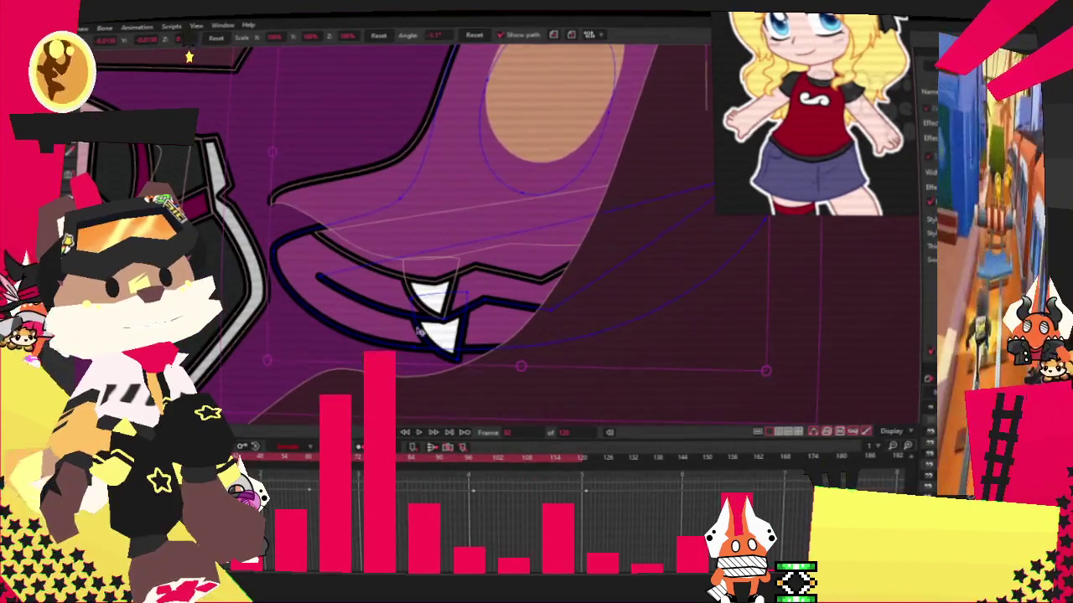
{"action": "left_click", "coordinate": [309, 460]}
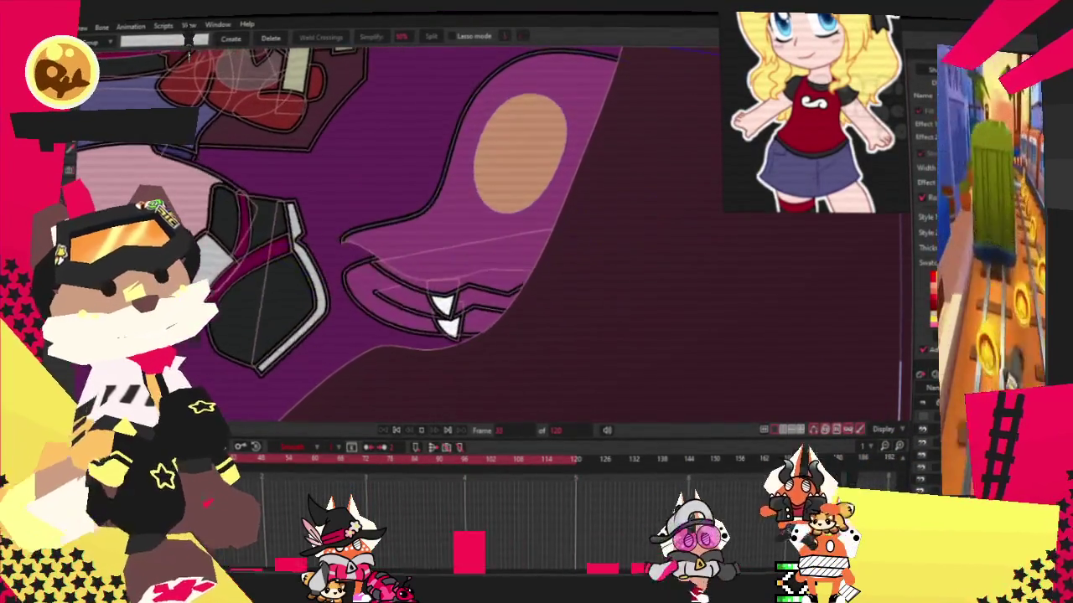
{"action": "left_click", "coordinate": [422, 430]}
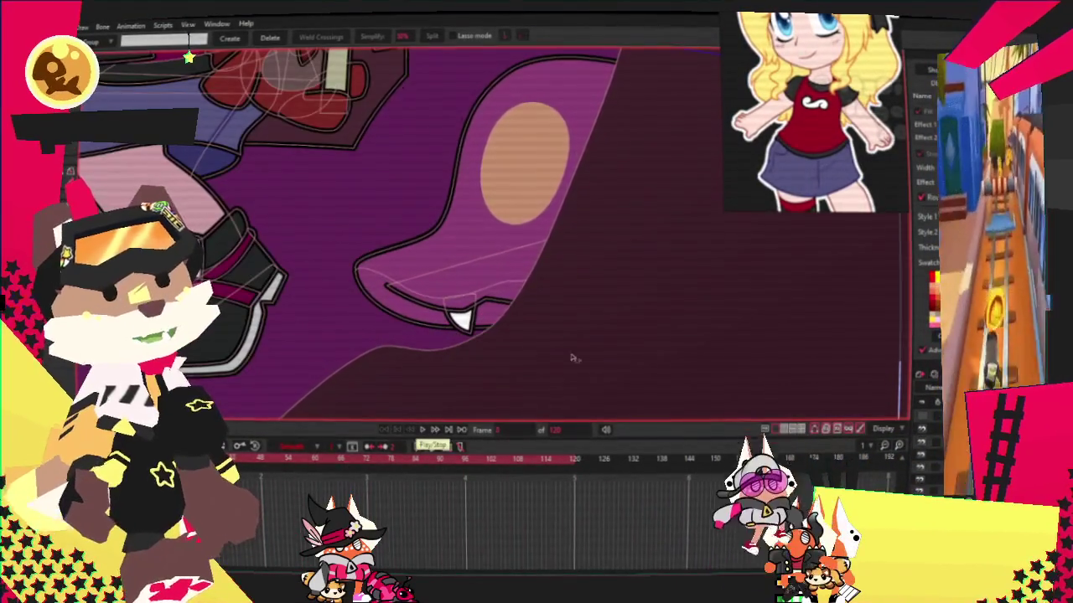
Delete the upper mouth stroke, then enlarge the white tooth and shift it up-right.
{"action": "scroll", "coordinate": [507, 344], "scroll_direction": "up", "scroll_amount": 3}
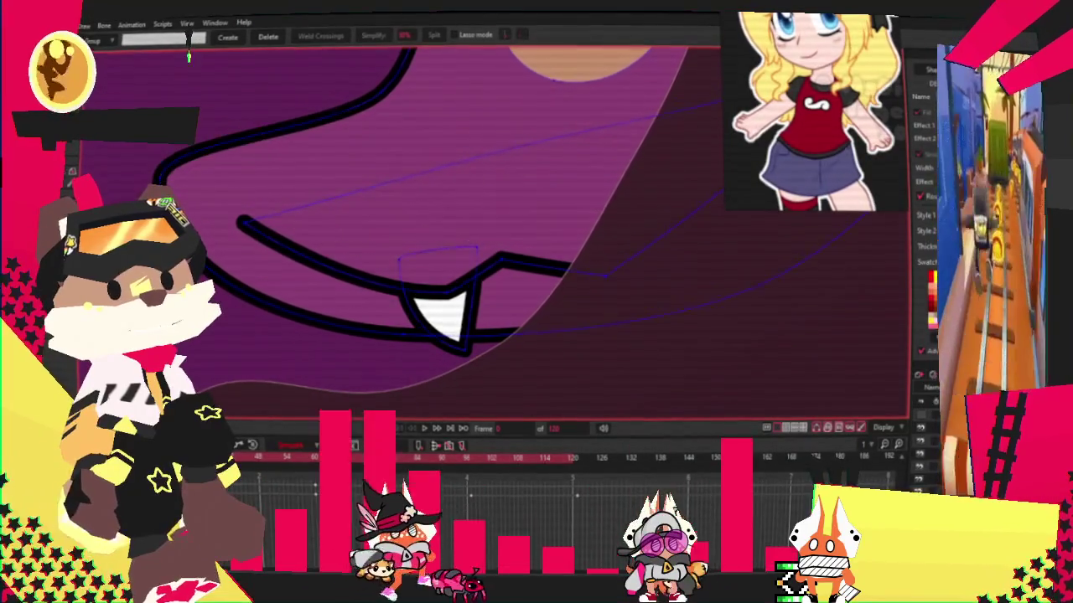
{"action": "scroll", "coordinate": [452, 314], "scroll_direction": "up", "scroll_amount": 1}
{"action": "left_click", "coordinate": [306, 261]}
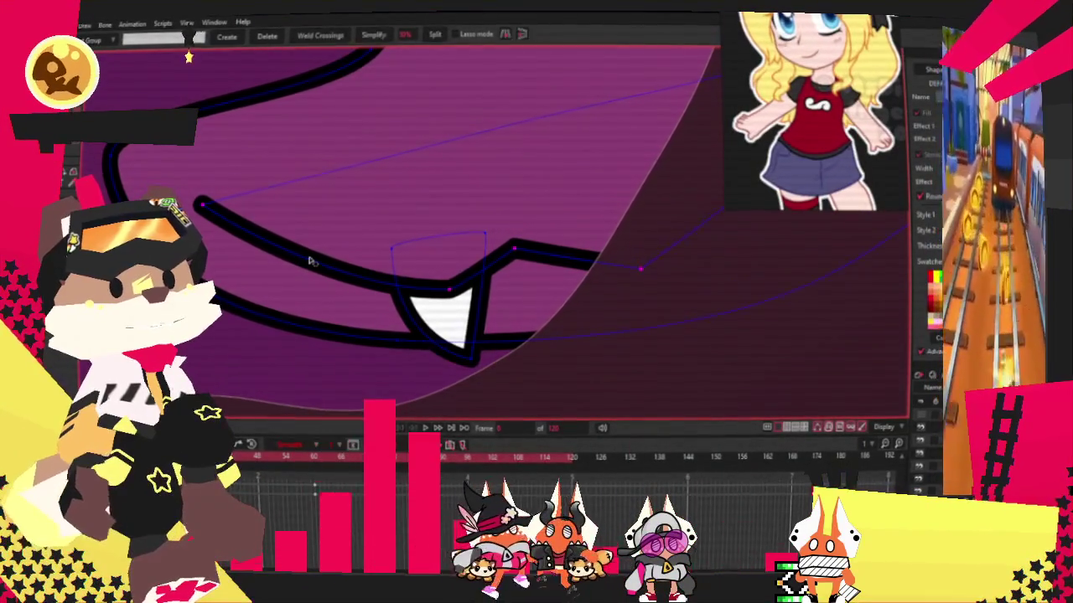
{"action": "key", "text": "Delete"}
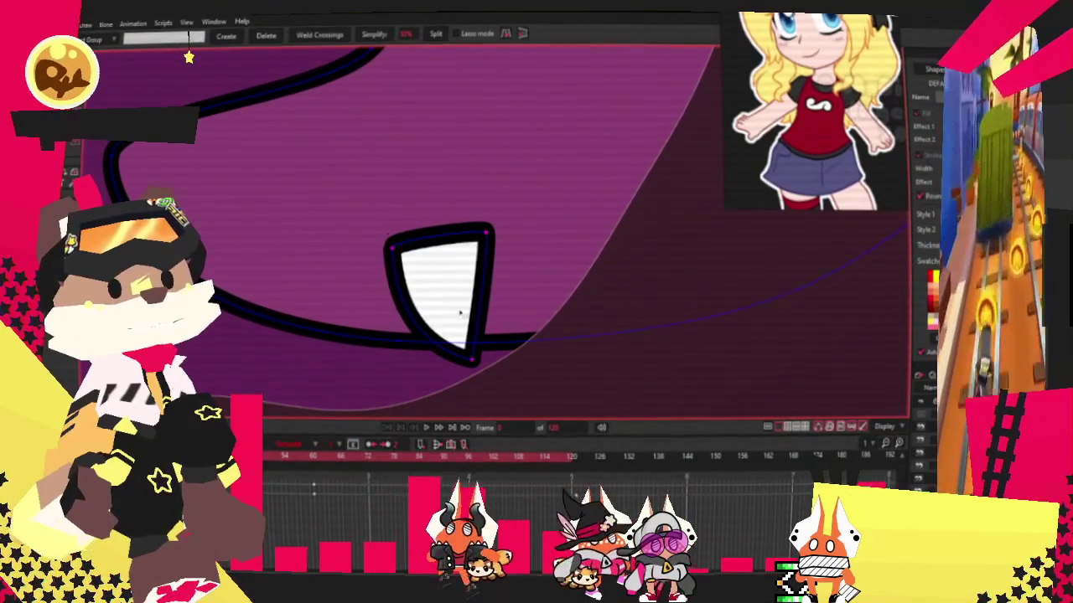
{"action": "key", "text": "t"}
{"action": "left_click_drag", "start_coordinate": [460, 316], "coordinate": [249, 196]}
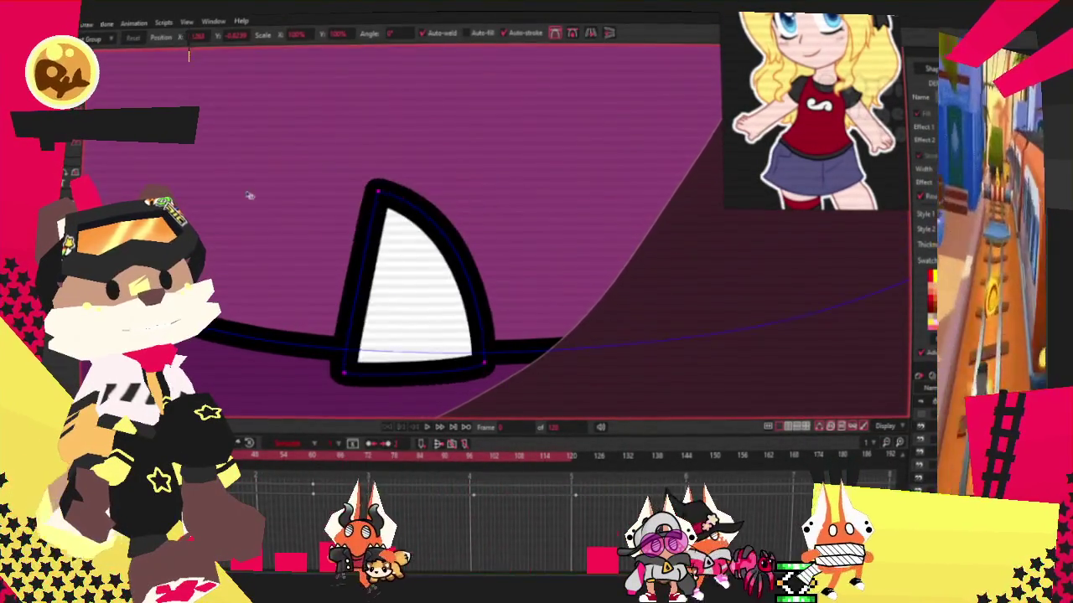
{"action": "left_click_drag", "start_coordinate": [419, 302], "coordinate": [578, 205]}
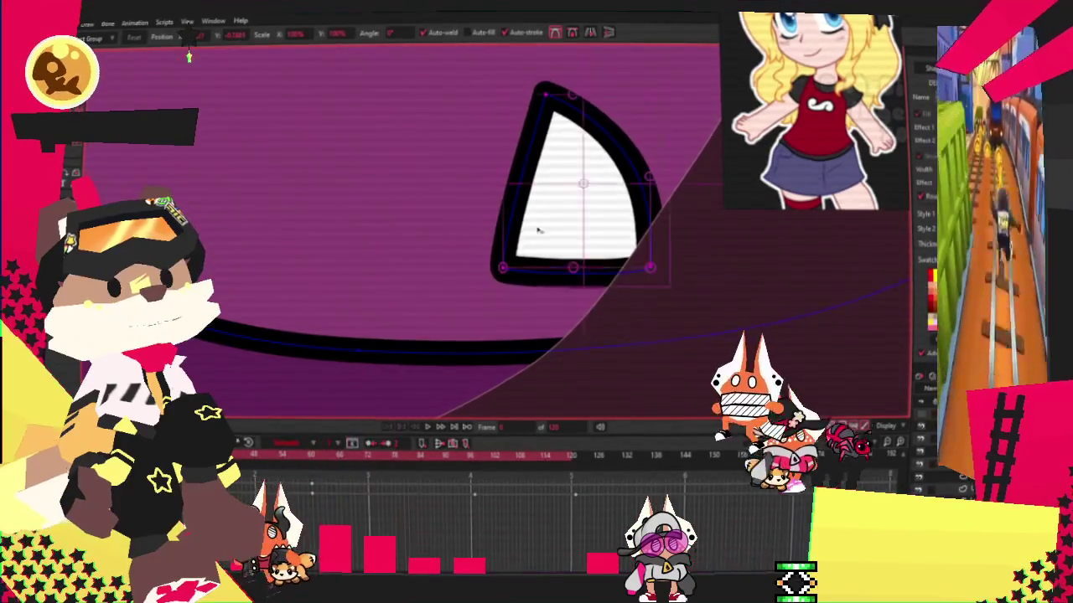
{"action": "scroll", "coordinate": [543, 227], "scroll_direction": "down", "scroll_amount": 3}
{"action": "scroll", "coordinate": [383, 243], "scroll_direction": "down", "scroll_amount": 2}
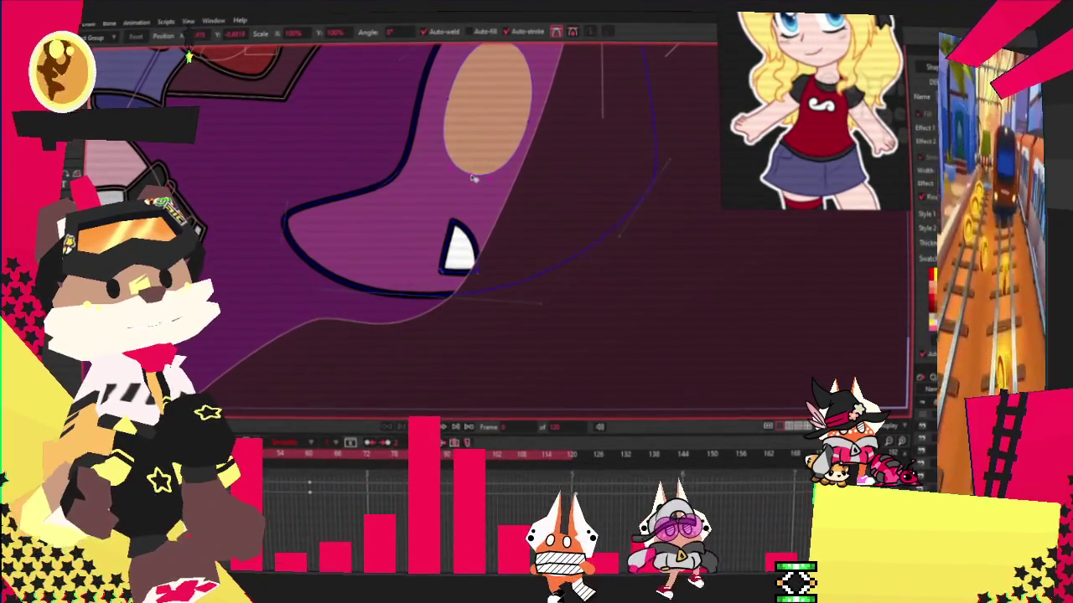
Stretch the orange ellipse into a long crescent along the creature's mouth.
{"action": "left_click_drag", "start_coordinate": [474, 178], "coordinate": [316, 231]}
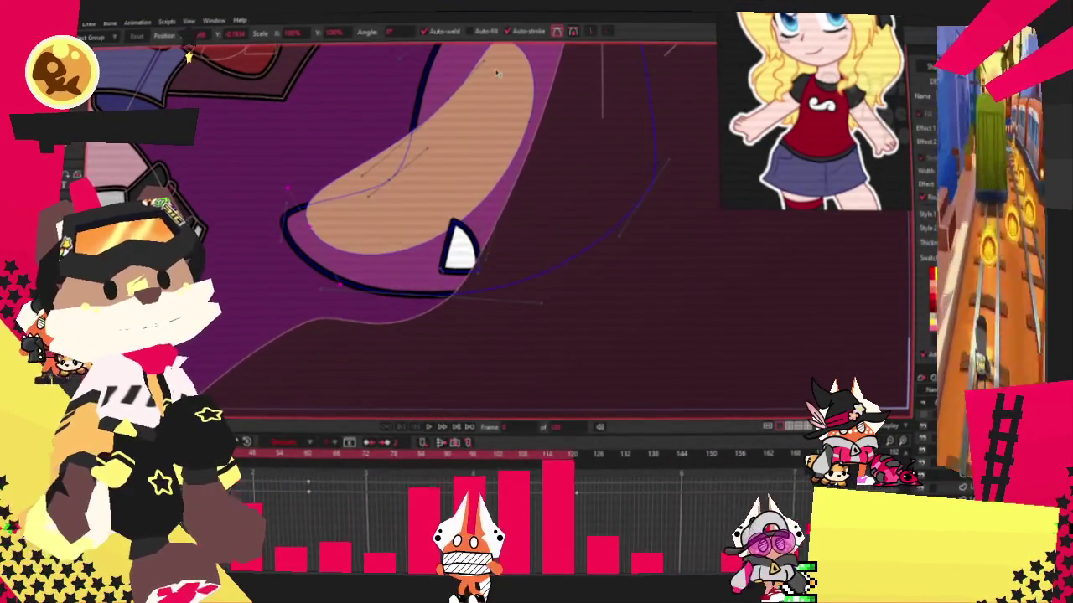
{"action": "left_click_drag", "start_coordinate": [390, 249], "coordinate": [408, 179]}
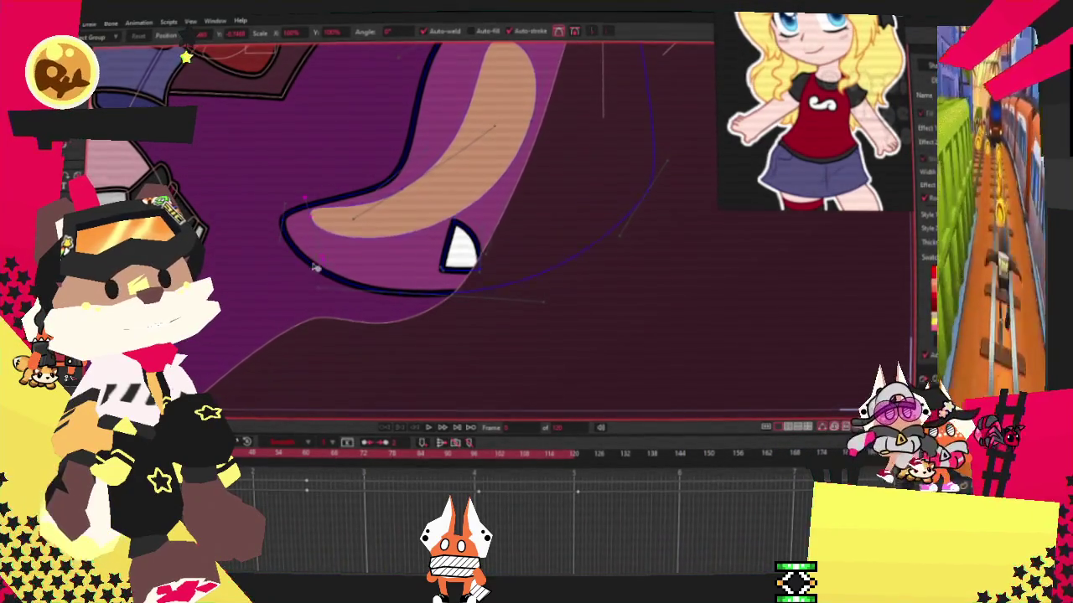
{"action": "scroll", "coordinate": [317, 229], "scroll_direction": "up", "scroll_amount": 2}
{"action": "scroll", "coordinate": [419, 251], "scroll_direction": "down", "scroll_amount": 2}
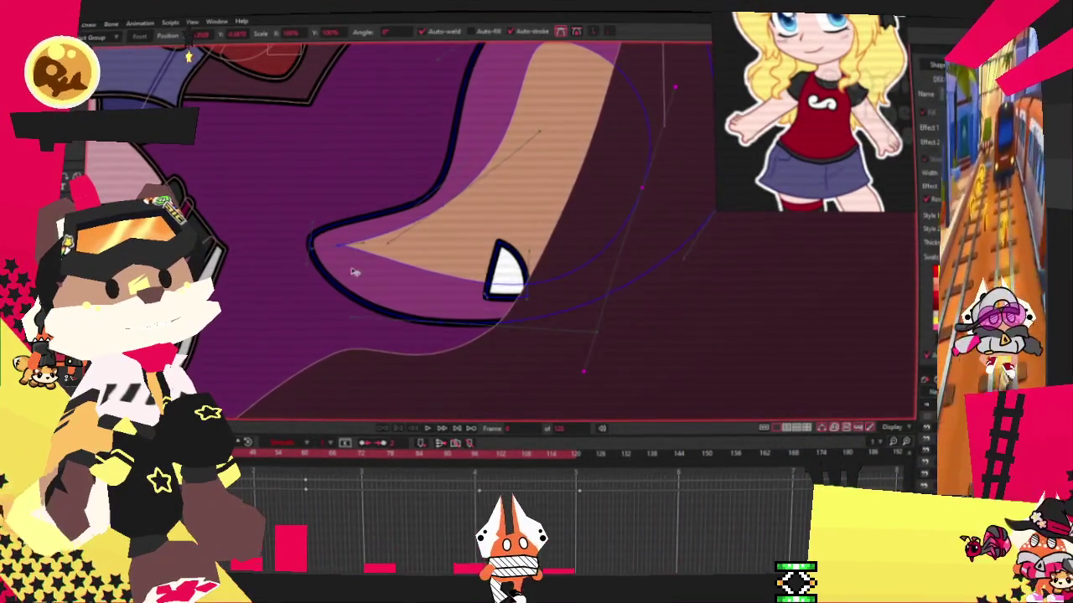
{"action": "scroll", "coordinate": [327, 265], "scroll_direction": "up", "scroll_amount": 2}
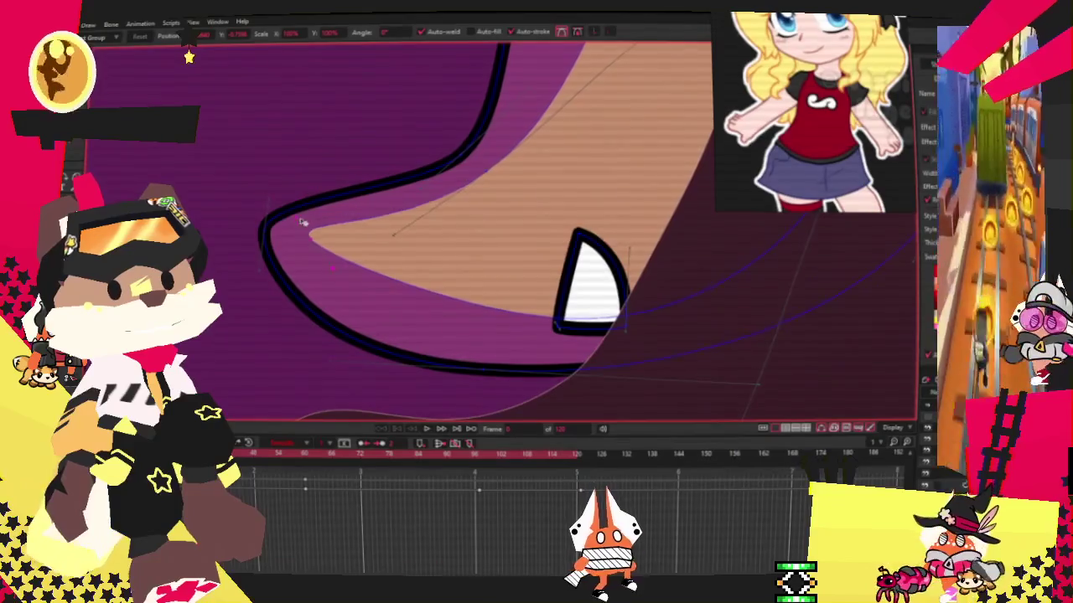
Select the crescent as a whole shape and give it a purple fill.
{"action": "scroll", "coordinate": [596, 269], "scroll_direction": "down", "scroll_amount": 3}
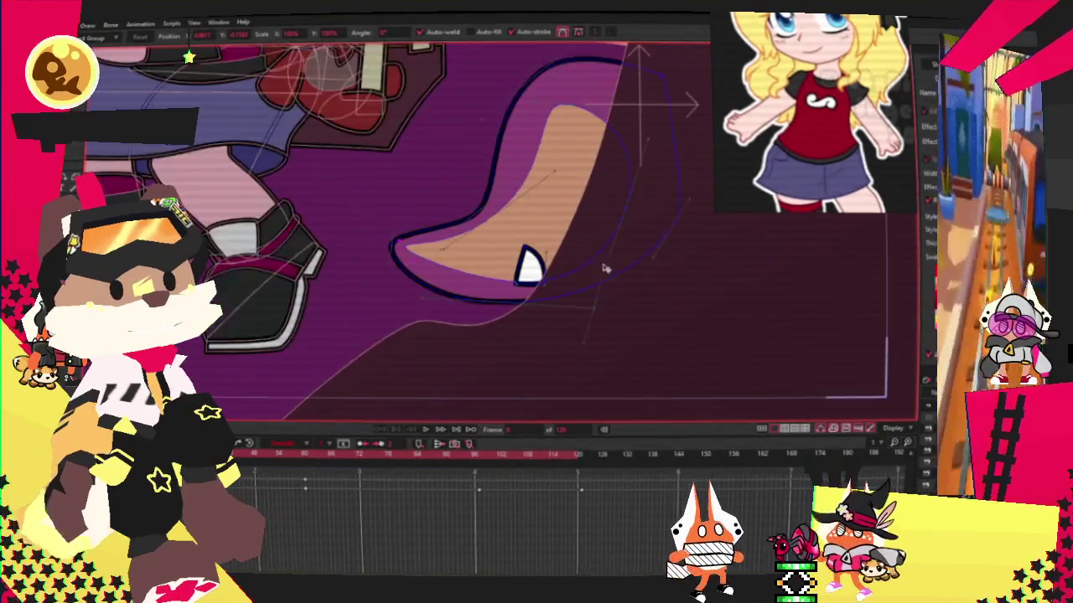
{"action": "scroll", "coordinate": [596, 269], "scroll_direction": "up", "scroll_amount": 2}
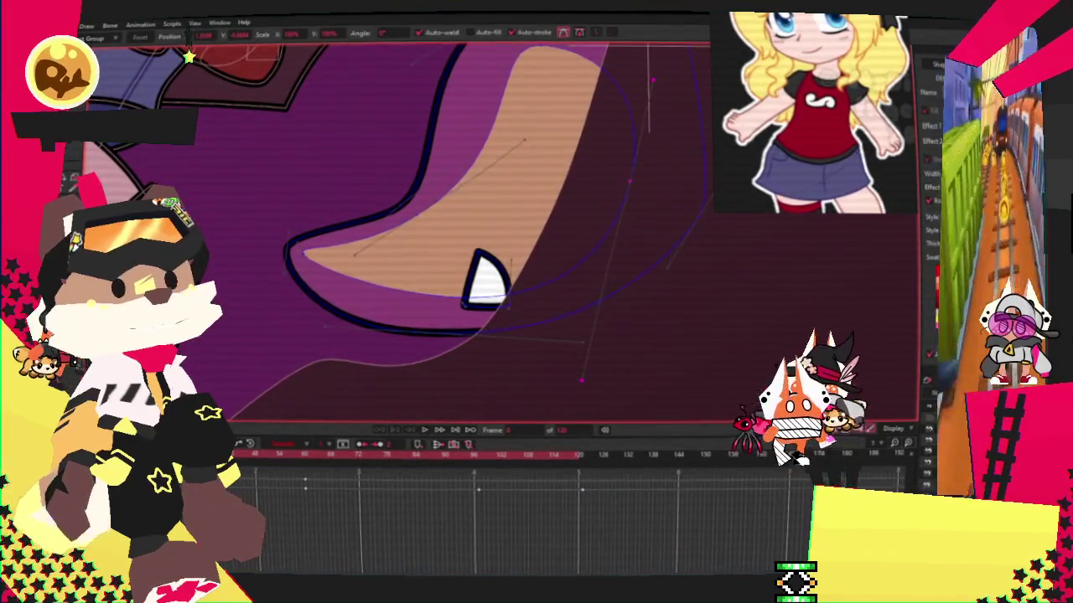
{"action": "key", "text": "q"}
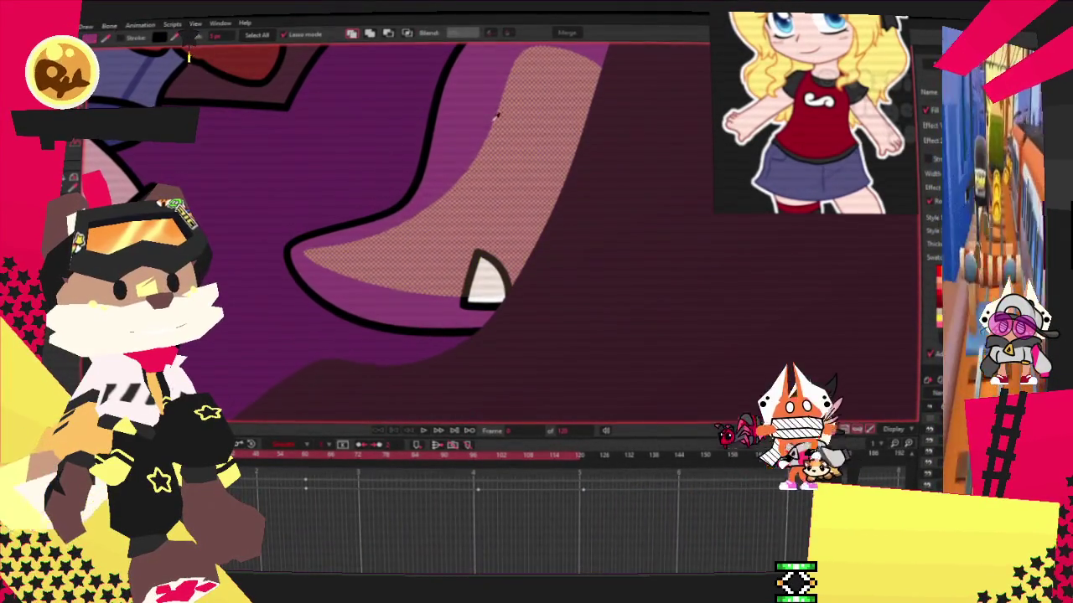
{"action": "left_click", "coordinate": [935, 109]}
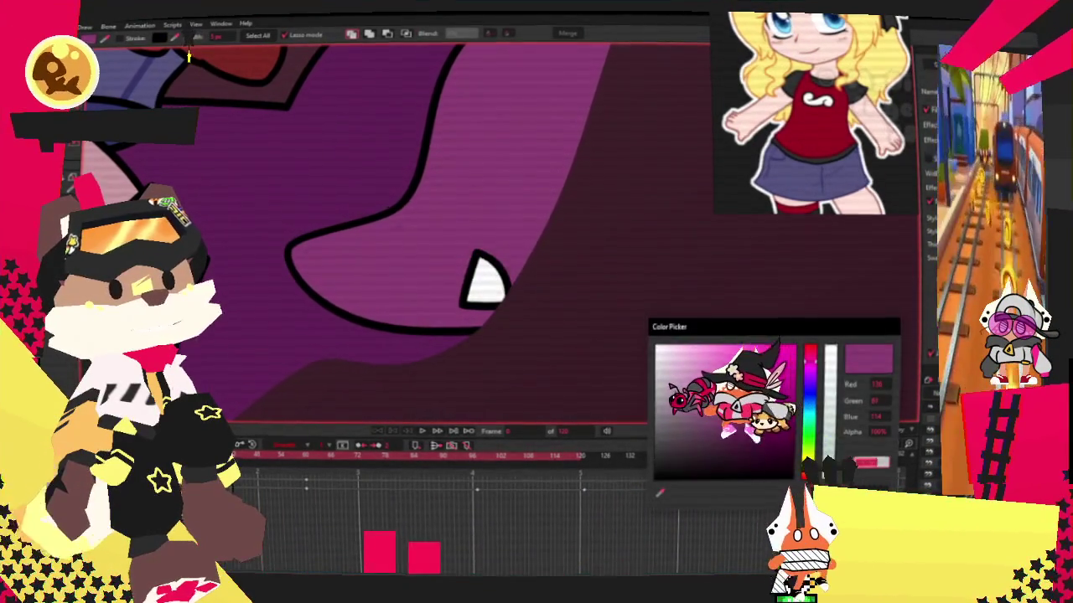
Keep the purple fill, zoom out, and play the animation to preview the mouth.
{"action": "key", "text": "Escape"}
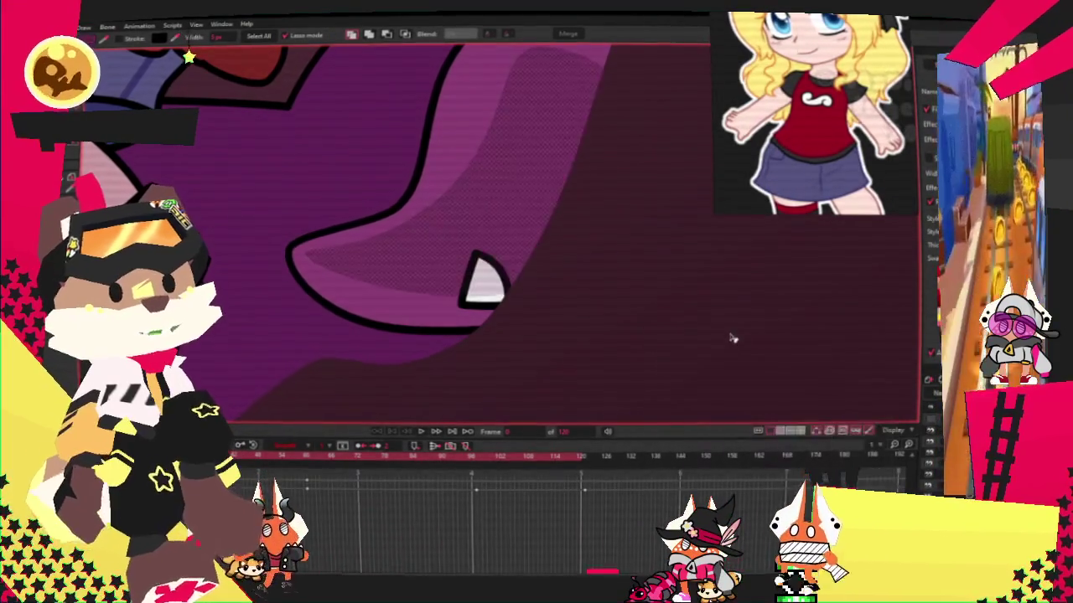
{"action": "scroll", "coordinate": [549, 251], "scroll_direction": "down", "scroll_amount": 2}
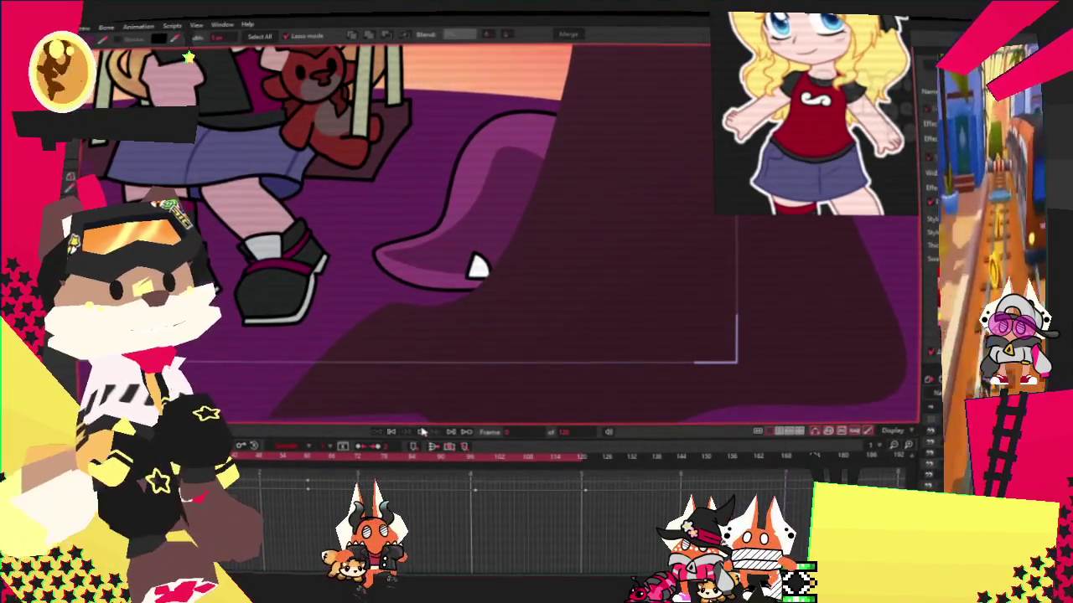
{"action": "left_click", "coordinate": [432, 434]}
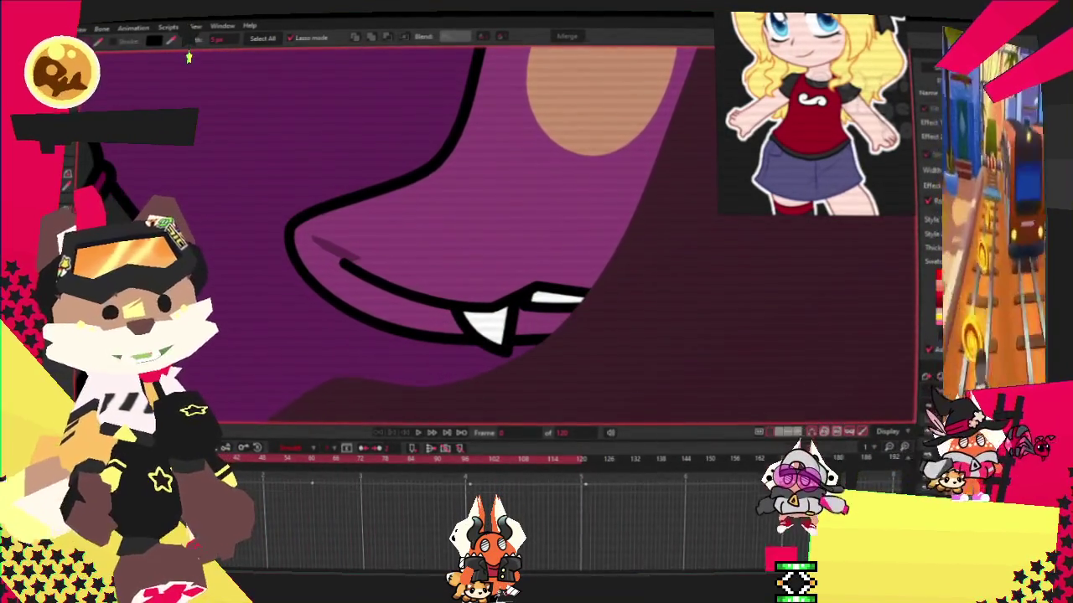
Pull the inner mouth line to meet the mouth's corner outline, then play back to check.
{"action": "key", "text": "t"}
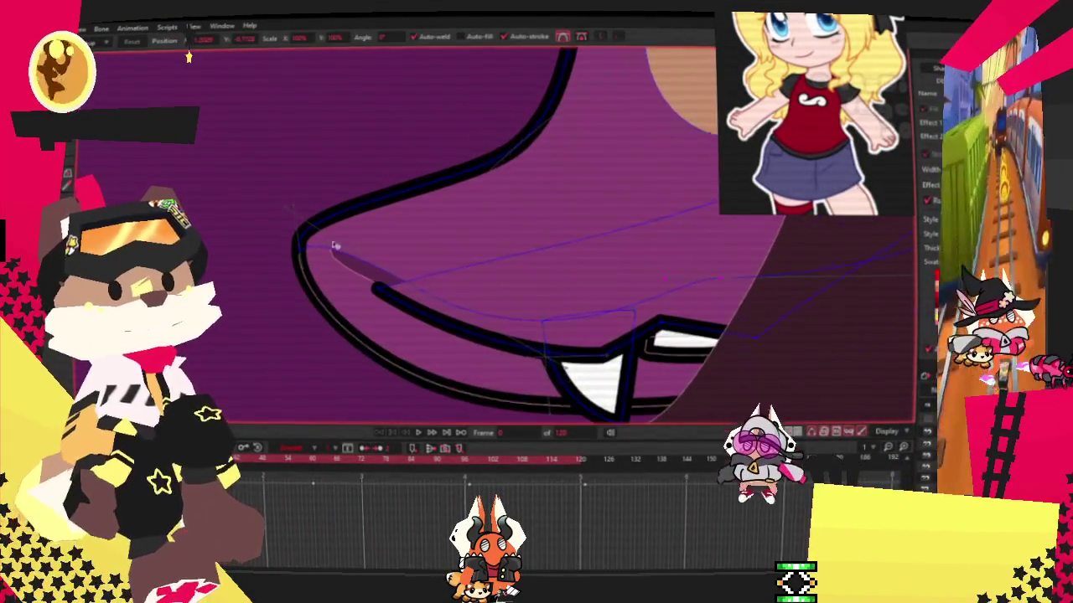
{"action": "left_click_drag", "start_coordinate": [300, 254], "coordinate": [286, 239]}
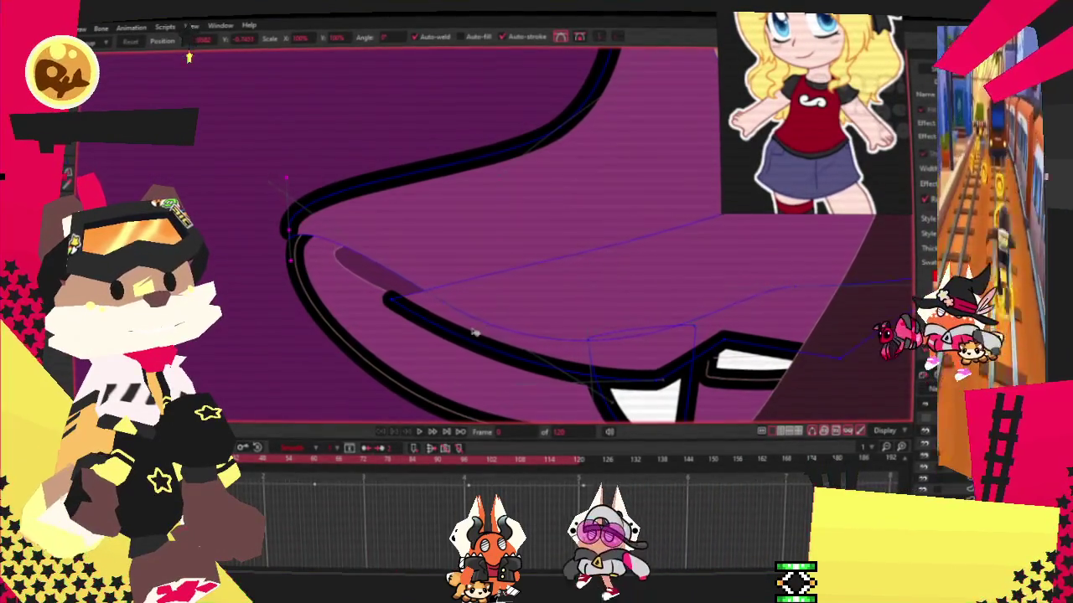
{"action": "key", "text": "a"}
{"action": "scroll", "coordinate": [407, 288], "scroll_direction": "up", "scroll_amount": 2}
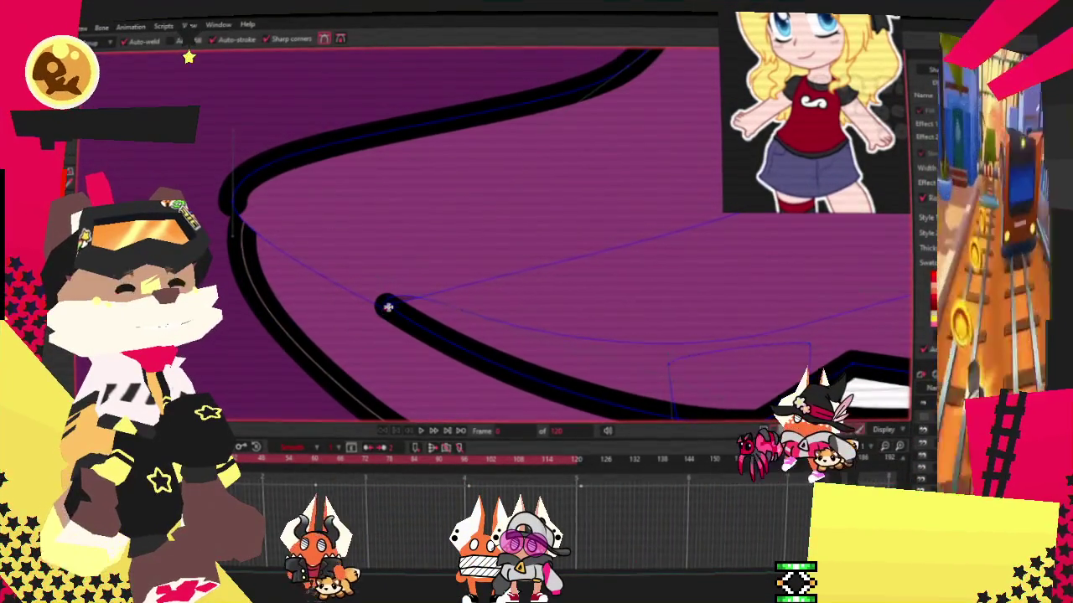
{"action": "key", "text": "t"}
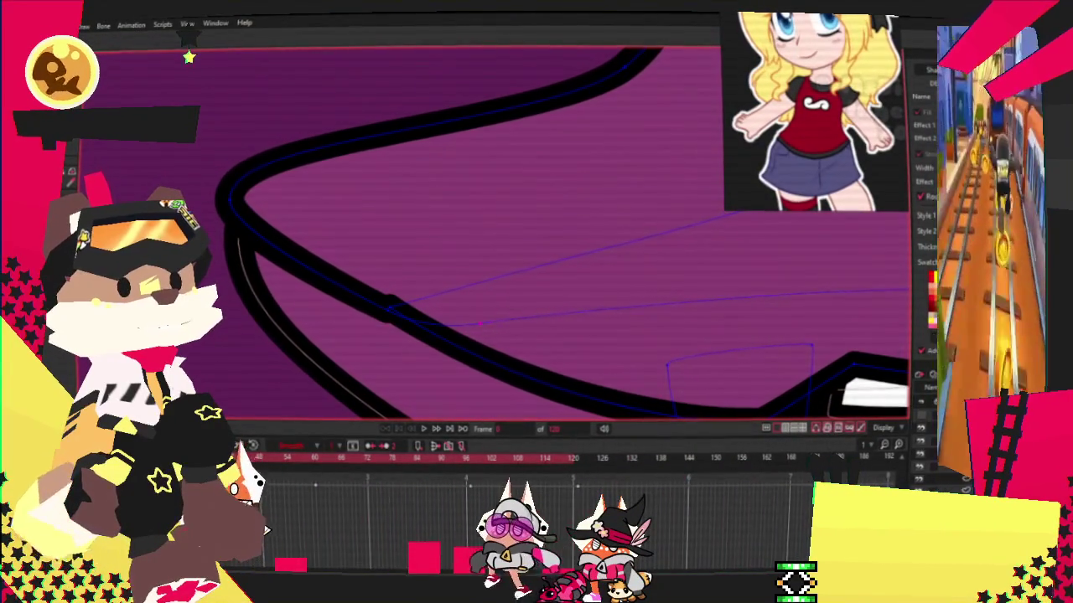
{"action": "scroll", "coordinate": [407, 343], "scroll_direction": "up", "scroll_amount": 2}
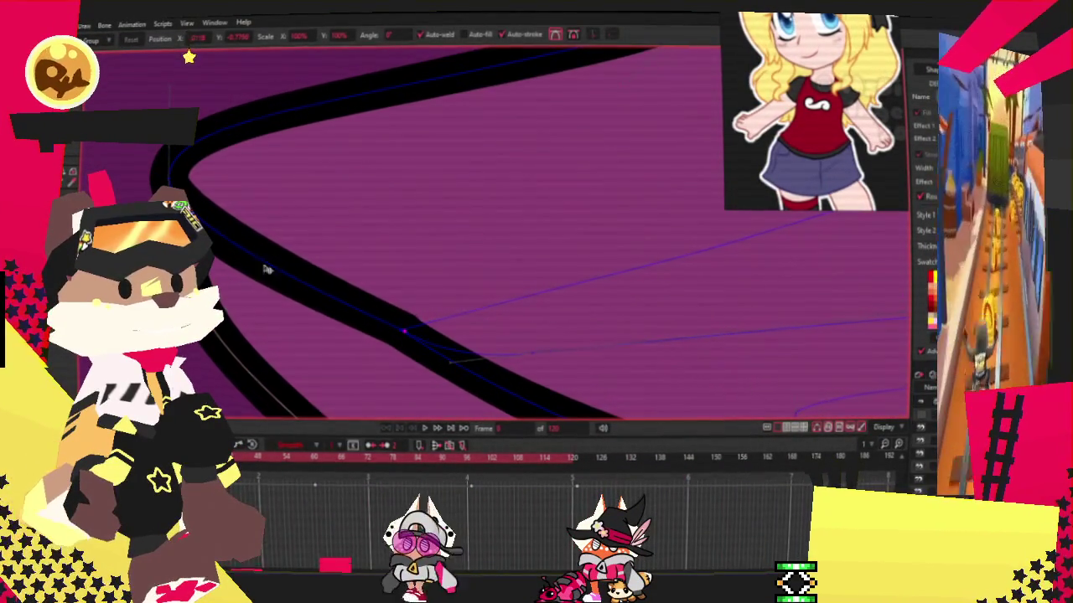
{"action": "scroll", "coordinate": [320, 294], "scroll_direction": "down", "scroll_amount": 1}
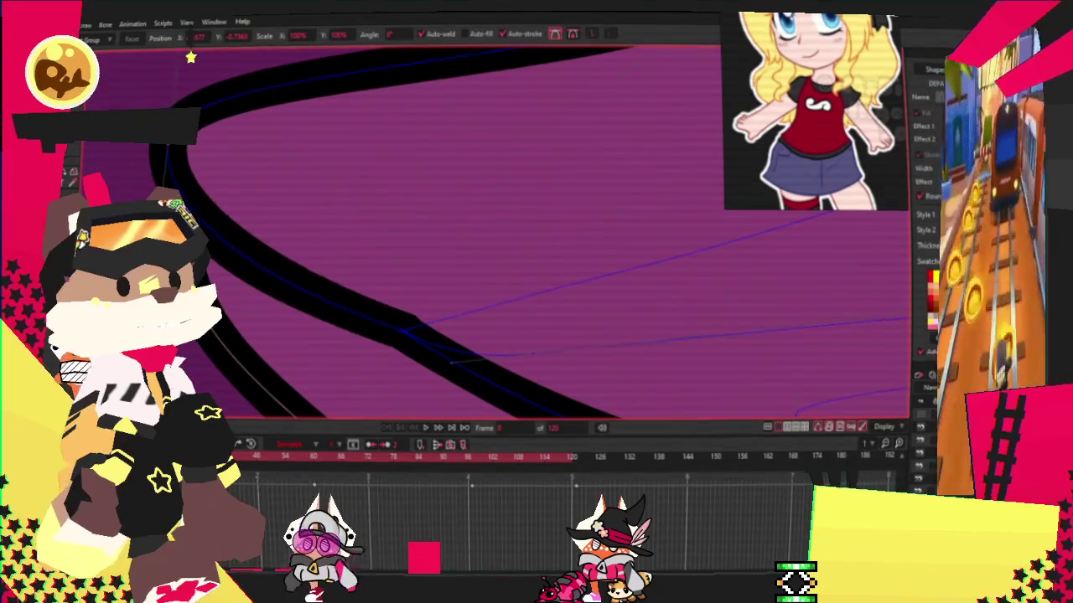
{"action": "scroll", "coordinate": [212, 186], "scroll_direction": "down", "scroll_amount": 2}
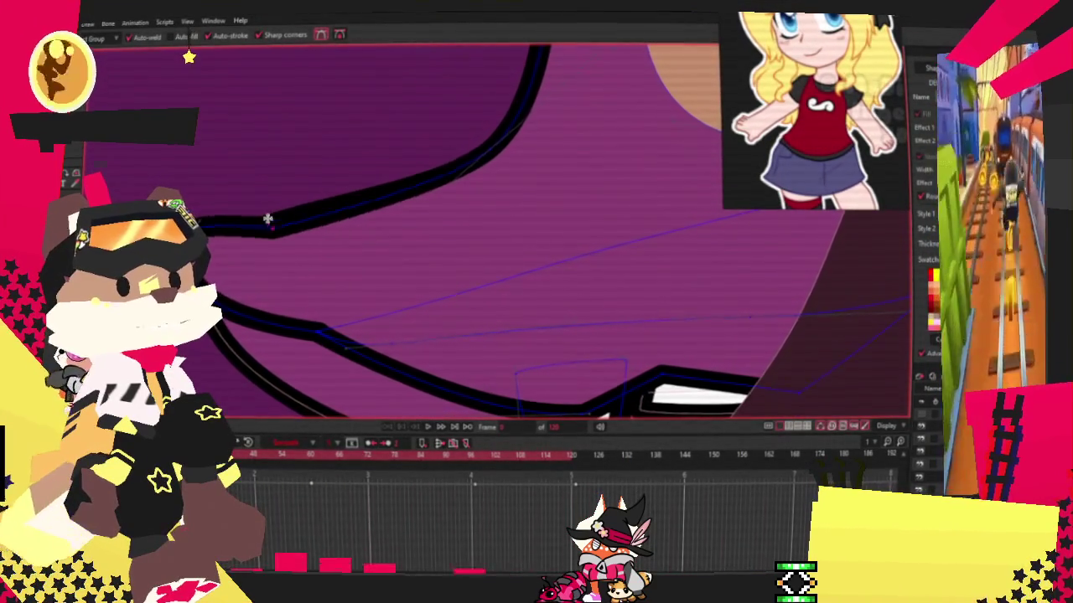
{"action": "key", "text": "t"}
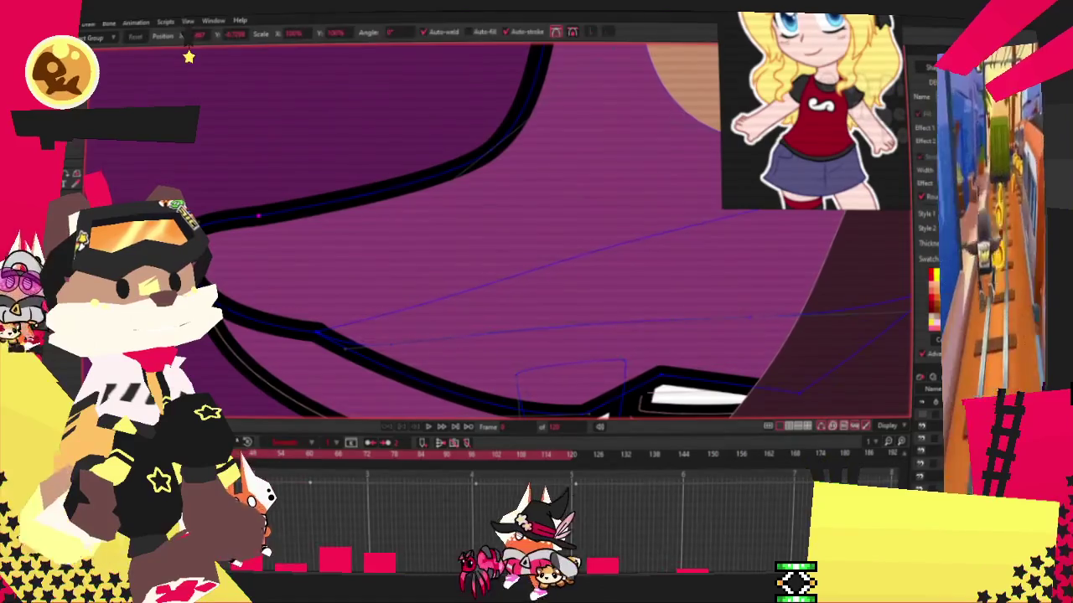
{"action": "key", "text": "space"}
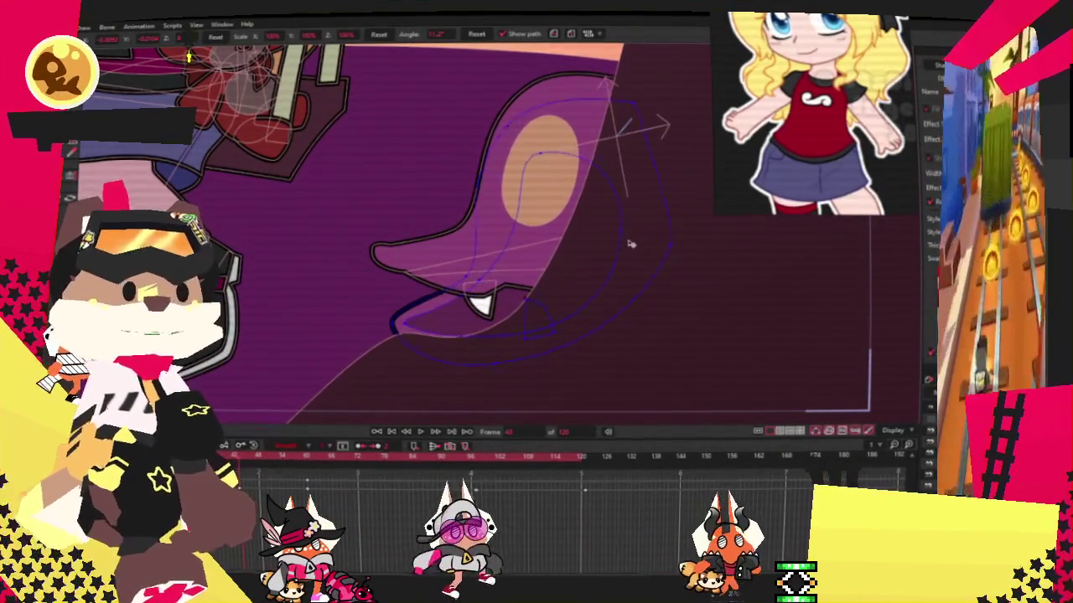
{"action": "key", "text": "space"}
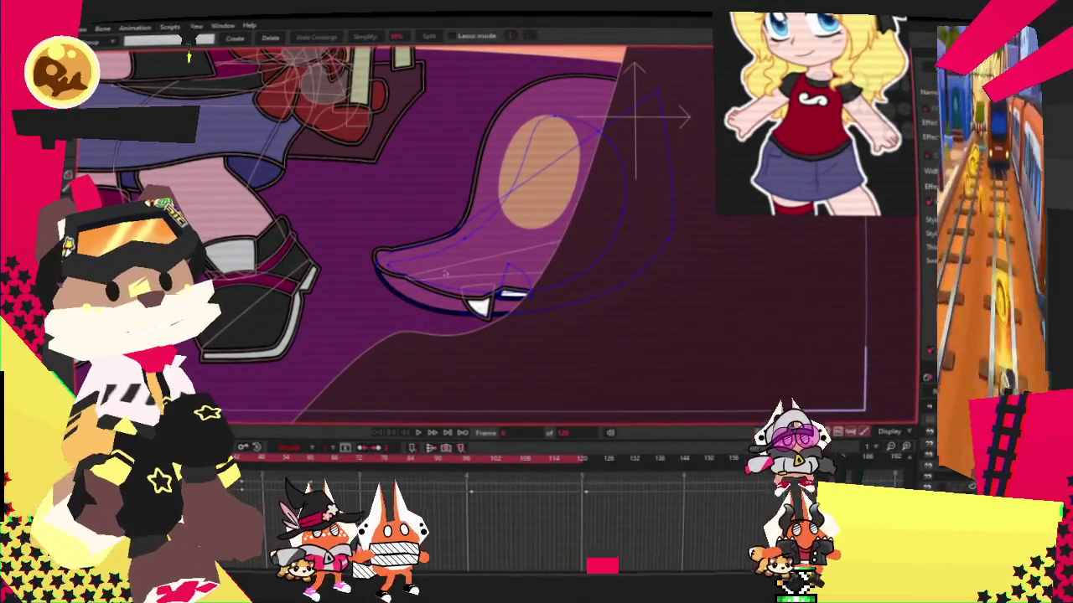
{"action": "scroll", "coordinate": [440, 230], "scroll_direction": "up", "scroll_amount": 3}
{"action": "key", "text": "t"}
{"action": "scroll", "coordinate": [443, 209], "scroll_direction": "up", "scroll_amount": 2}
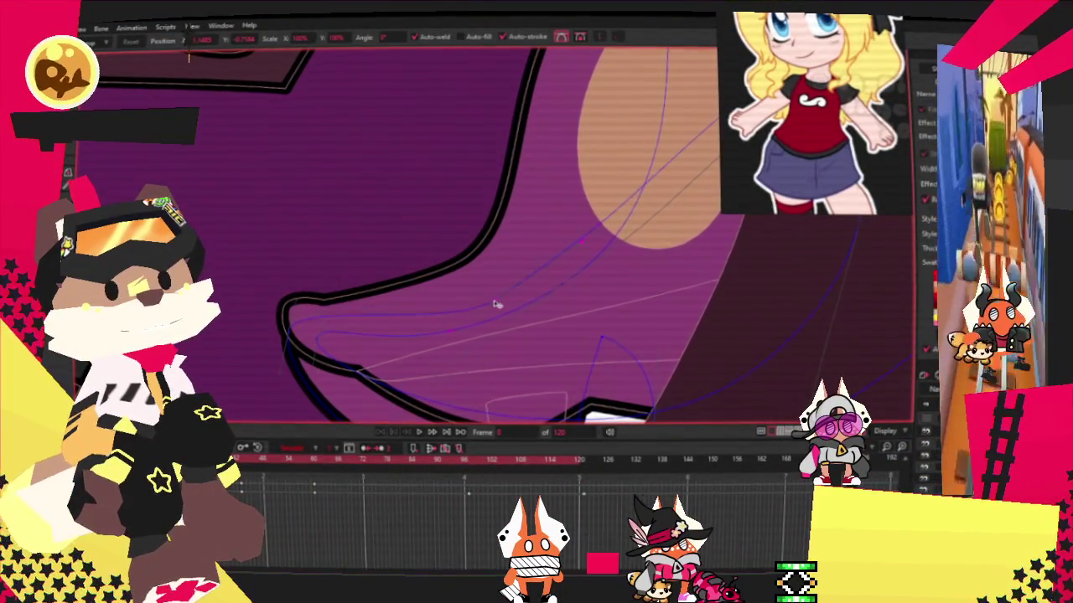
{"action": "scroll", "coordinate": [483, 291], "scroll_direction": "down", "scroll_amount": 2}
{"action": "scroll", "coordinate": [483, 291], "scroll_direction": "down", "scroll_amount": 1}
{"action": "scroll", "coordinate": [452, 335], "scroll_direction": "up", "scroll_amount": 2}
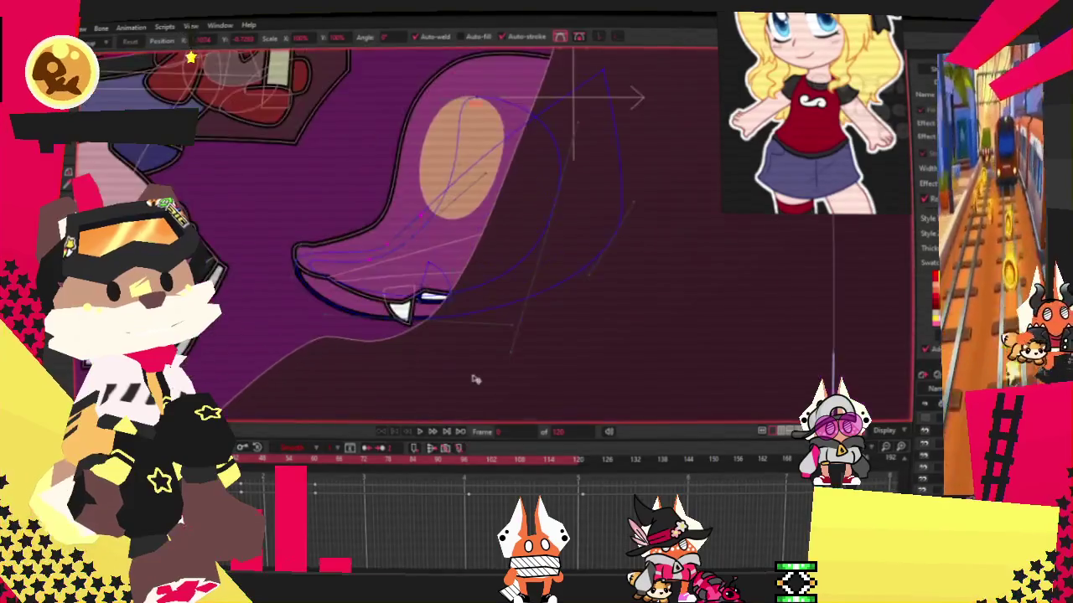
{"action": "scroll", "coordinate": [430, 300], "scroll_direction": "up", "scroll_amount": 1}
{"action": "scroll", "coordinate": [419, 266], "scroll_direction": "up", "scroll_amount": 1}
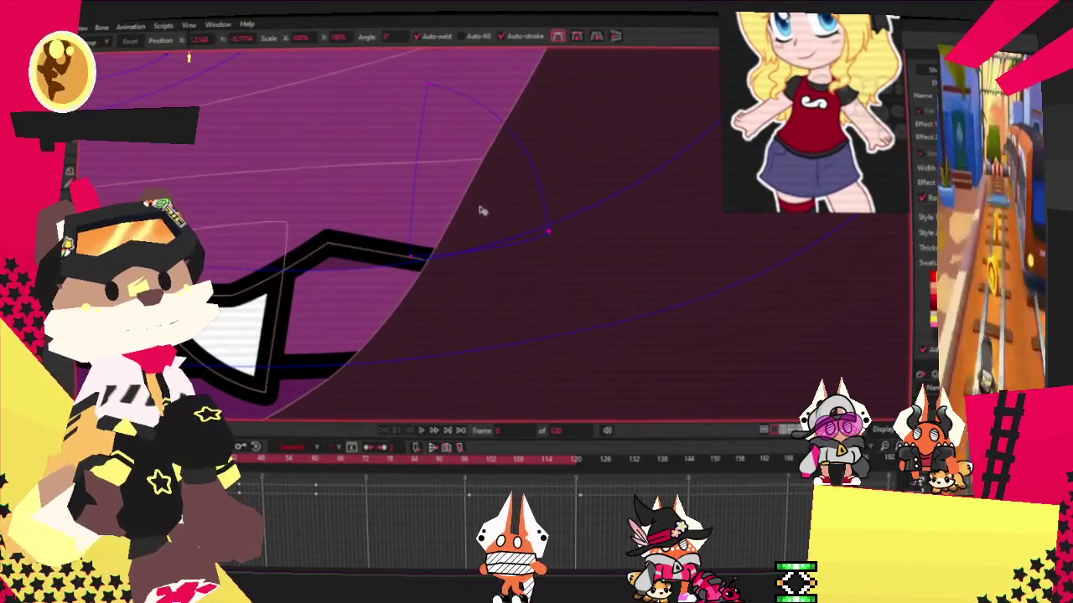
{"action": "left_click", "coordinate": [484, 210]}
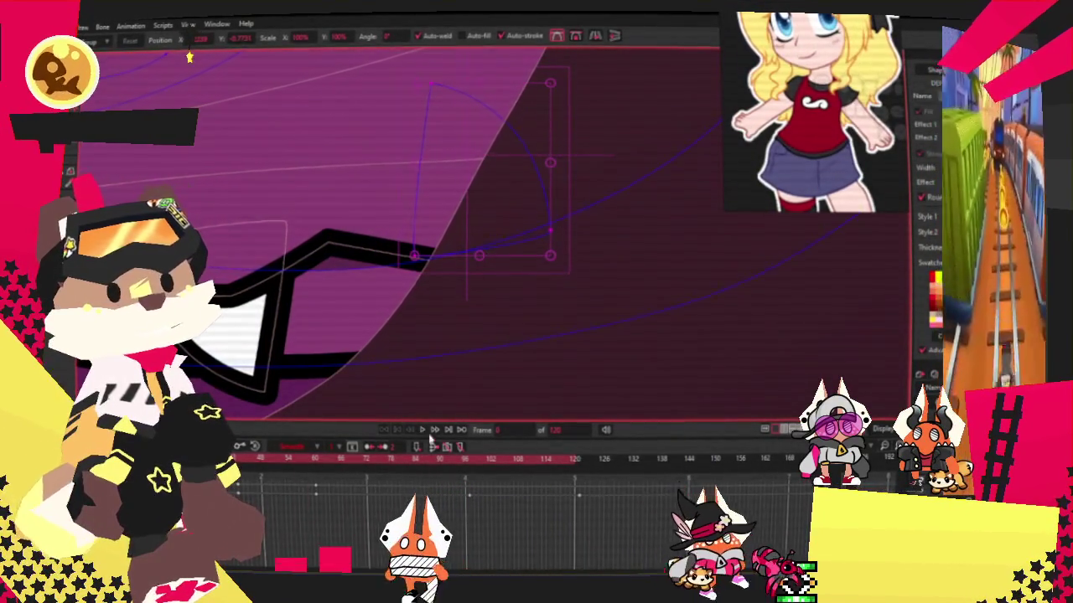
{"action": "left_click", "coordinate": [422, 431]}
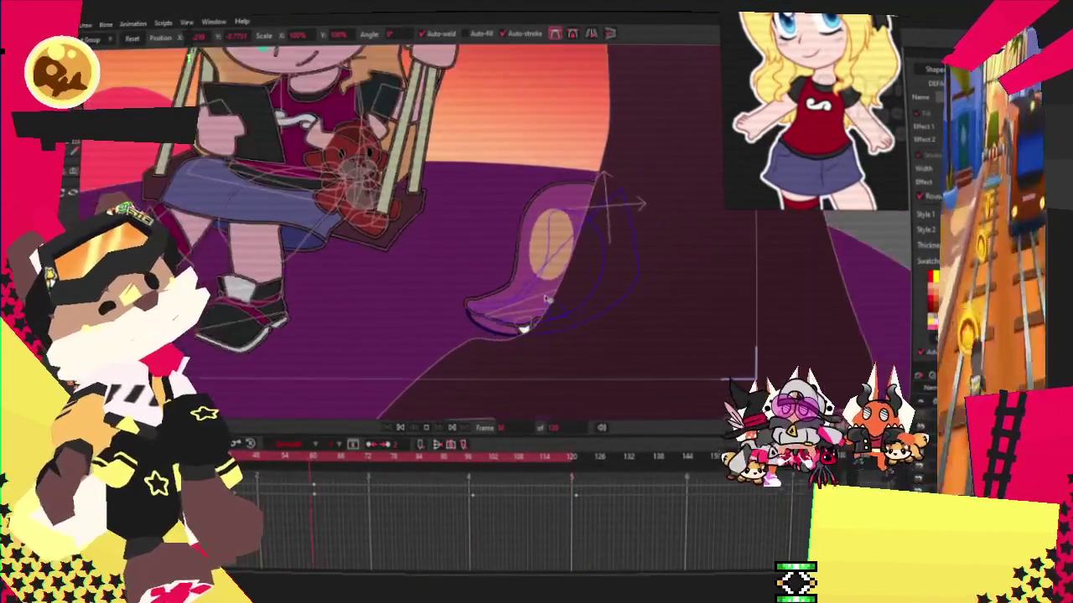
{"action": "scroll", "coordinate": [503, 319], "scroll_direction": "up", "scroll_amount": 3}
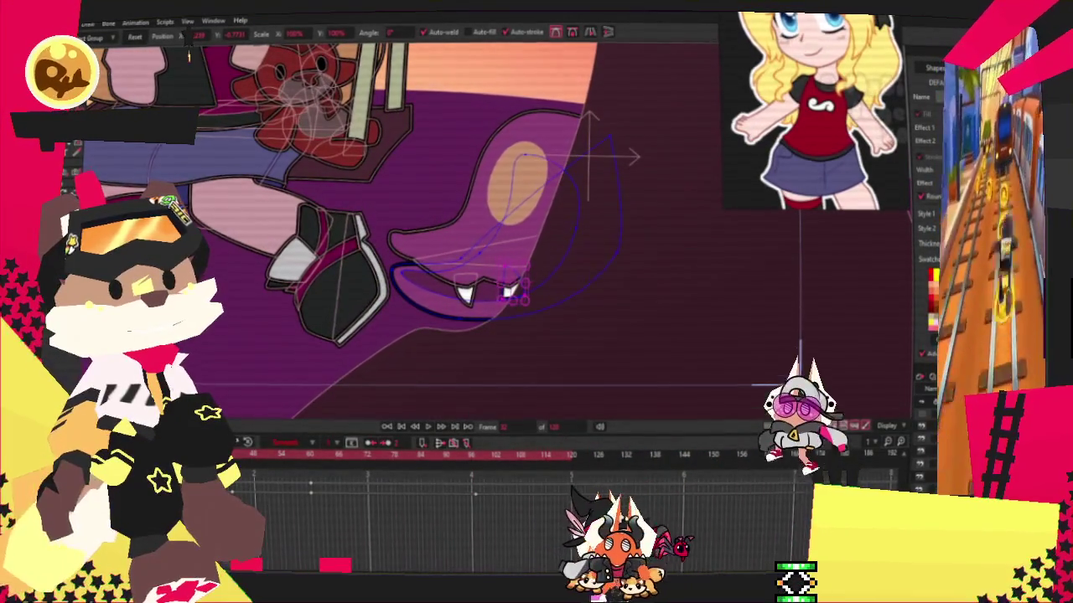
Rotate the mouth layer to an angle of 11.7 and scrub to a later frame.
{"action": "key", "text": "m"}
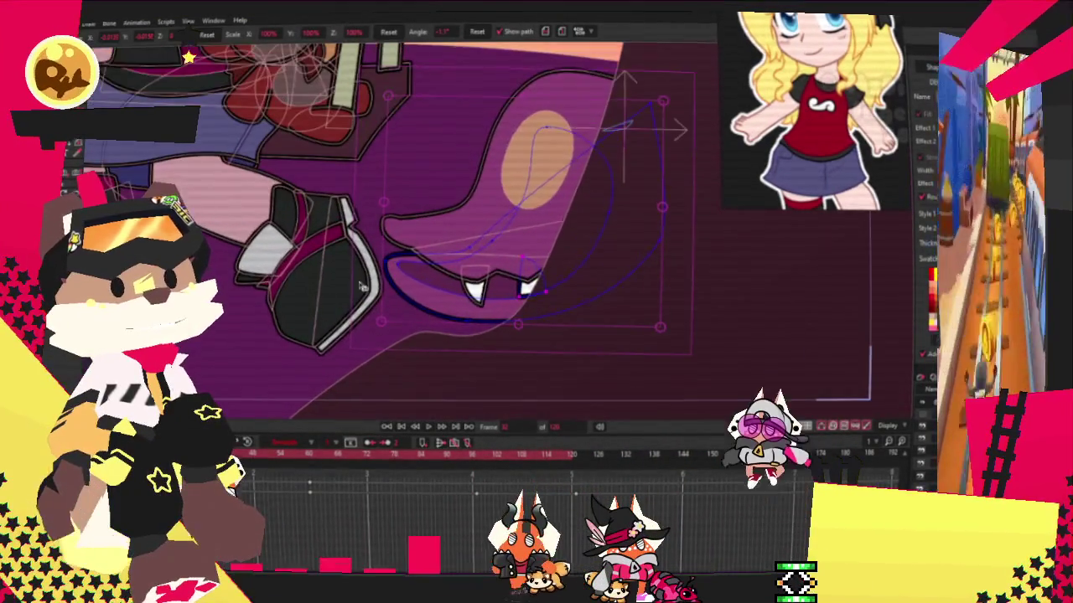
{"action": "mouse_move", "coordinate": [421, 339]}
{"action": "left_mouse_down"}
{"action": "mouse_move", "coordinate": [625, 279]}
{"action": "mouse_move", "coordinate": [660, 347]}
{"action": "left_mouse_up"}
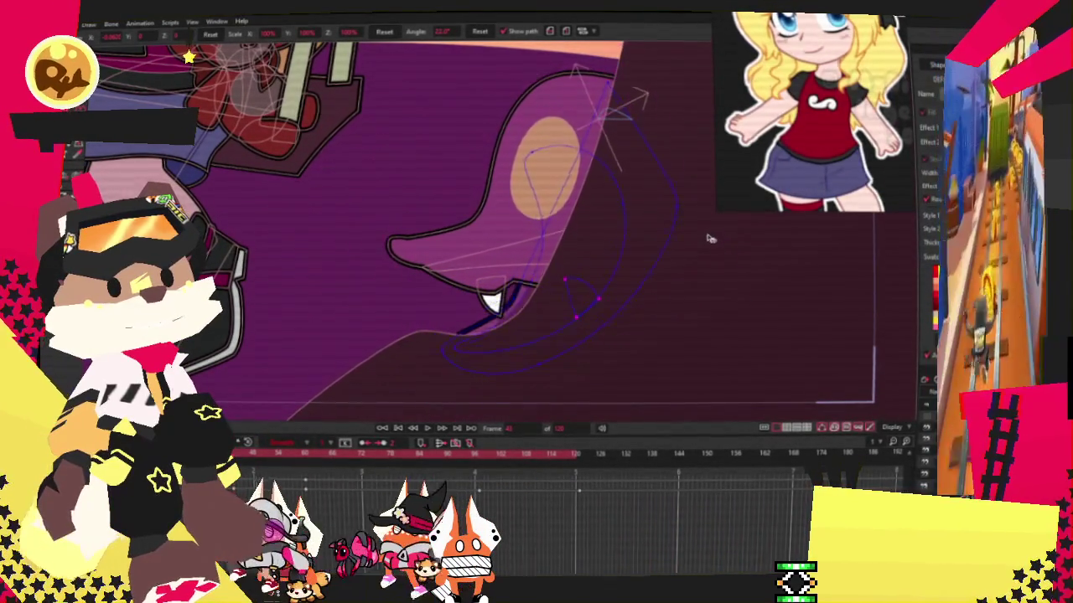
{"action": "mouse_move", "coordinate": [285, 466]}
{"action": "left_mouse_down"}
{"action": "mouse_move", "coordinate": [309, 462]}
{"action": "mouse_move", "coordinate": [288, 468]}
{"action": "left_mouse_up"}
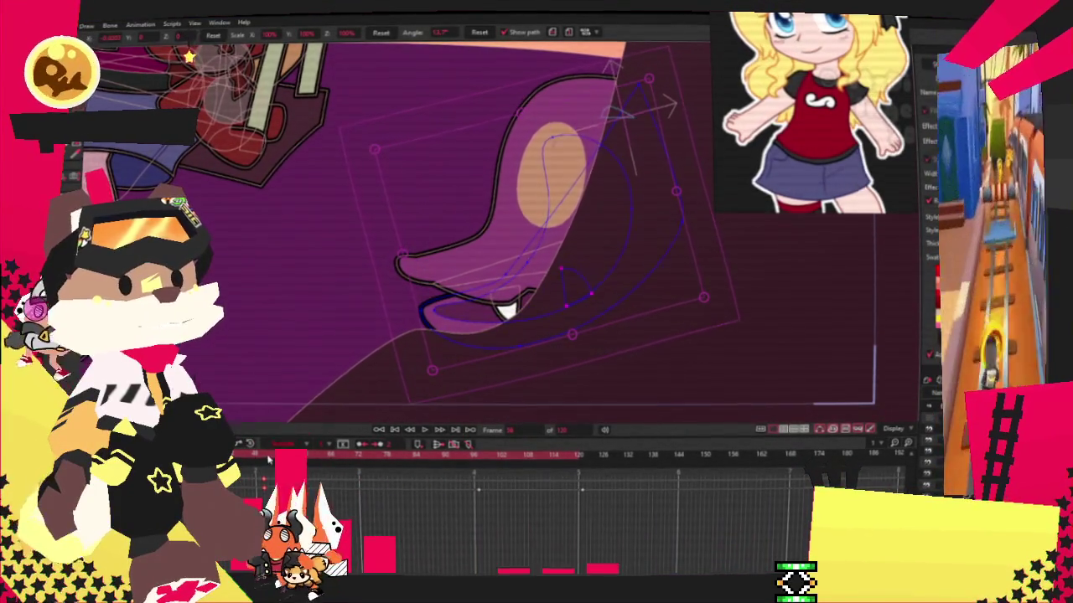
{"action": "left_click_drag", "start_coordinate": [270, 459], "coordinate": [263, 481]}
Play and stop the mouth animation on an open-mouth frame, then select the purple mouth shape.
{"action": "left_click", "coordinate": [423, 431]}
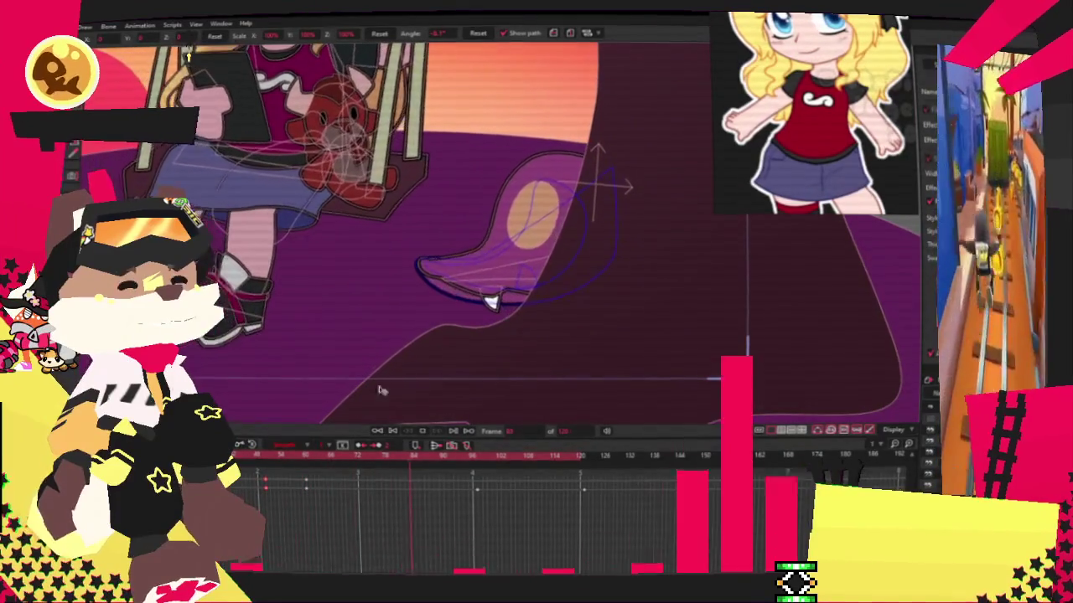
{"action": "left_click", "coordinate": [305, 460]}
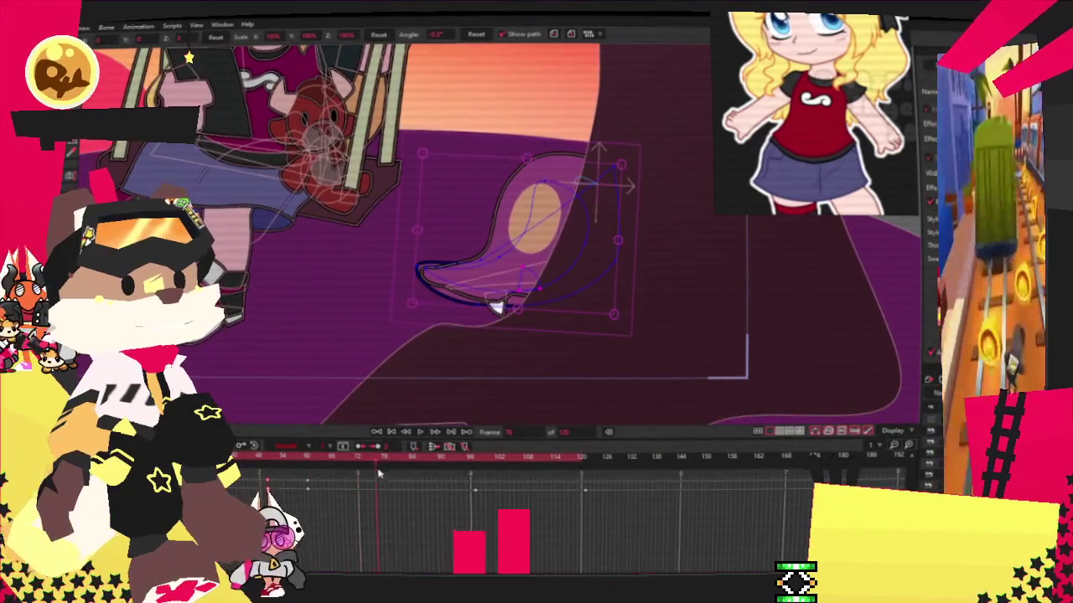
{"action": "scroll", "coordinate": [621, 303], "scroll_direction": "up", "scroll_amount": 2}
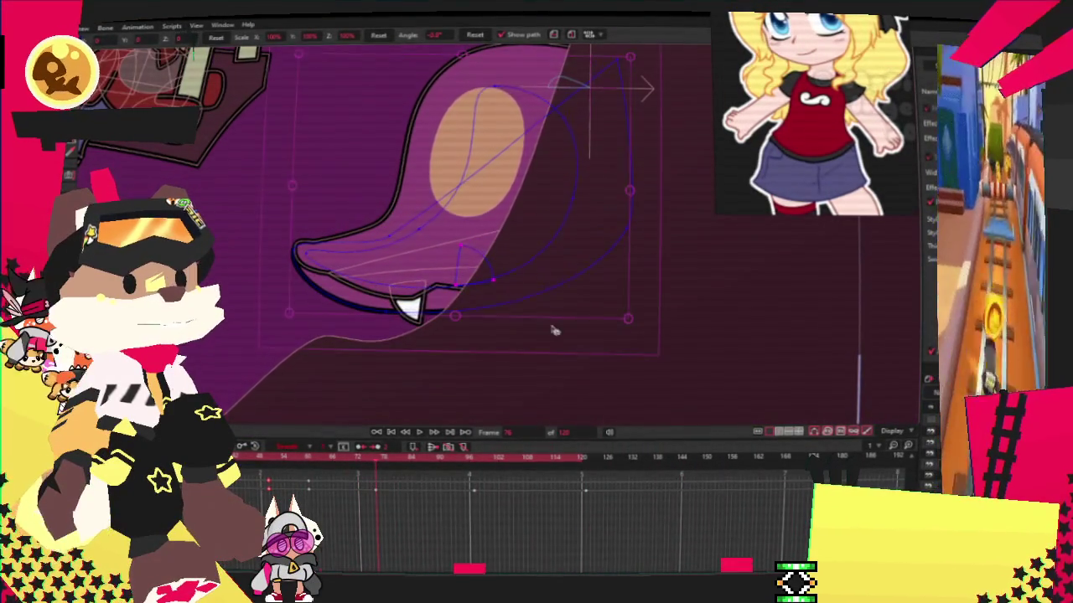
{"action": "left_click", "coordinate": [427, 427]}
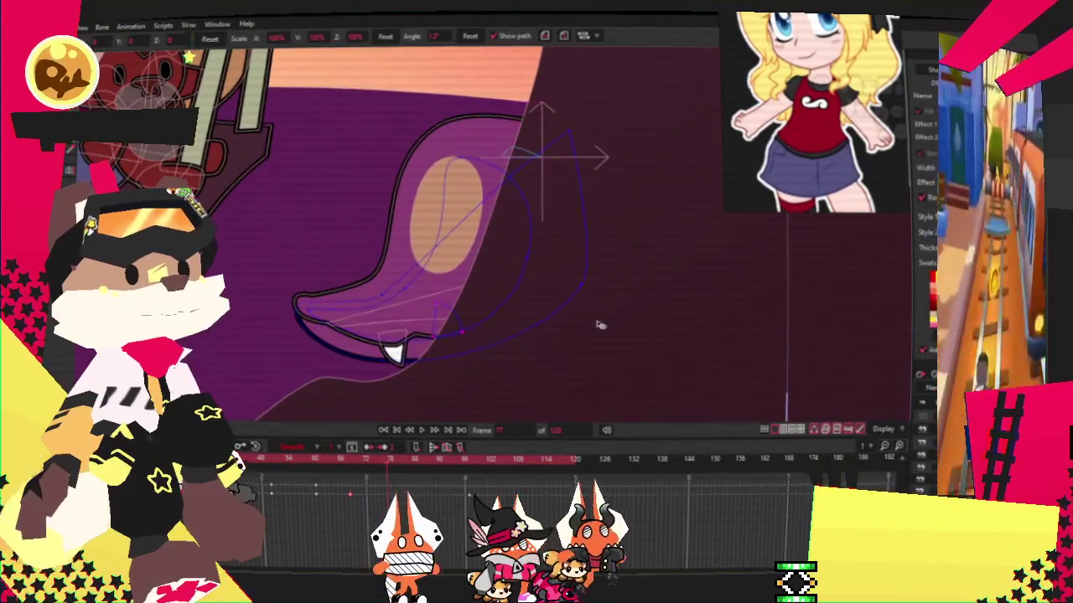
{"action": "left_click", "coordinate": [584, 355]}
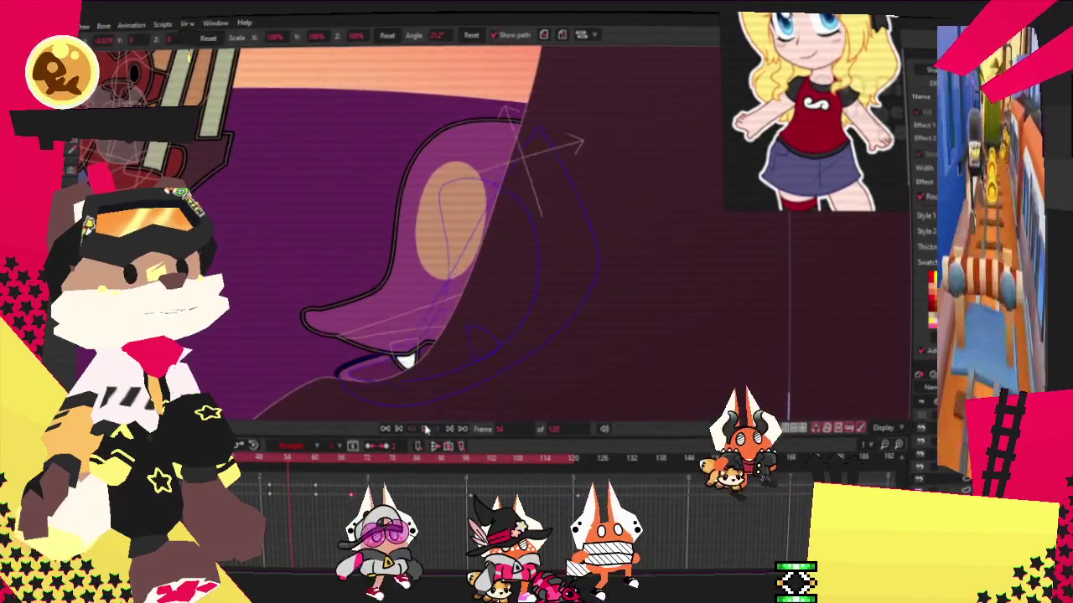
Zoom in on the mouth and move to a frame showing the girl's legs on the swing.
{"action": "scroll", "coordinate": [498, 333], "scroll_direction": "down", "scroll_amount": 3}
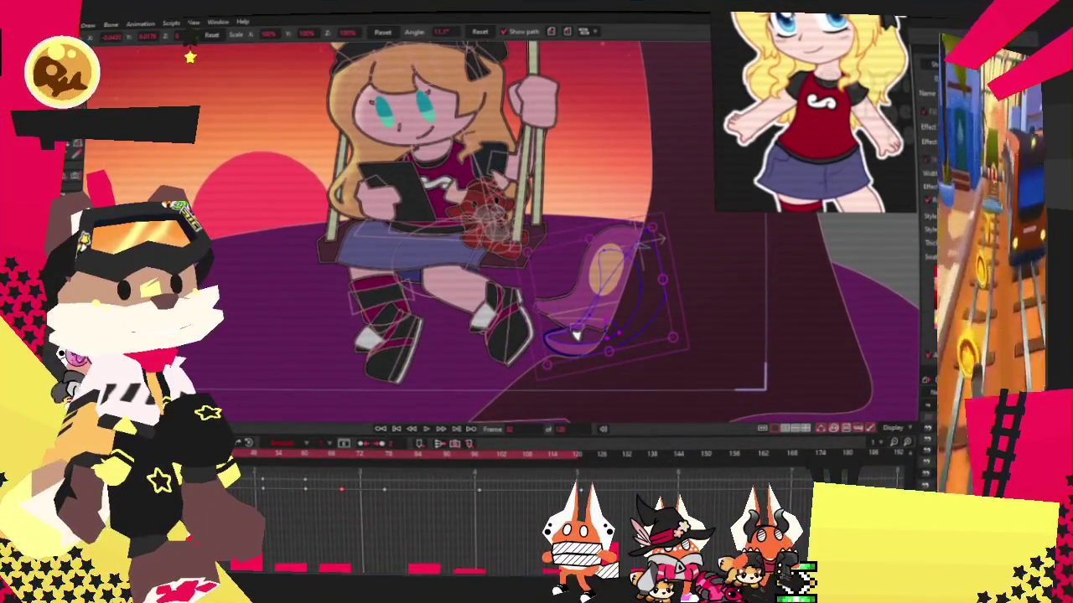
{"action": "scroll", "coordinate": [696, 378], "scroll_direction": "up", "scroll_amount": 2}
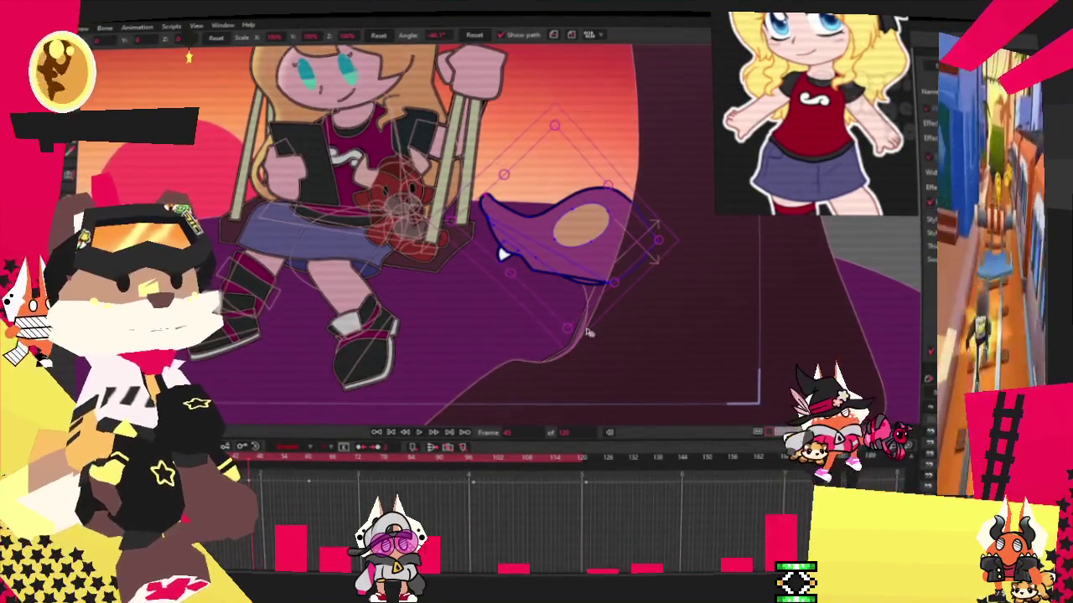
{"action": "scroll", "coordinate": [600, 327], "scroll_direction": "up", "scroll_amount": 3}
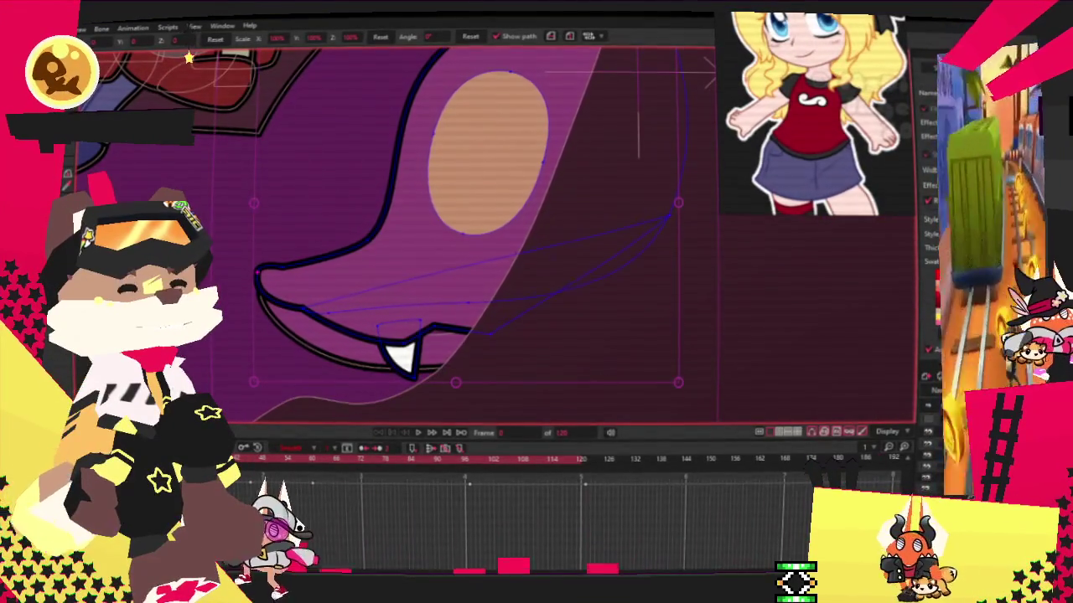
{"action": "scroll", "coordinate": [524, 324], "scroll_direction": "up", "scroll_amount": 2}
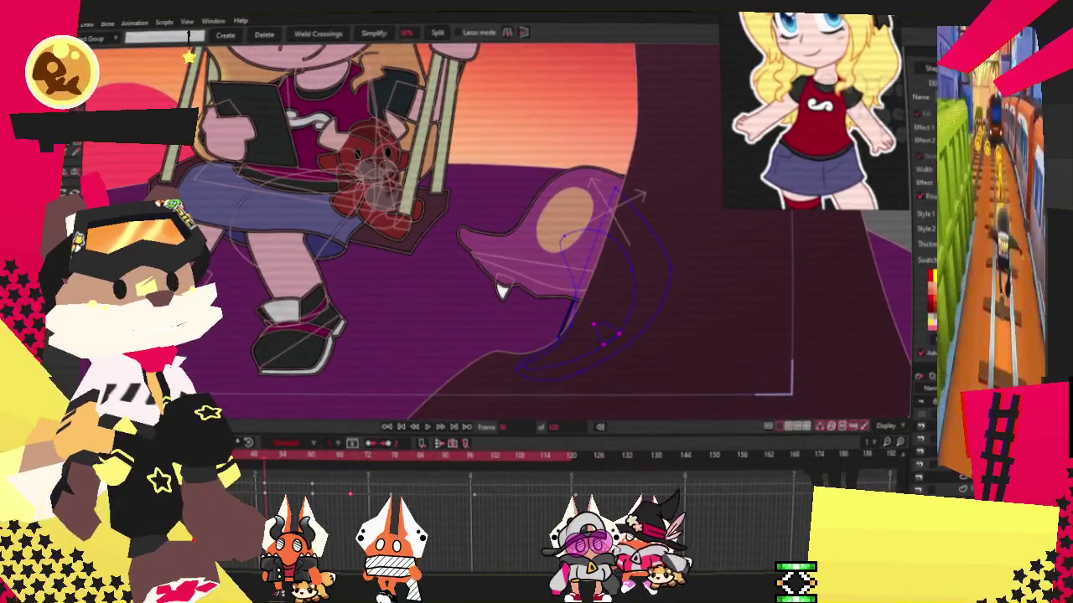
{"action": "scroll", "coordinate": [700, 287], "scroll_direction": "up", "scroll_amount": 2}
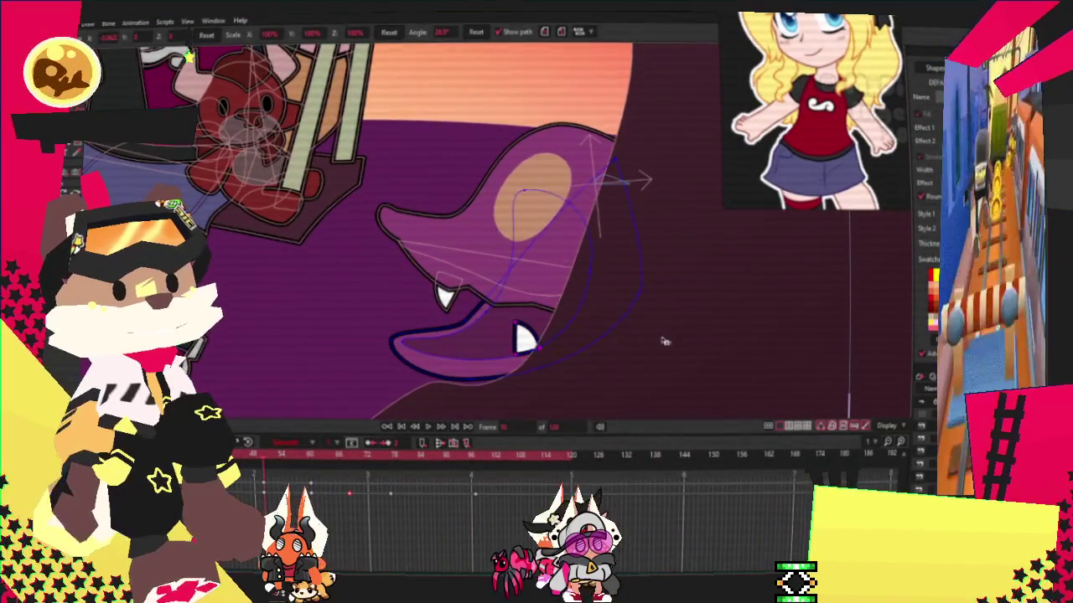
{"action": "left_click", "coordinate": [372, 448]}
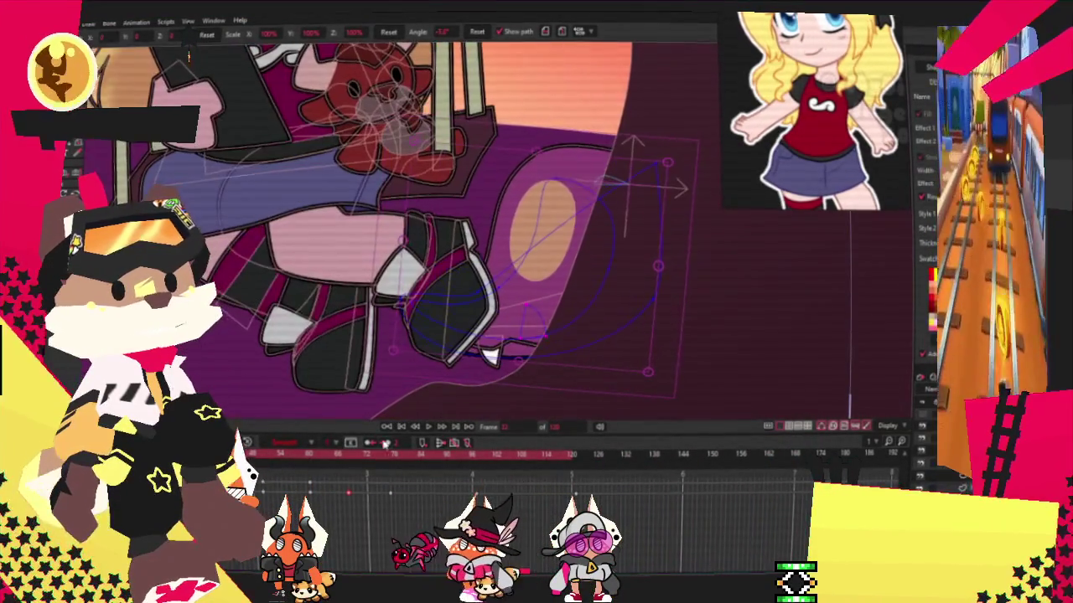
Preview the animation, tilt the tongue shape about 12° clockwise, and check it on another frame.
{"action": "left_click", "coordinate": [428, 428]}
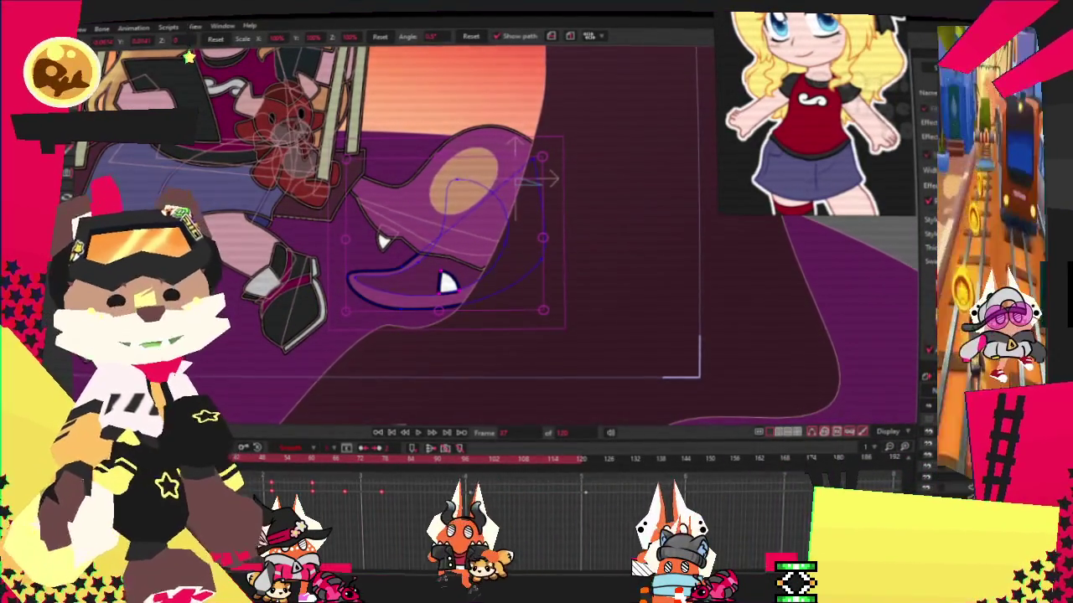
{"action": "left_click_drag", "start_coordinate": [543, 156], "coordinate": [569, 174]}
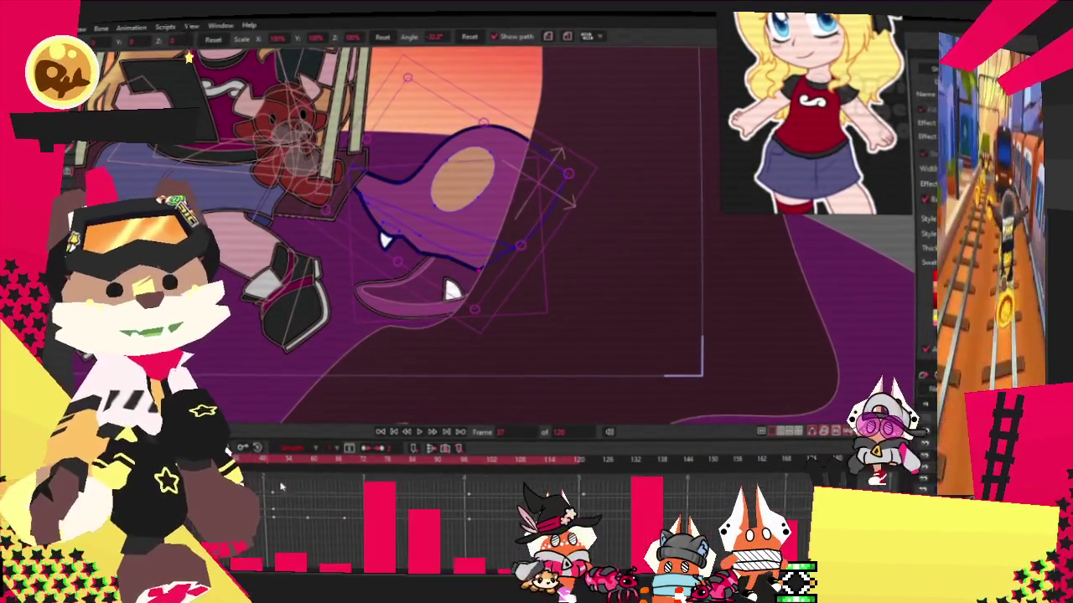
{"action": "left_click", "coordinate": [372, 442]}
{"action": "scroll", "coordinate": [462, 383], "scroll_direction": "up", "scroll_amount": 2}
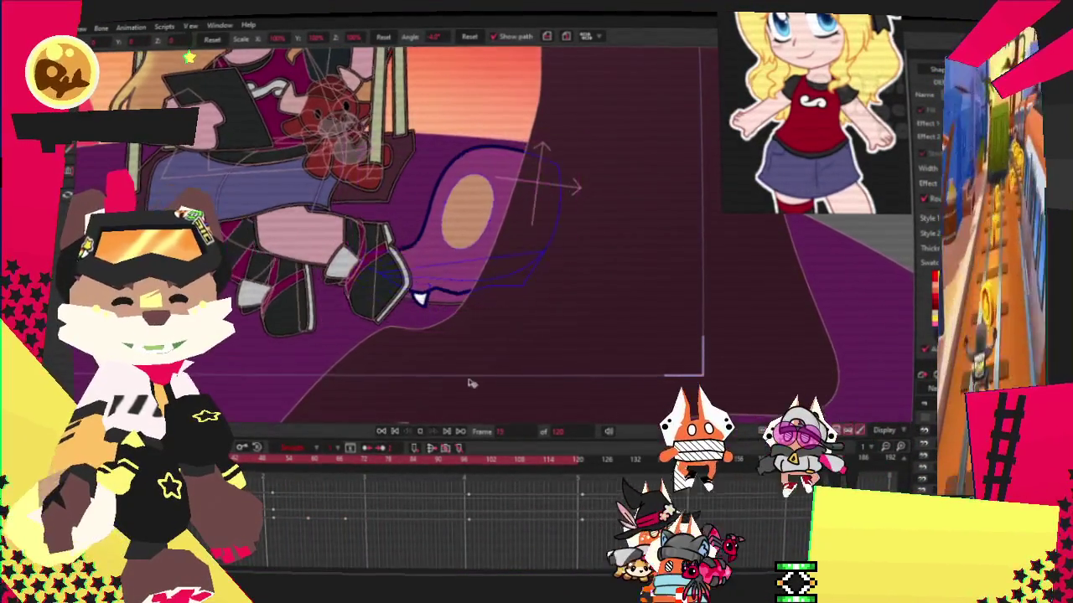
{"action": "scroll", "coordinate": [496, 302], "scroll_direction": "up", "scroll_amount": 2}
{"action": "scroll", "coordinate": [496, 312], "scroll_direction": "up", "scroll_amount": 2}
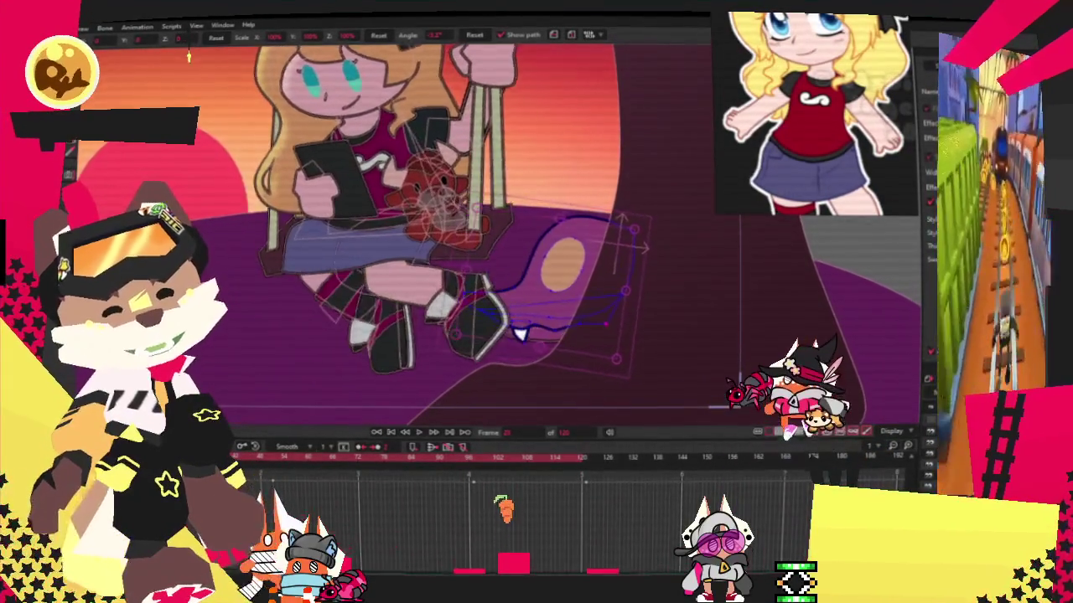
{"action": "scroll", "coordinate": [681, 414], "scroll_direction": "up", "scroll_amount": 2}
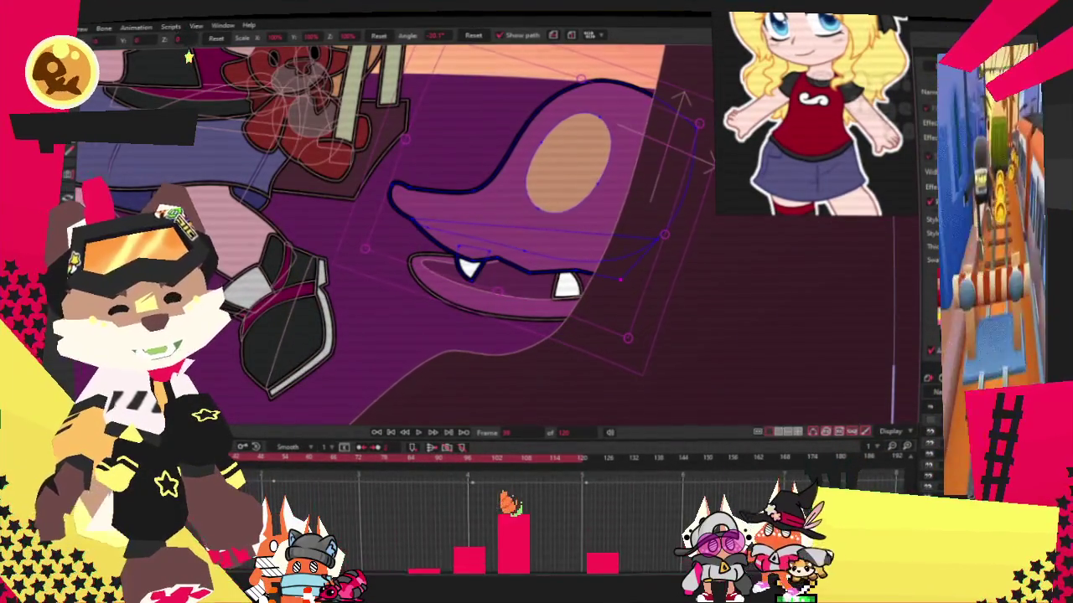
{"action": "key", "text": "t"}
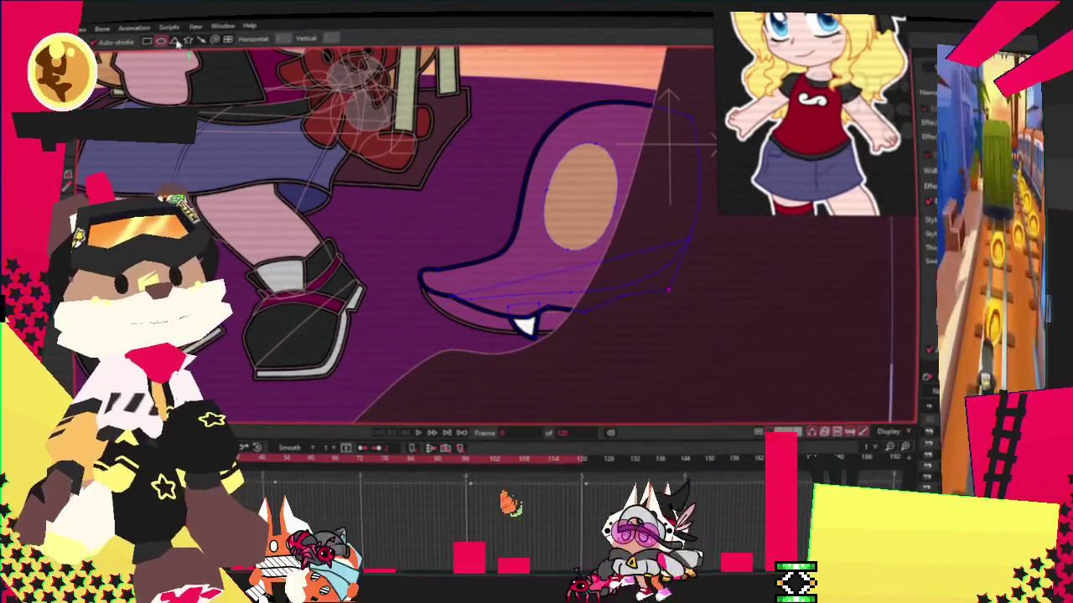
Drag out a triangle shape below the snout and zoom onto the toothy-mouth reference.
{"action": "left_click_drag", "start_coordinate": [373, 276], "coordinate": [418, 393]}
{"action": "scroll", "coordinate": [834, 155], "scroll_direction": "down", "scroll_amount": 2}
{"action": "scroll", "coordinate": [834, 155], "scroll_direction": "down", "scroll_amount": 2}
{"action": "scroll", "coordinate": [834, 155], "scroll_direction": "down", "scroll_amount": 2}
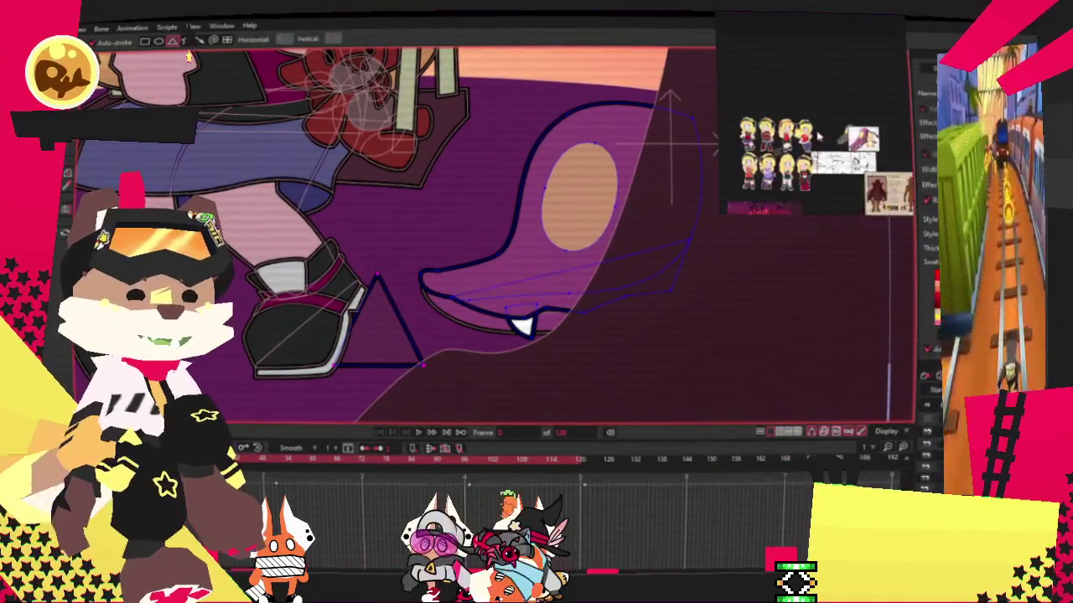
{"action": "scroll", "coordinate": [815, 129], "scroll_direction": "up", "scroll_amount": 2}
{"action": "scroll", "coordinate": [815, 129], "scroll_direction": "up", "scroll_amount": 2}
{"action": "scroll", "coordinate": [815, 129], "scroll_direction": "up", "scroll_amount": 2}
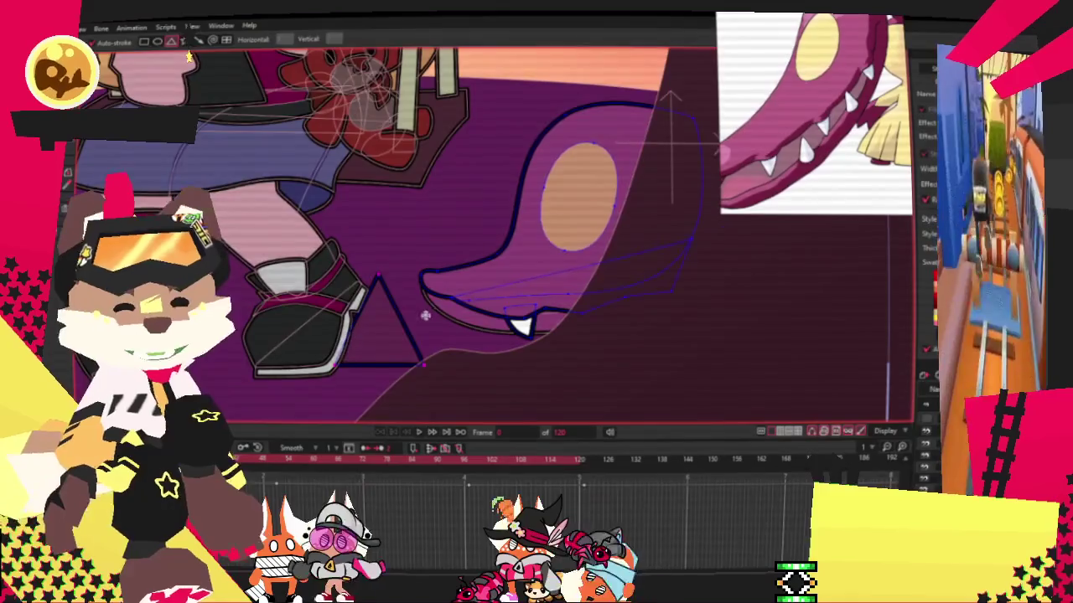
Give the new triangle a magenta fill.
{"action": "scroll", "coordinate": [414, 324], "scroll_direction": "up", "scroll_amount": 3}
{"action": "key", "text": "alt+s"}
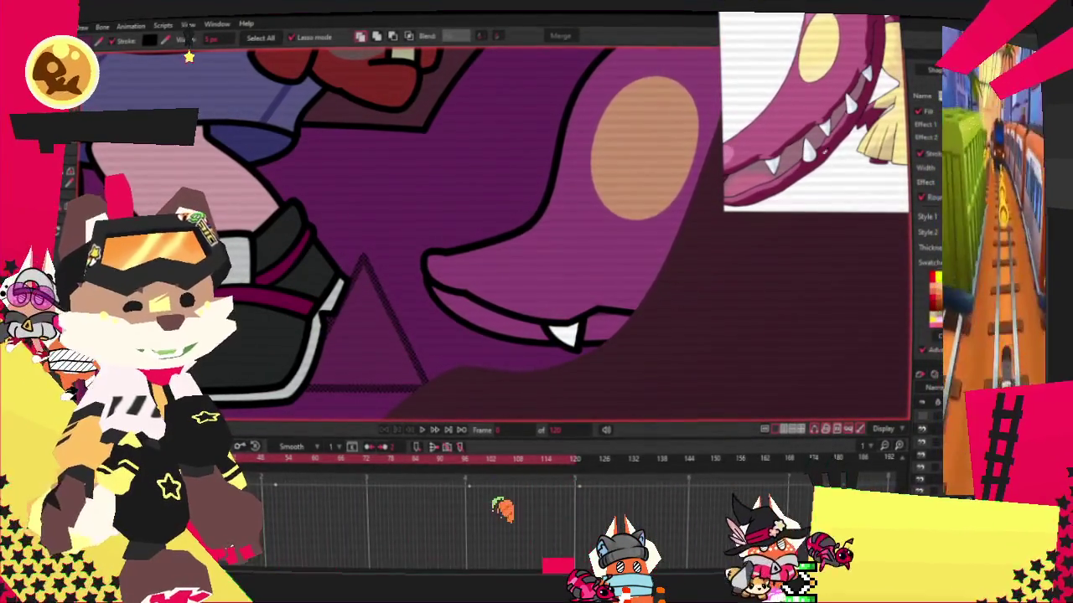
{"action": "left_click", "coordinate": [933, 290]}
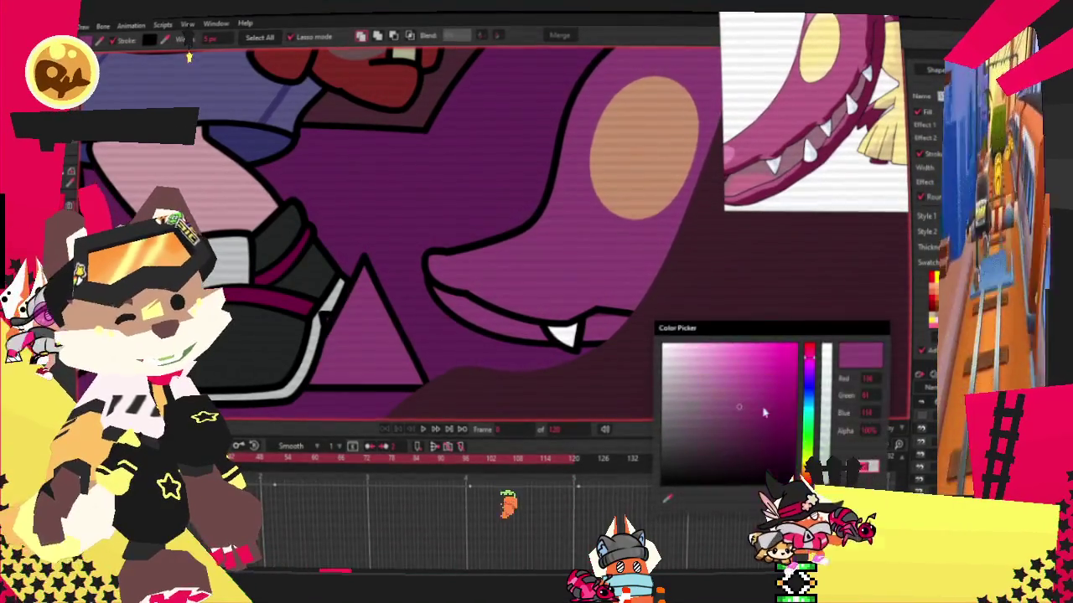
{"action": "left_click", "coordinate": [754, 395]}
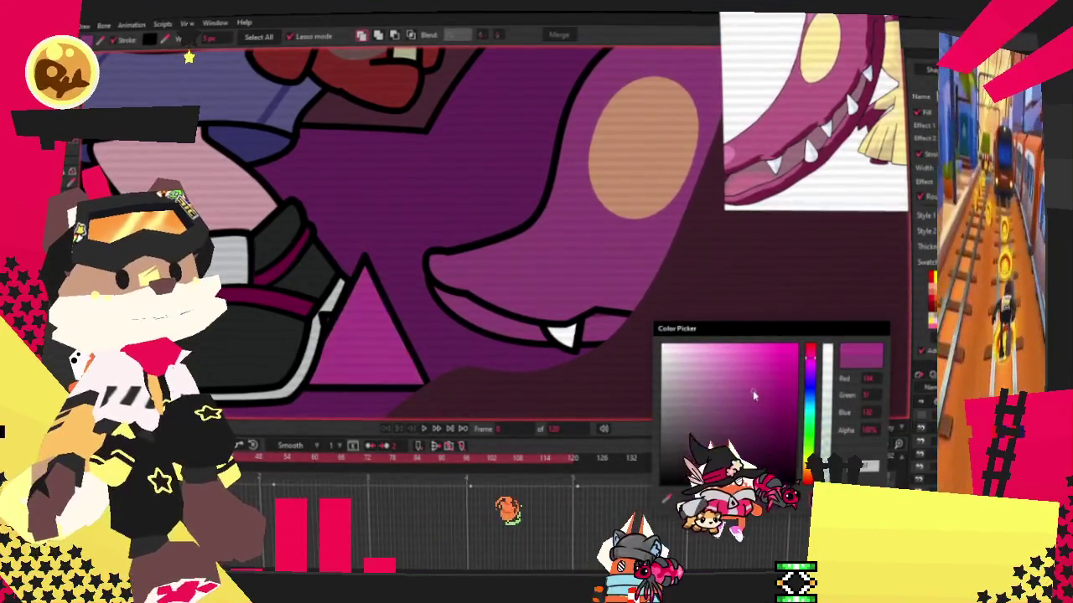
{"action": "left_click", "coordinate": [753, 392]}
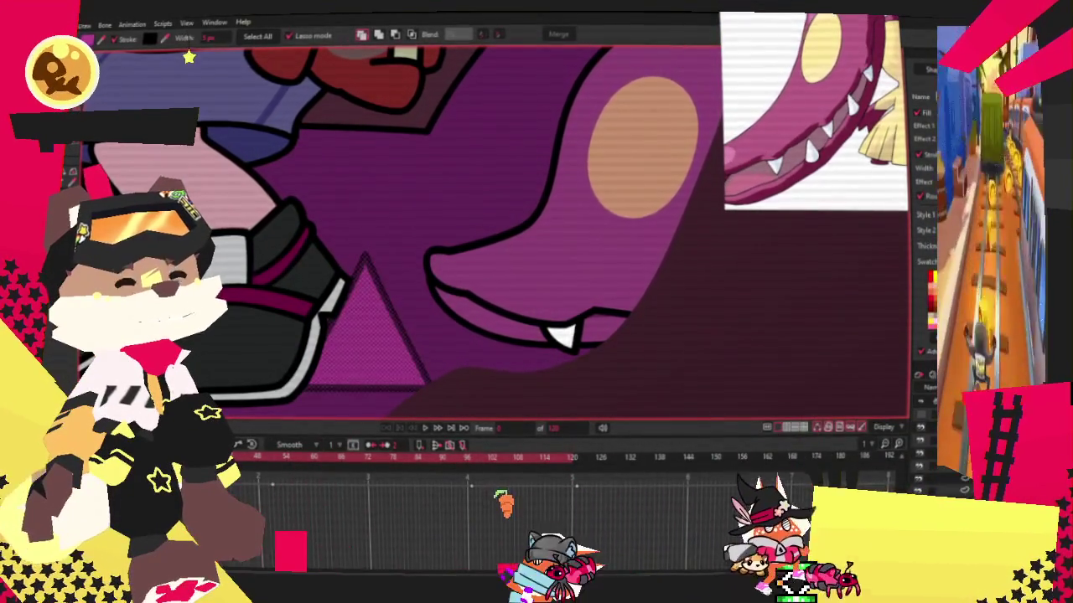
Move the triangle up onto the creature's snout as a small spike.
{"action": "key", "text": "t"}
{"action": "mouse_move", "coordinate": [375, 329]}
{"action": "left_mouse_down"}
{"action": "mouse_move", "coordinate": [592, 253]}
{"action": "mouse_move", "coordinate": [520, 260]}
{"action": "left_mouse_up"}
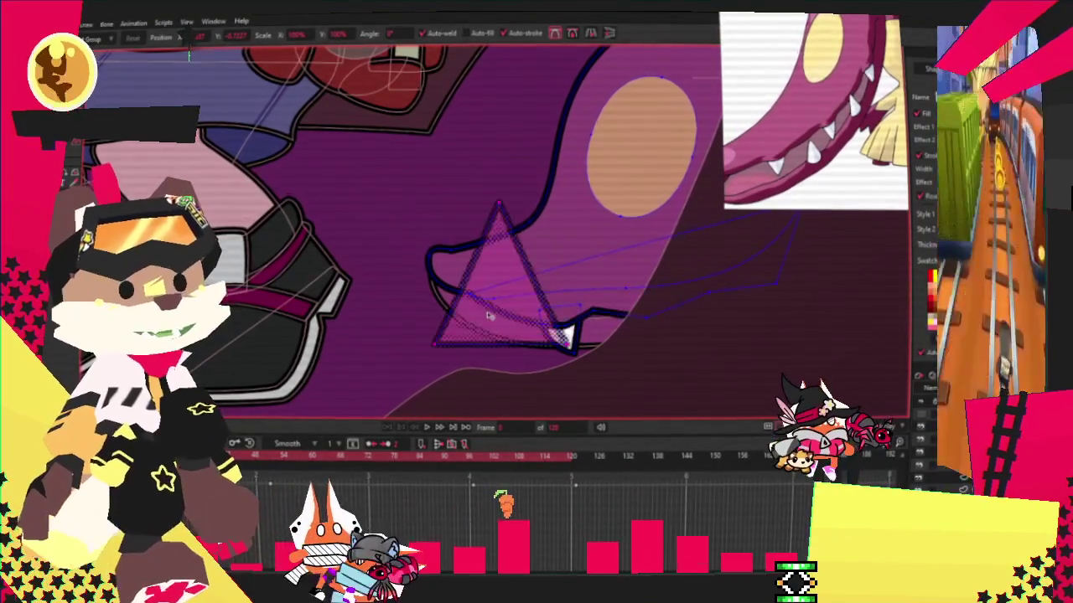
{"action": "key", "text": "g"}
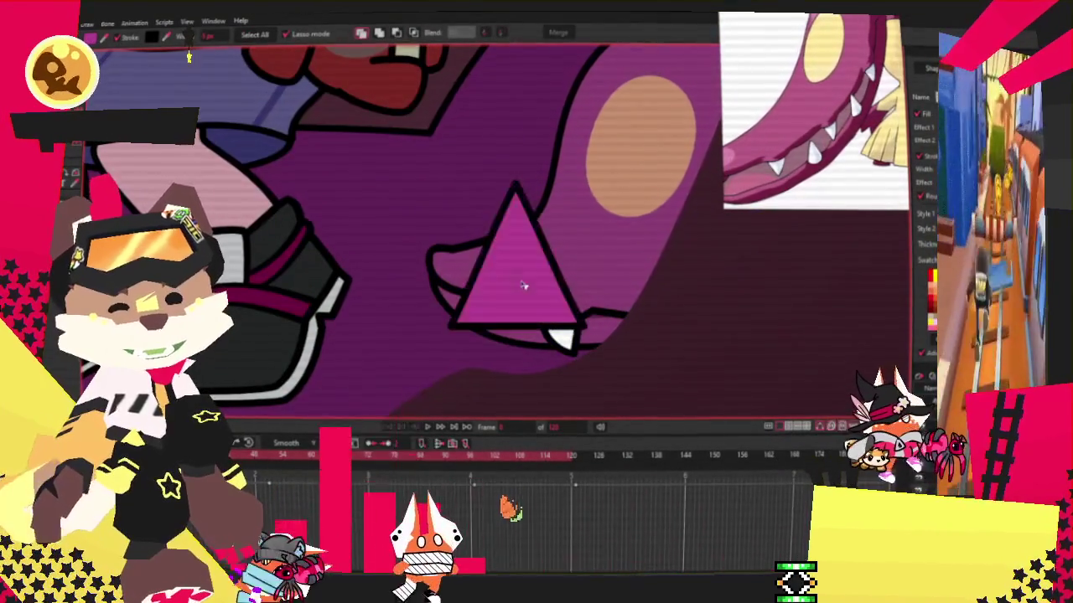
{"action": "key", "text": "ctrl+z"}
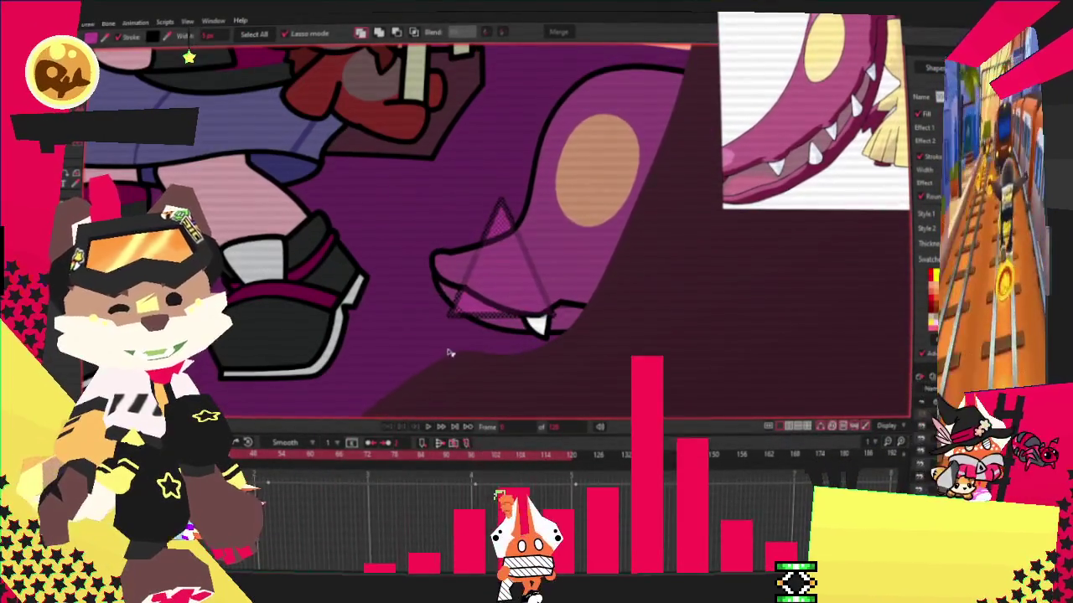
{"action": "key", "text": "alt+s"}
{"action": "scroll", "coordinate": [483, 191], "scroll_direction": "up", "scroll_amount": 3}
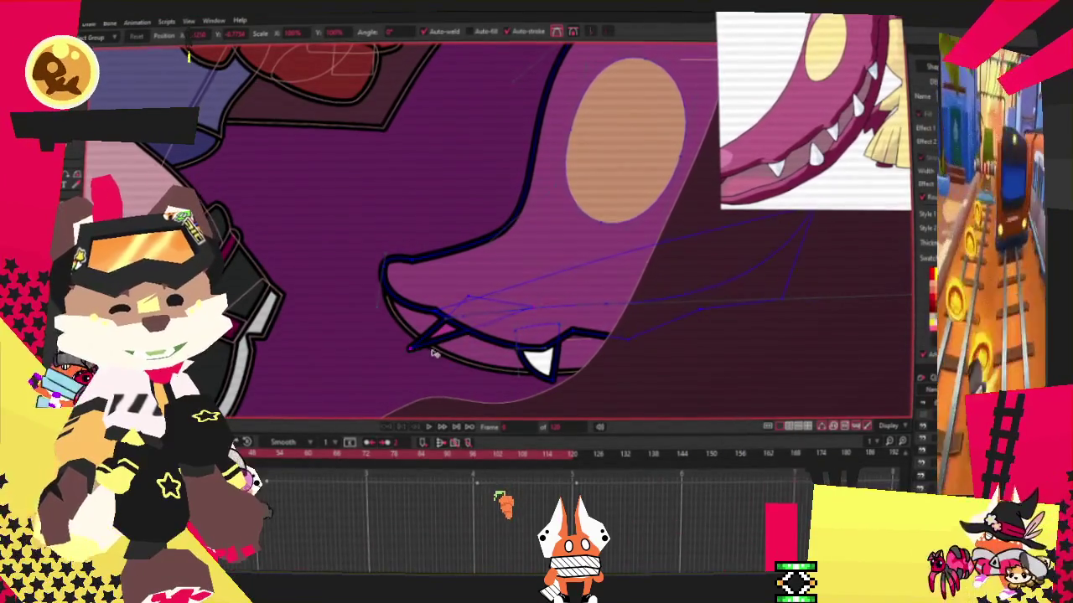
Shift the mouth layer beside the snout and adjust the curvature of its outline.
{"action": "left_click_drag", "start_coordinate": [529, 313], "coordinate": [671, 287]}
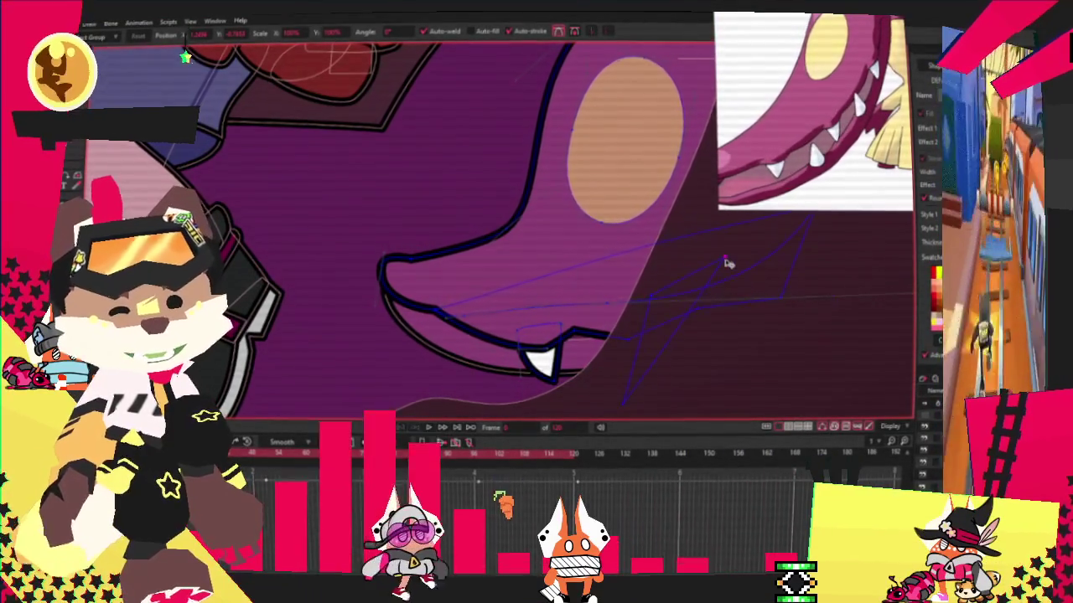
{"action": "key", "text": "c"}
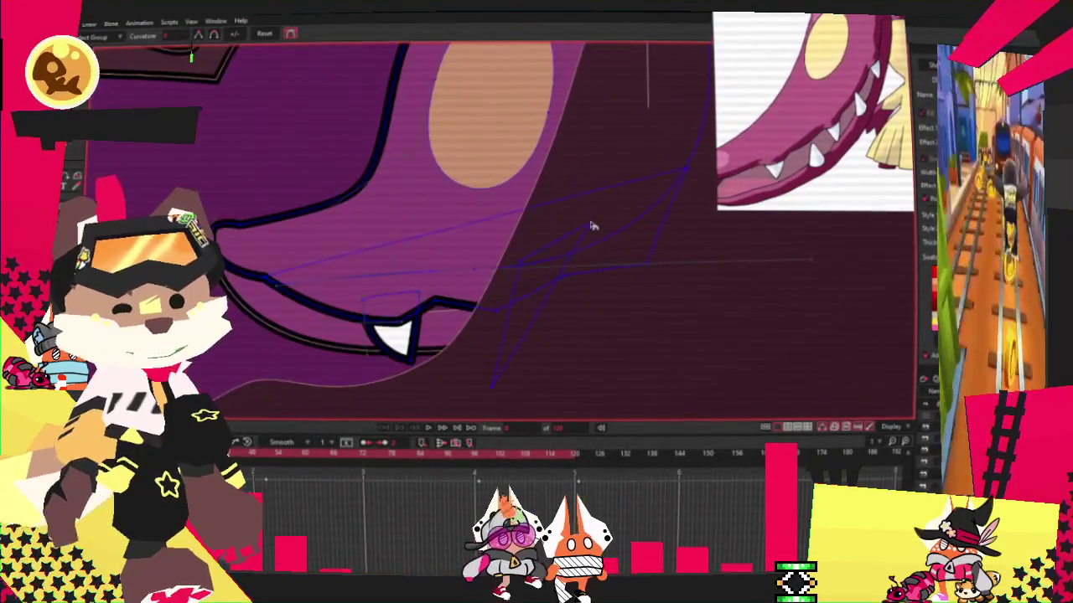
{"action": "left_click", "coordinate": [519, 260]}
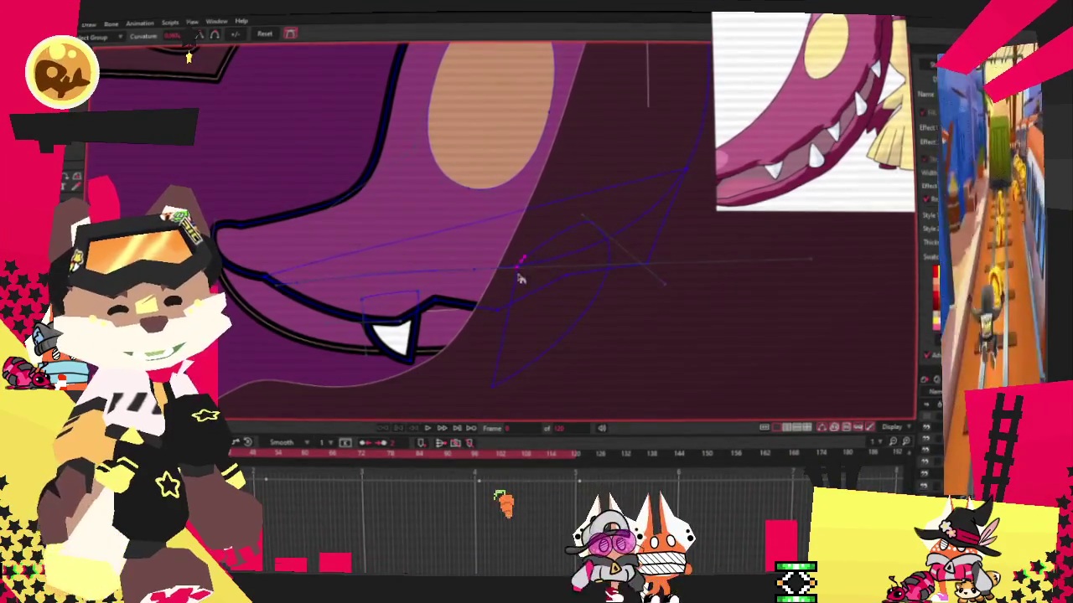
{"action": "left_click", "coordinate": [584, 300]}
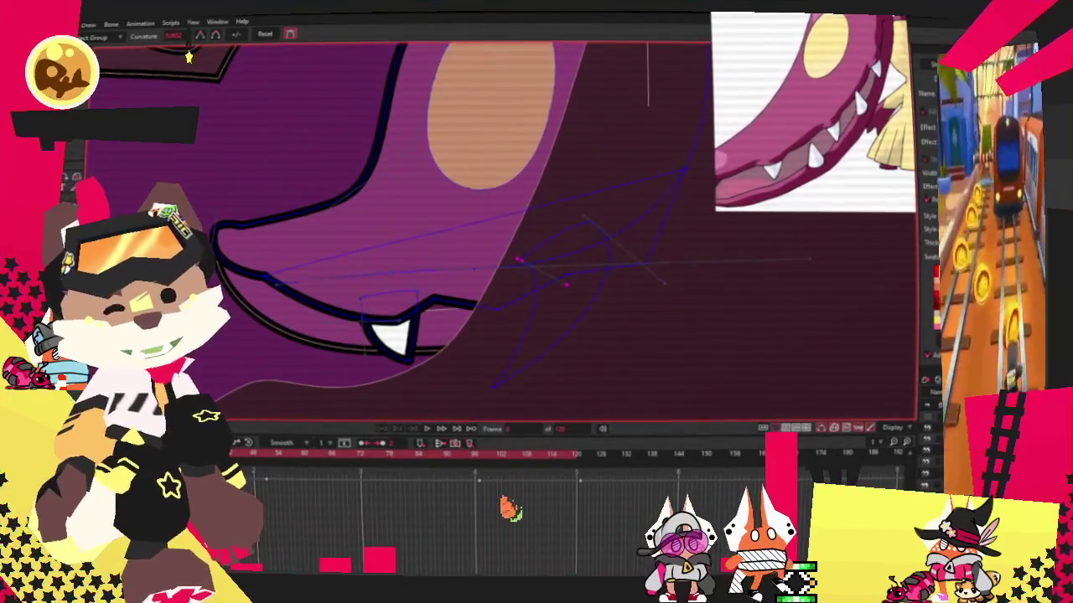
{"action": "scroll", "coordinate": [188, 57], "scroll_direction": "down", "scroll_amount": 2}
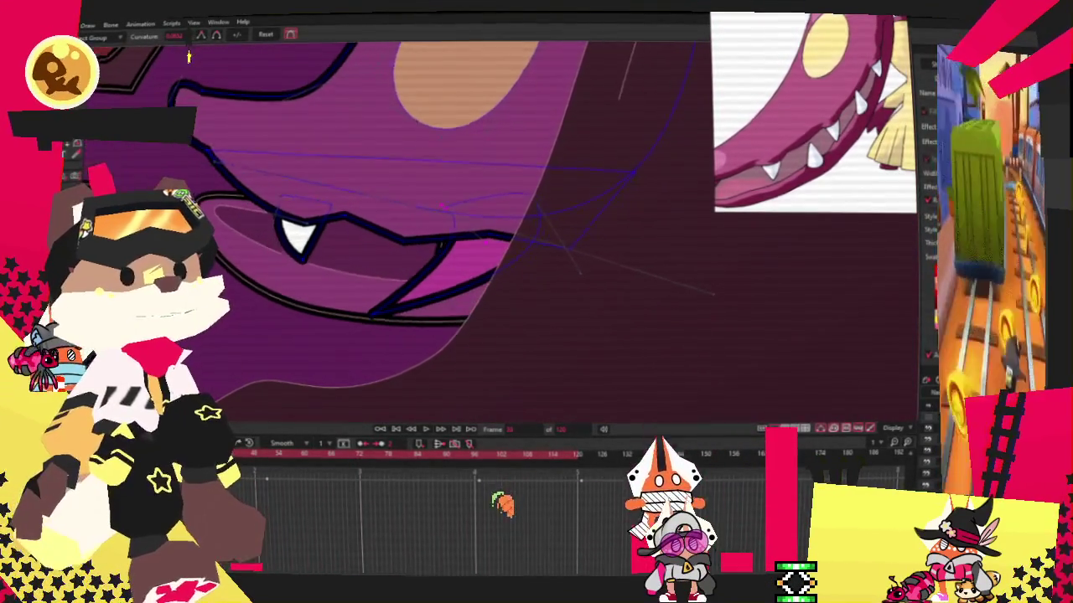
{"action": "scroll", "coordinate": [189, 57], "scroll_direction": "up", "scroll_amount": 2}
{"action": "scroll", "coordinate": [189, 57], "scroll_direction": "up", "scroll_amount": 1}
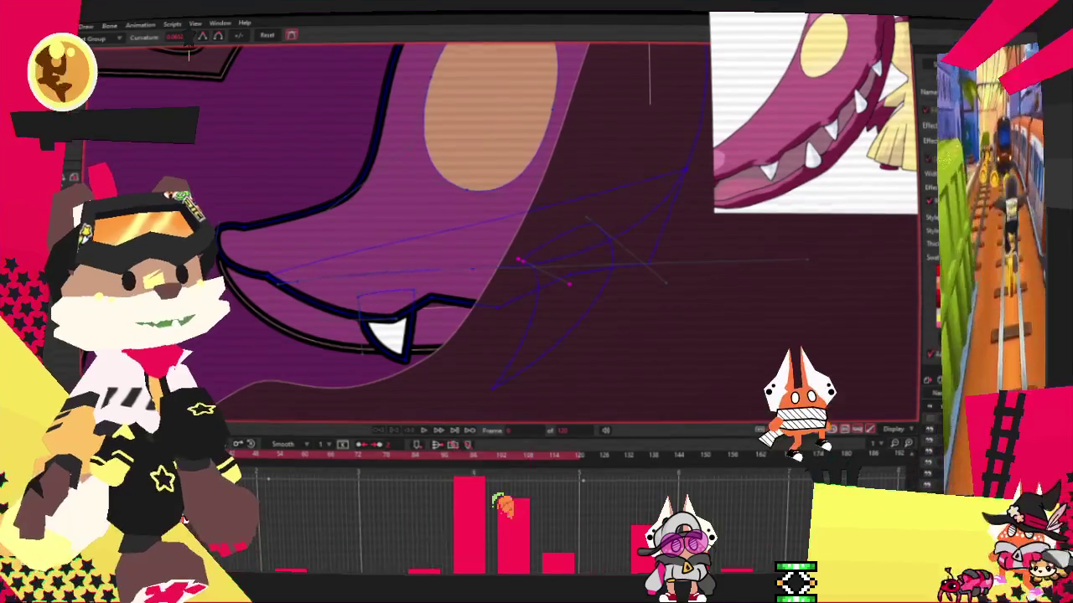
At a later frame, pull the fang's lower point down-left and shift the mouth loop up-left.
{"action": "key", "text": "t"}
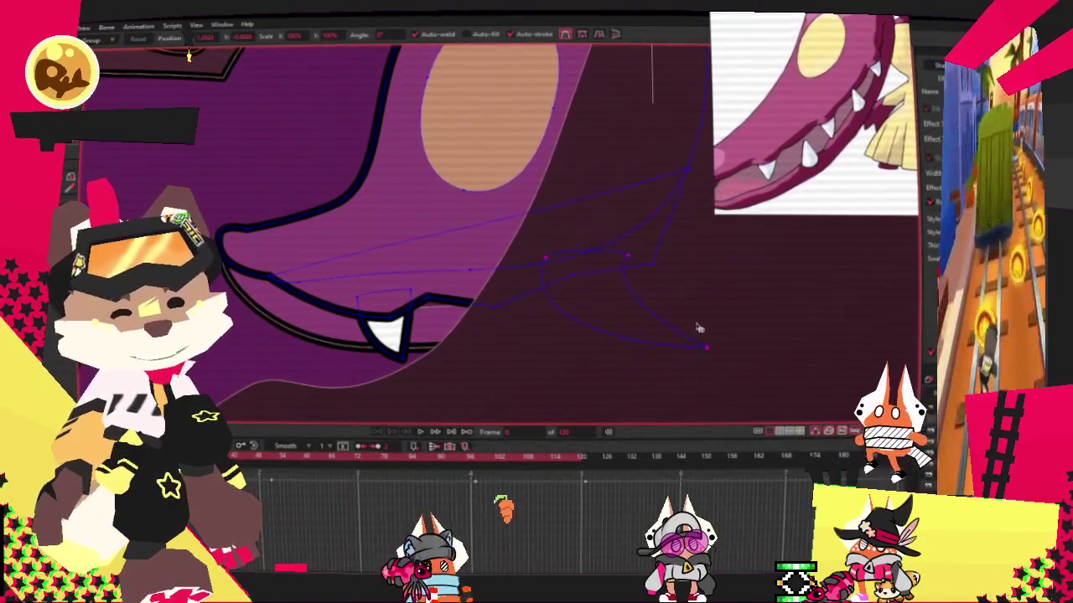
{"action": "left_click", "coordinate": [598, 328]}
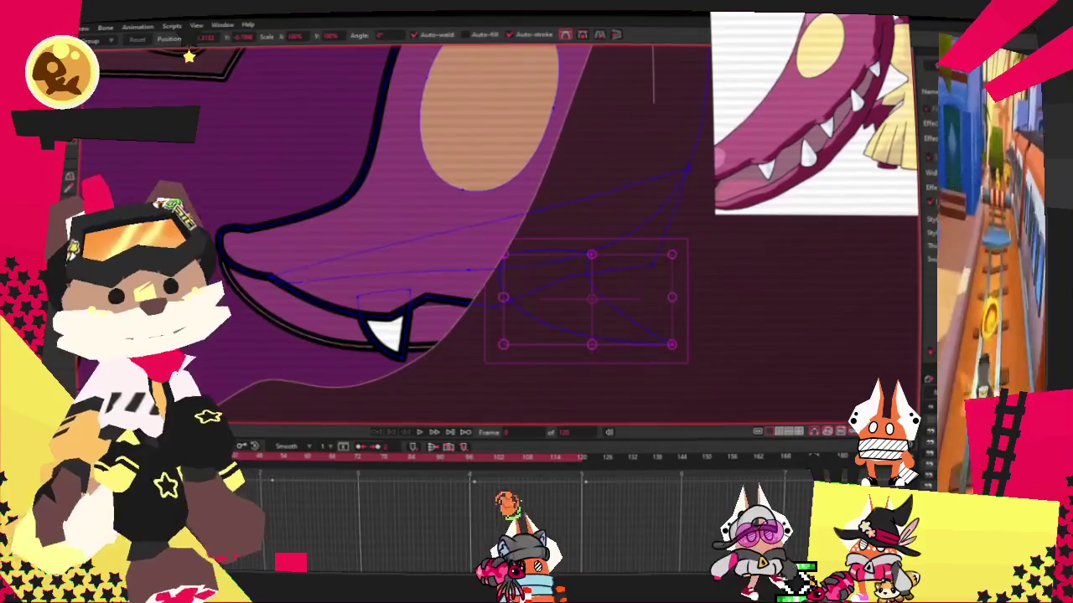
{"action": "left_click_drag", "start_coordinate": [598, 328], "coordinate": [523, 248]}
{"action": "left_click", "coordinate": [486, 328]}
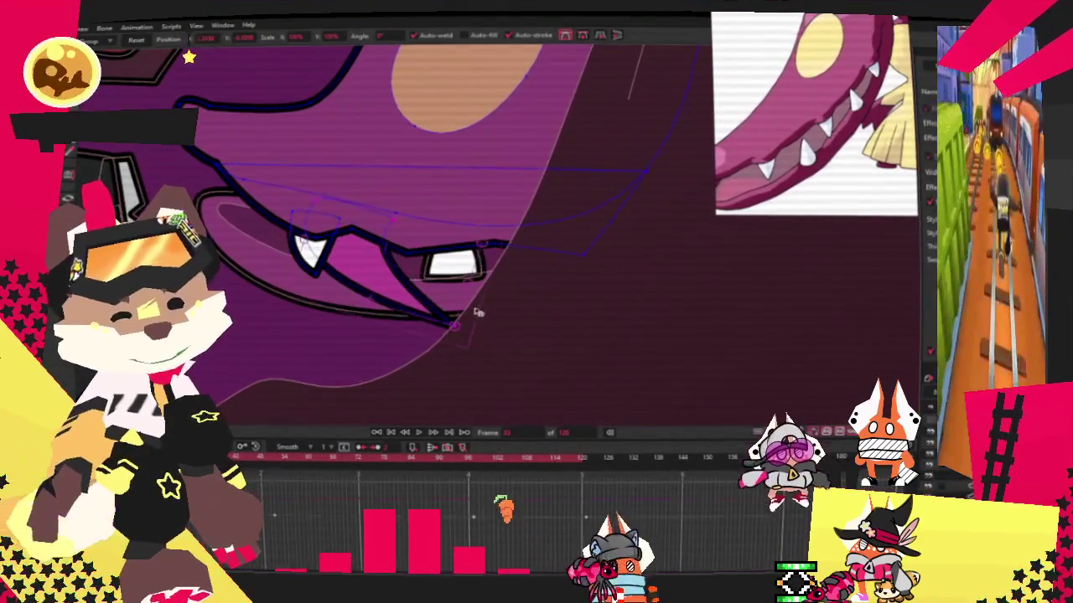
{"action": "mouse_move", "coordinate": [457, 321]}
{"action": "left_mouse_down"}
{"action": "mouse_move", "coordinate": [426, 343]}
{"action": "mouse_move", "coordinate": [417, 280]}
{"action": "left_mouse_up"}
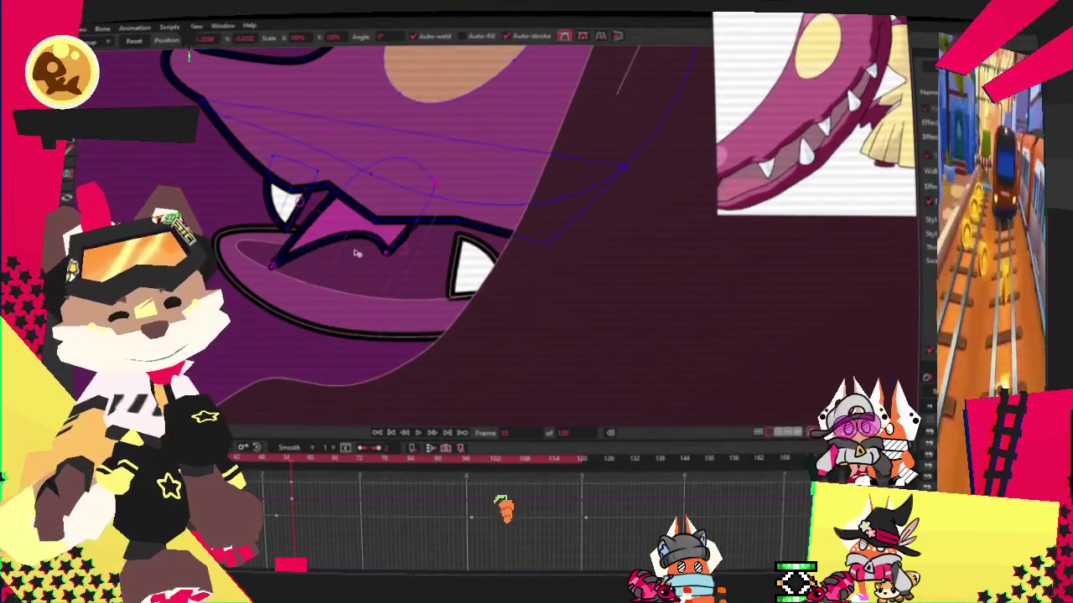
{"action": "left_click_drag", "start_coordinate": [442, 209], "coordinate": [395, 161]}
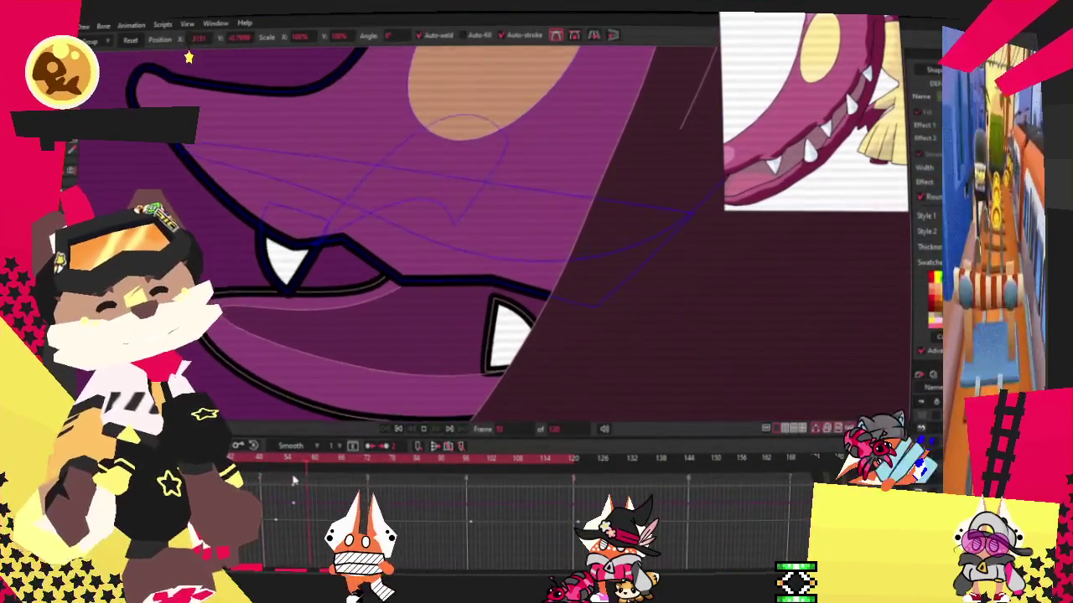
{"action": "right_click", "coordinate": [267, 463]}
{"action": "left_click", "coordinate": [265, 463]}
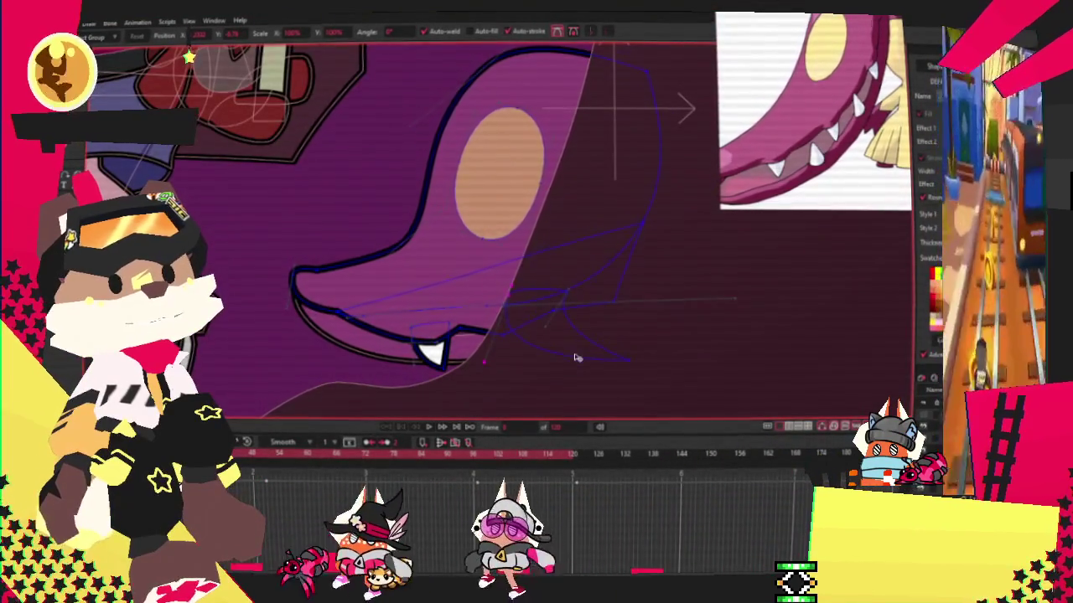
Select the curved jaw shape and move it about 250 px left.
{"action": "left_click", "coordinate": [706, 376]}
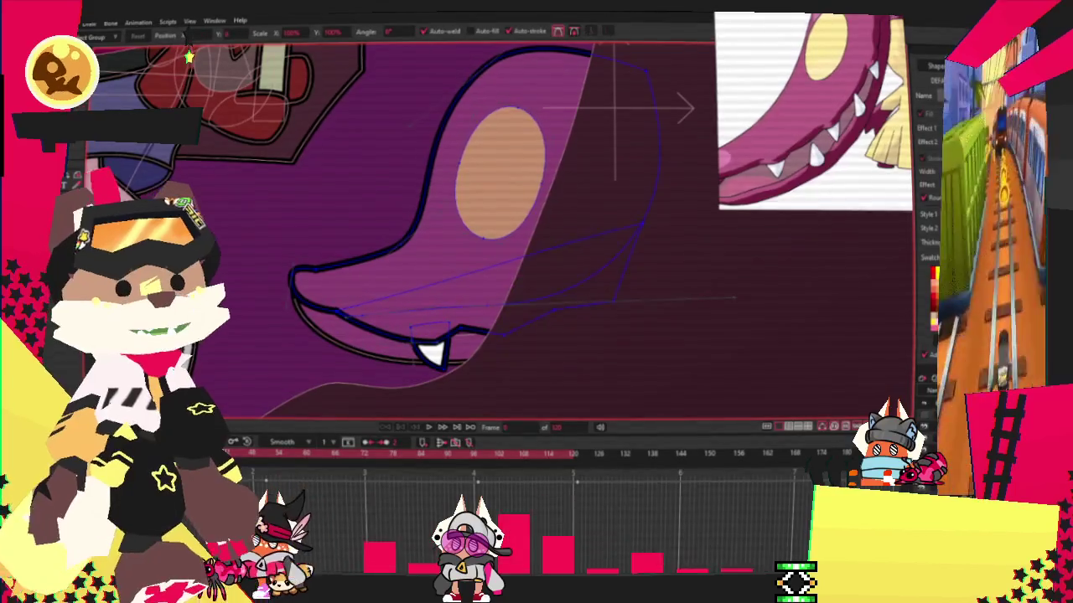
{"action": "left_click", "coordinate": [569, 345]}
{"action": "scroll", "coordinate": [568, 345], "scroll_direction": "up", "scroll_amount": 2}
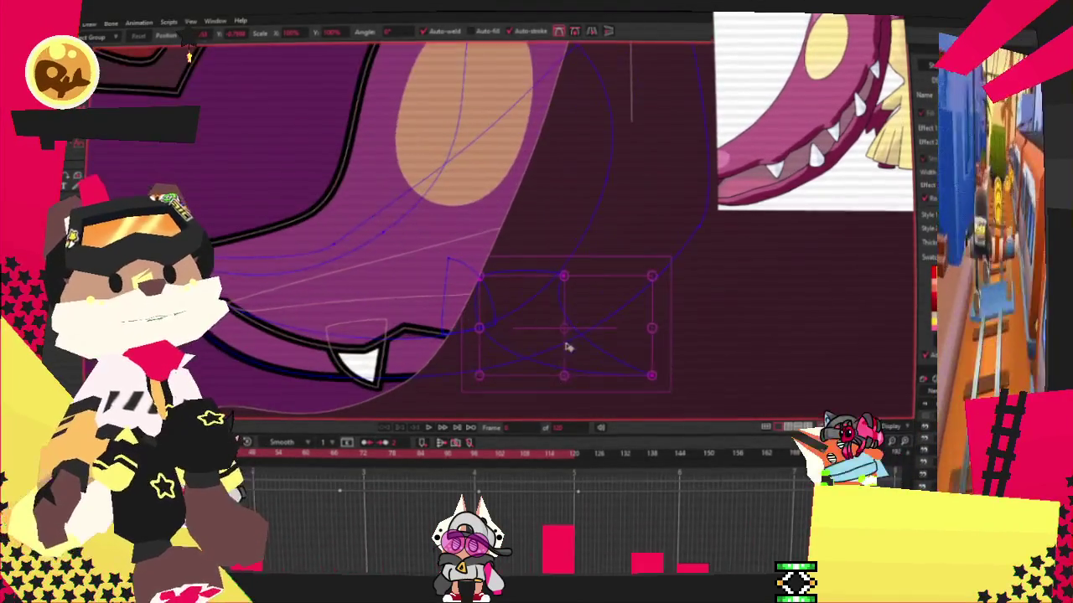
{"action": "left_click", "coordinate": [623, 299]}
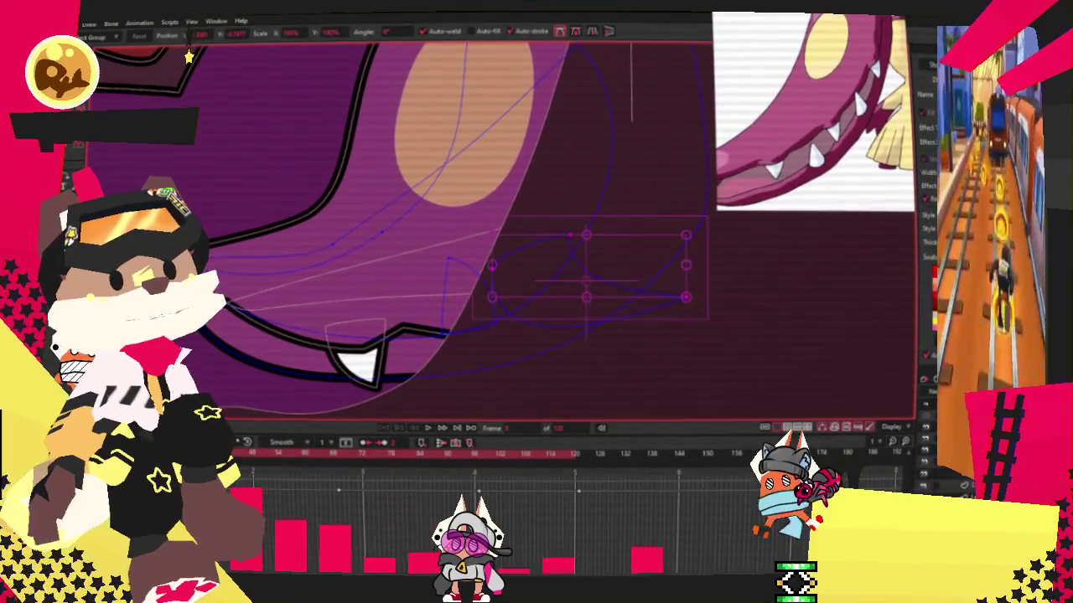
{"action": "scroll", "coordinate": [384, 291], "scroll_direction": "up", "scroll_amount": 2}
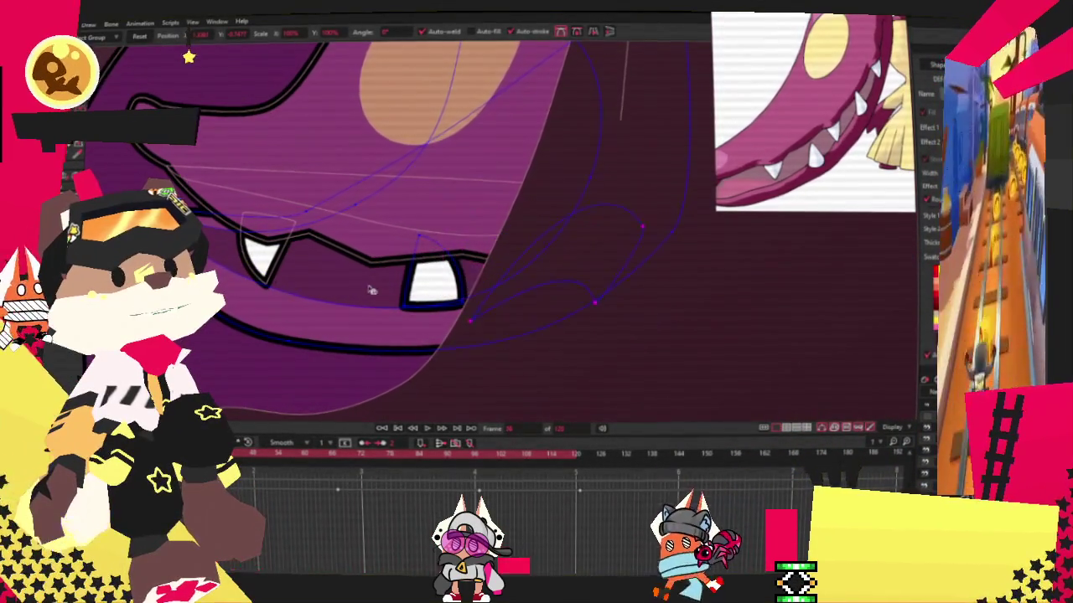
{"action": "mouse_move", "coordinate": [540, 297]}
{"action": "left_mouse_down"}
{"action": "mouse_move", "coordinate": [334, 299]}
{"action": "mouse_move", "coordinate": [297, 313]}
{"action": "mouse_move", "coordinate": [331, 312]}
{"action": "left_mouse_up"}
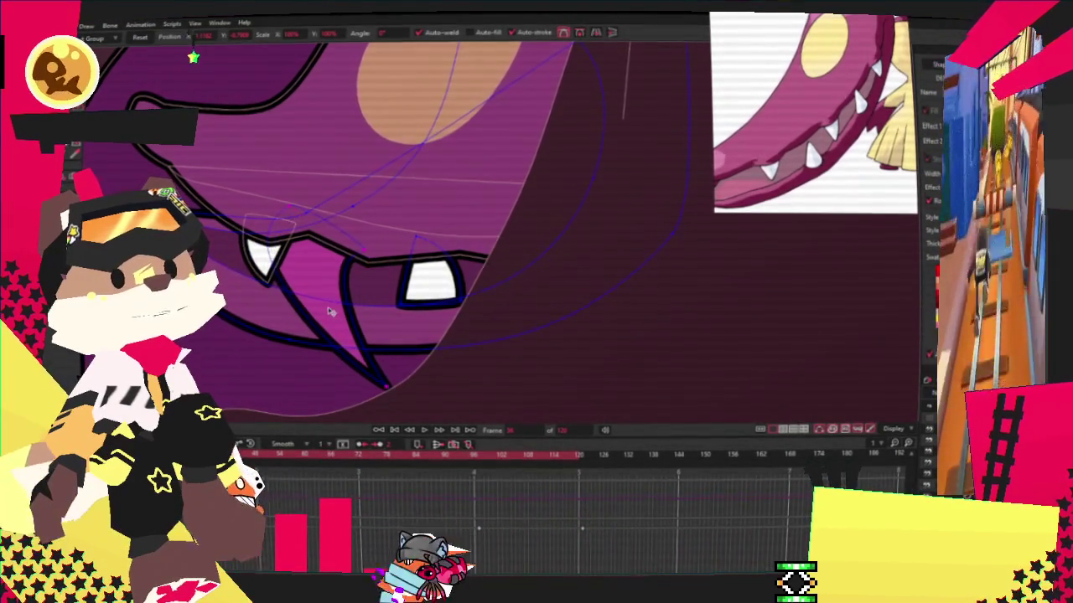
{"action": "key", "text": "g"}
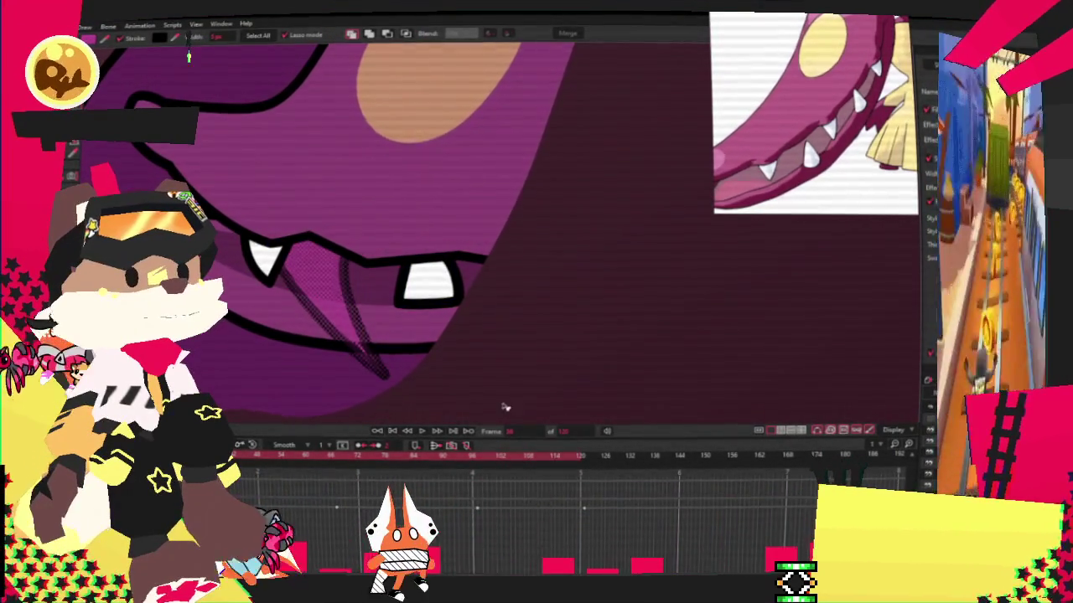
{"action": "key", "text": "t"}
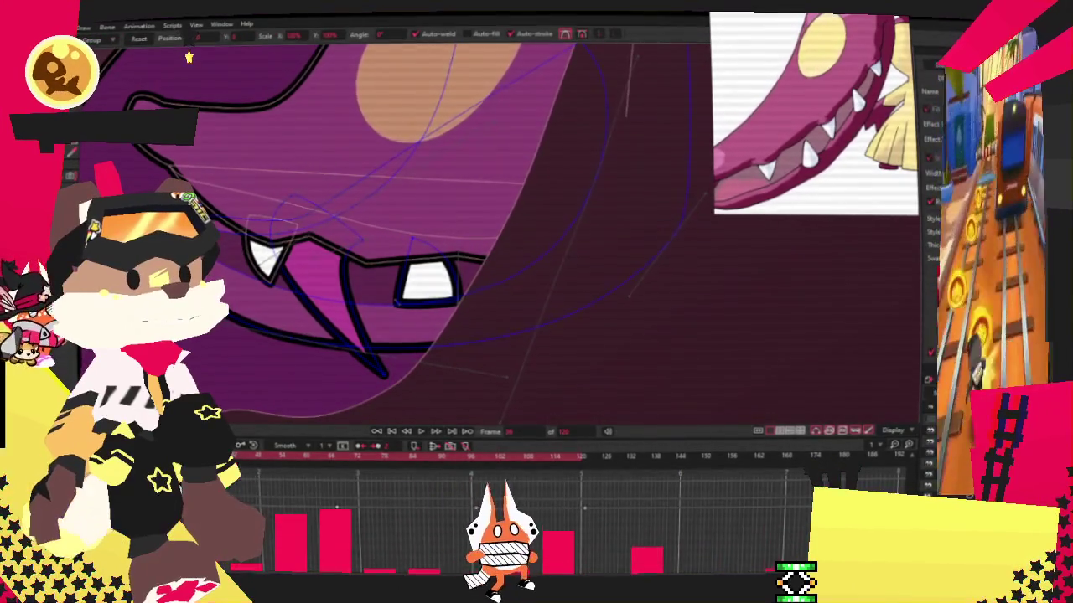
On another frame, raise the jaw's V-shaped point, nudge a curve point left, and play back.
{"action": "left_click", "coordinate": [336, 453]}
{"action": "mouse_move", "coordinate": [432, 410]}
{"action": "left_mouse_down"}
{"action": "mouse_move", "coordinate": [364, 289]}
{"action": "mouse_move", "coordinate": [549, 270]}
{"action": "left_mouse_up"}
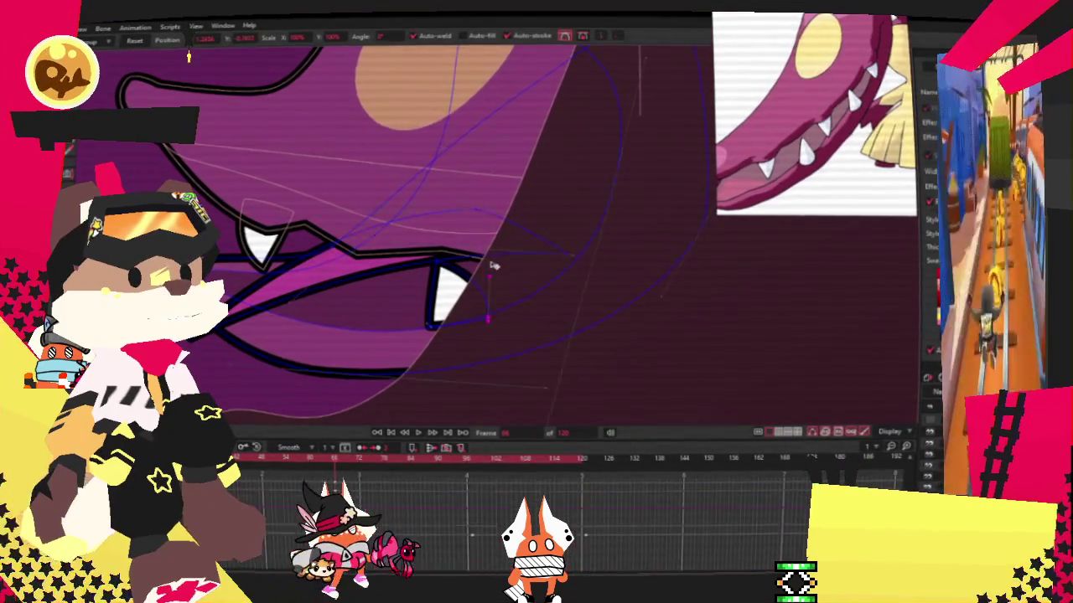
{"action": "scroll", "coordinate": [560, 279], "scroll_direction": "up", "scroll_amount": 2}
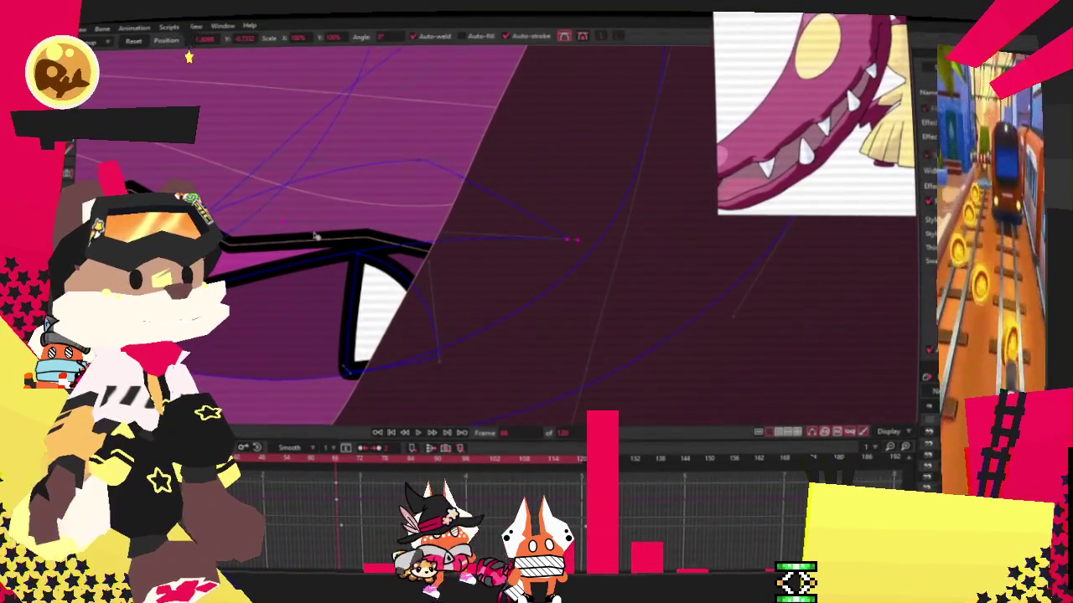
{"action": "left_click_drag", "start_coordinate": [530, 244], "coordinate": [421, 213]}
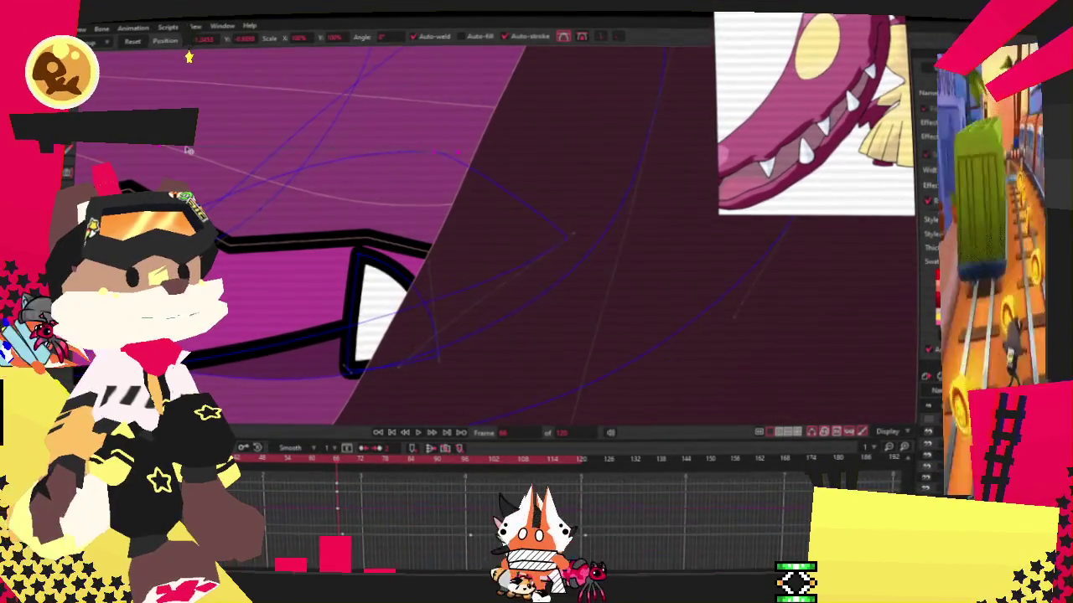
{"action": "scroll", "coordinate": [297, 275], "scroll_direction": "down", "scroll_amount": 2}
{"action": "scroll", "coordinate": [297, 275], "scroll_direction": "down", "scroll_amount": 1}
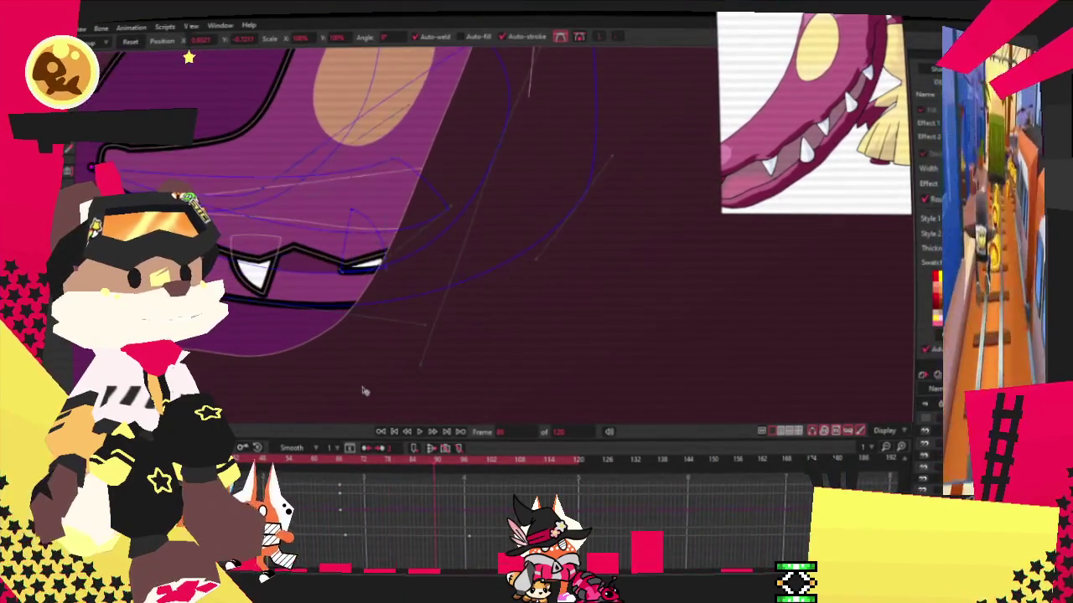
{"action": "scroll", "coordinate": [377, 215], "scroll_direction": "up", "scroll_amount": 1}
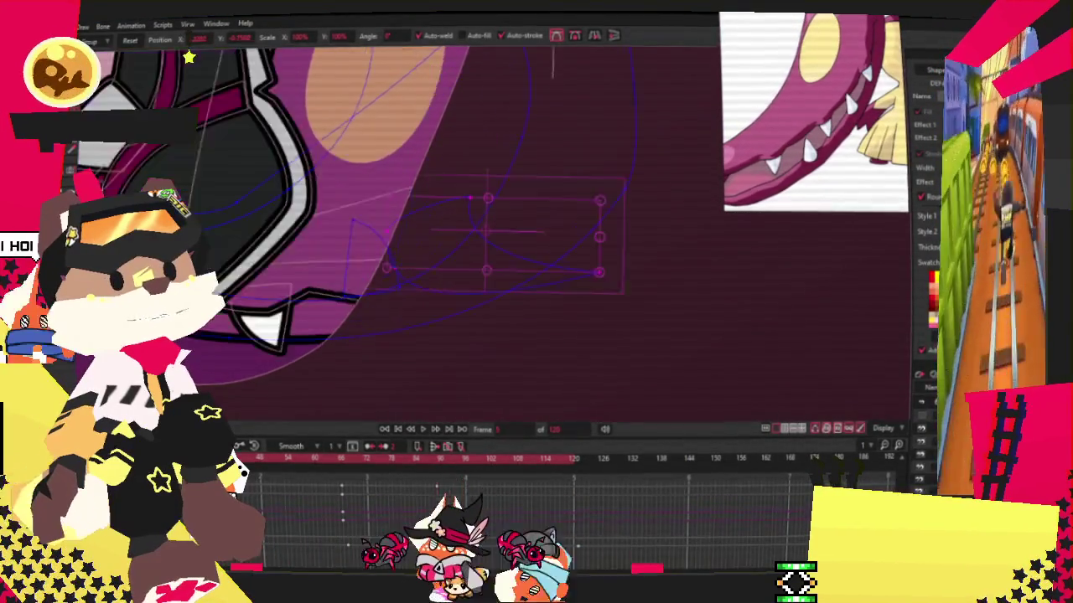
{"action": "left_click", "coordinate": [425, 429]}
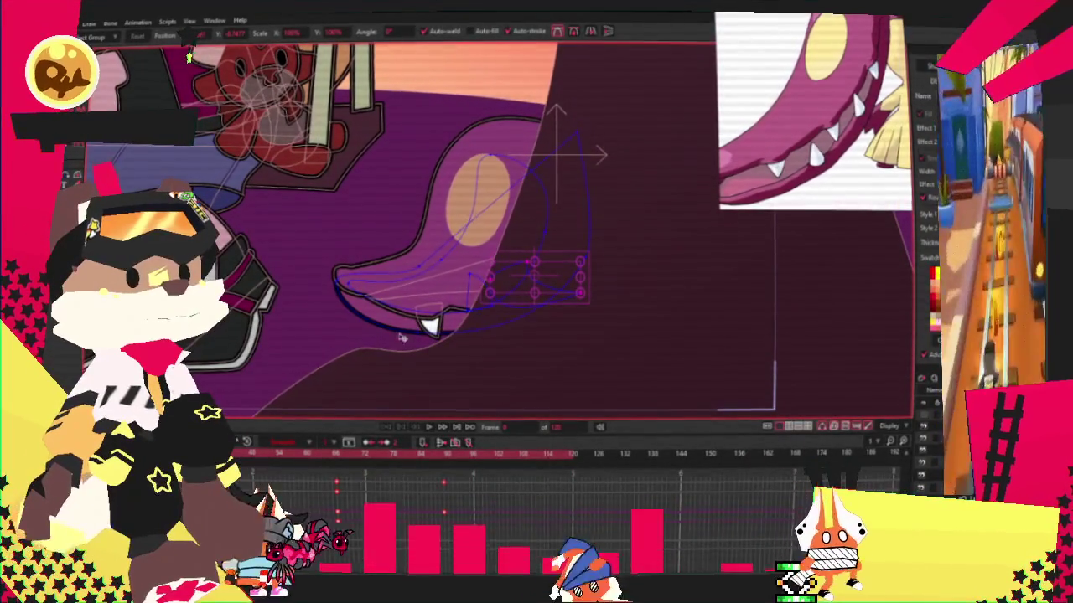
{"action": "scroll", "coordinate": [507, 306], "scroll_direction": "up", "scroll_amount": 3}
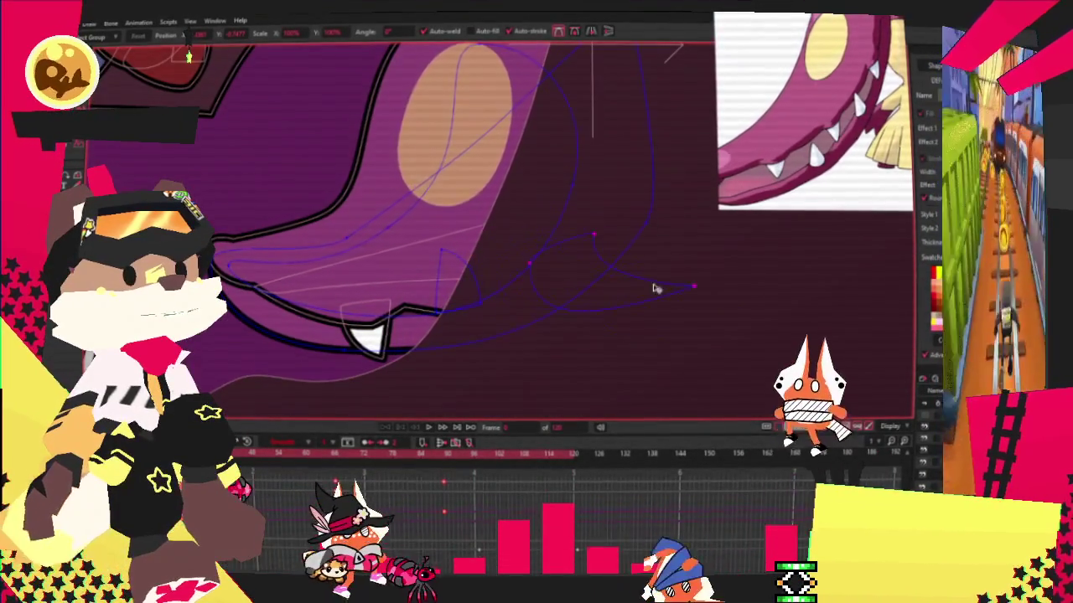
Play the full swing animation with the purple creature's mouth moving, then switch to the Select Bone tool.
{"action": "scroll", "coordinate": [603, 344], "scroll_direction": "down", "scroll_amount": 3}
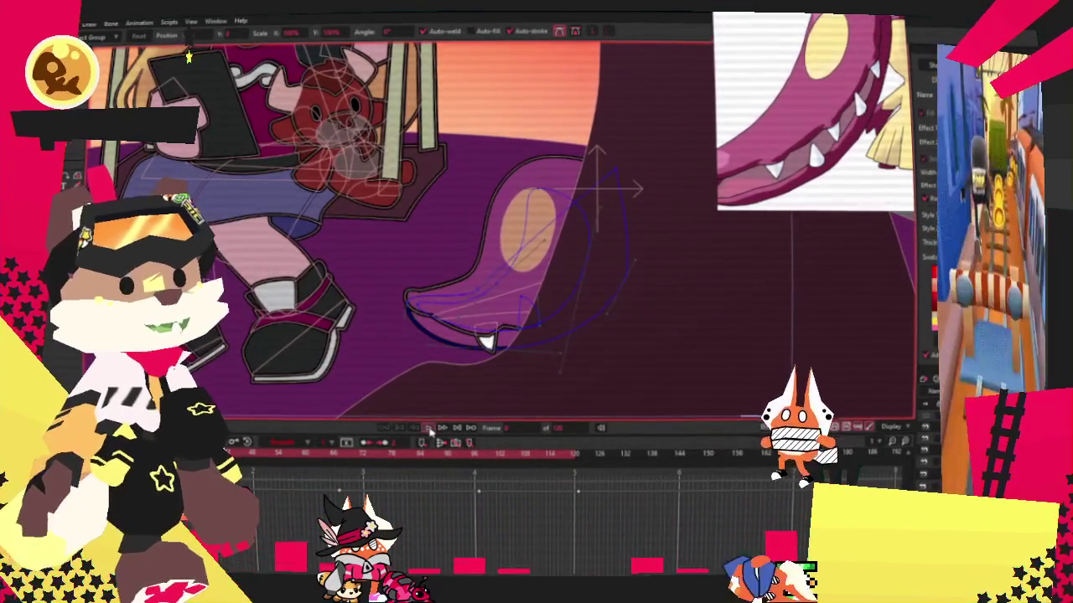
{"action": "left_click", "coordinate": [429, 430]}
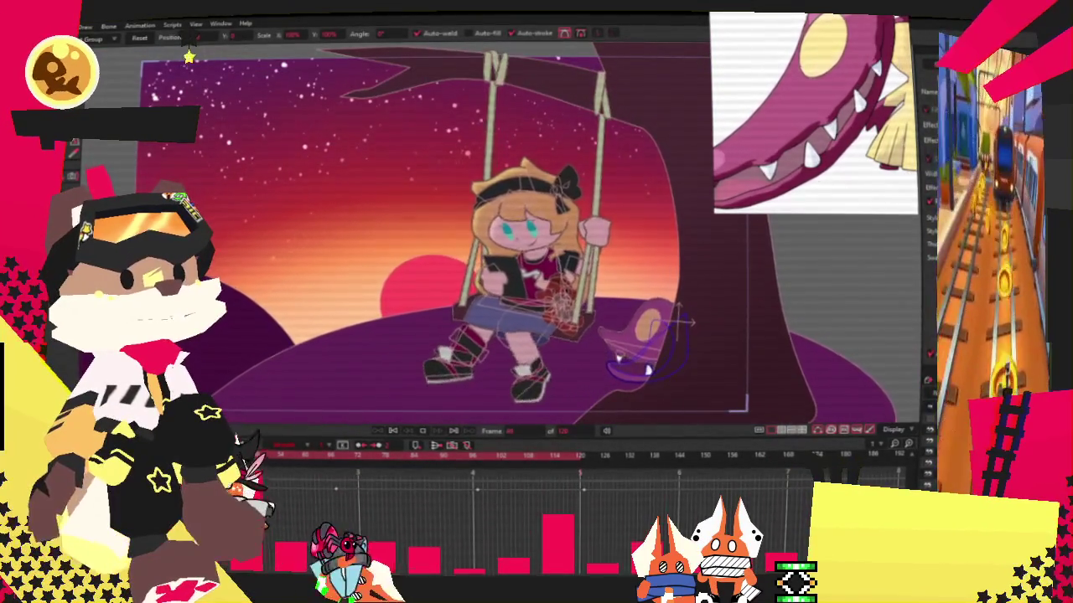
{"action": "key", "text": "b"}
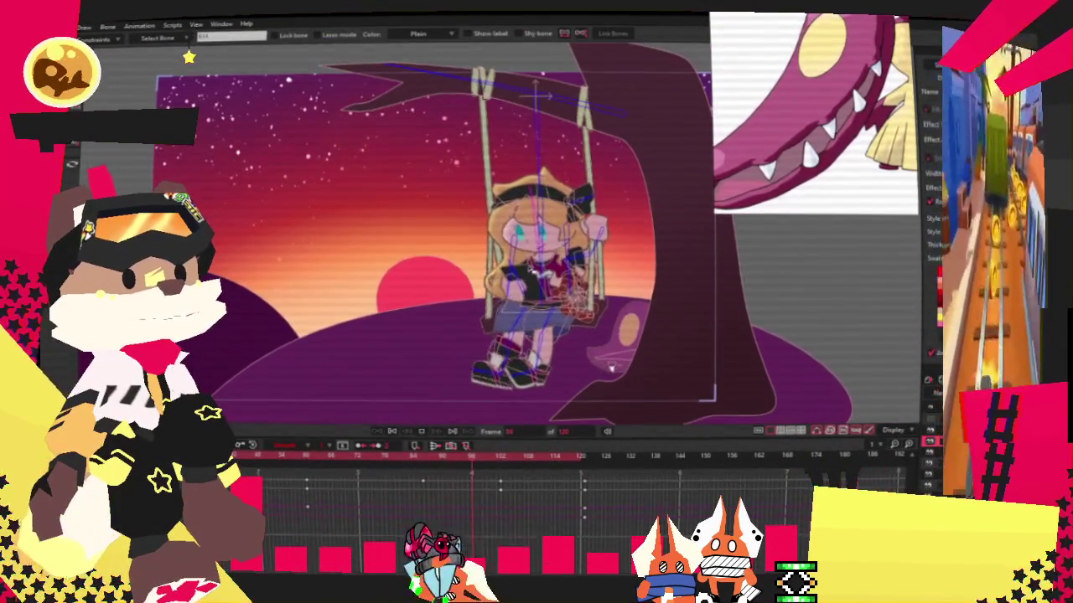
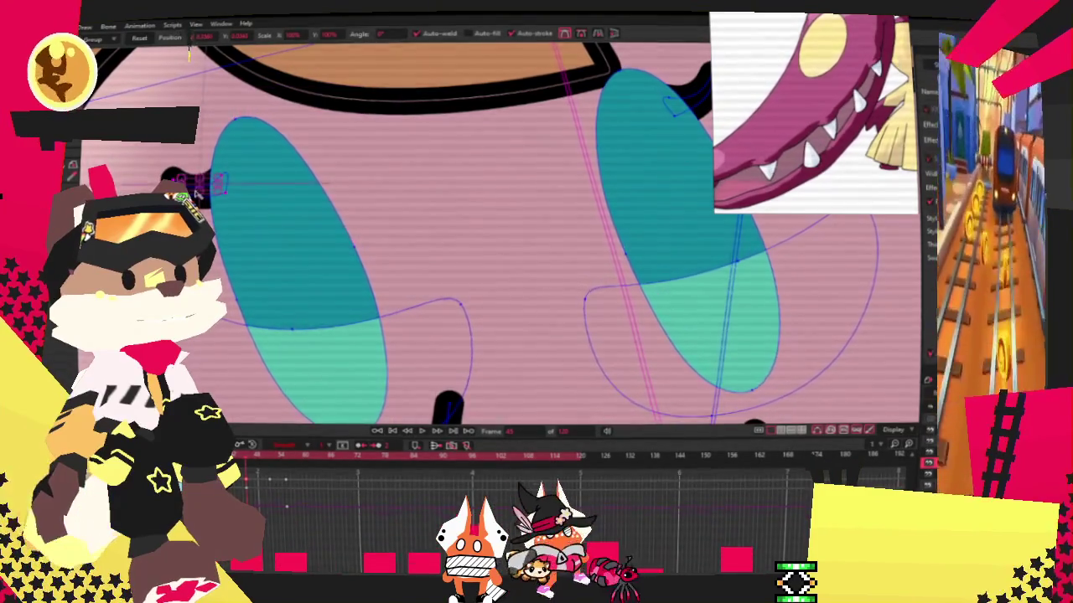
Zoom in on the eyes and drag the dark mark to a new spot in the eye.
{"action": "scroll", "coordinate": [335, 209], "scroll_direction": "down", "scroll_amount": 3}
{"action": "scroll", "coordinate": [426, 210], "scroll_direction": "up", "scroll_amount": 3}
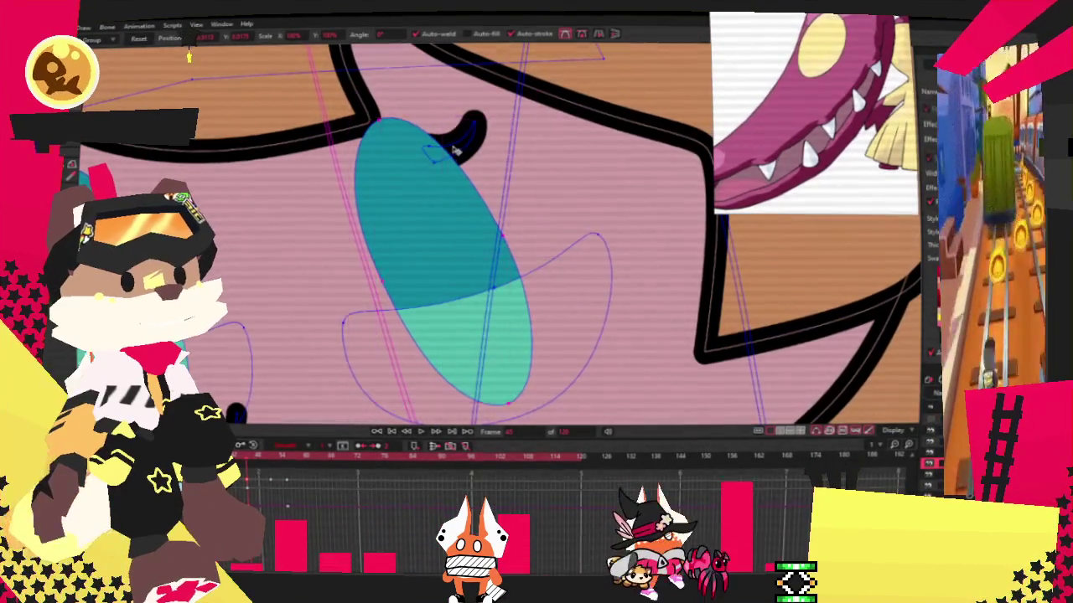
{"action": "scroll", "coordinate": [456, 150], "scroll_direction": "down", "scroll_amount": 2}
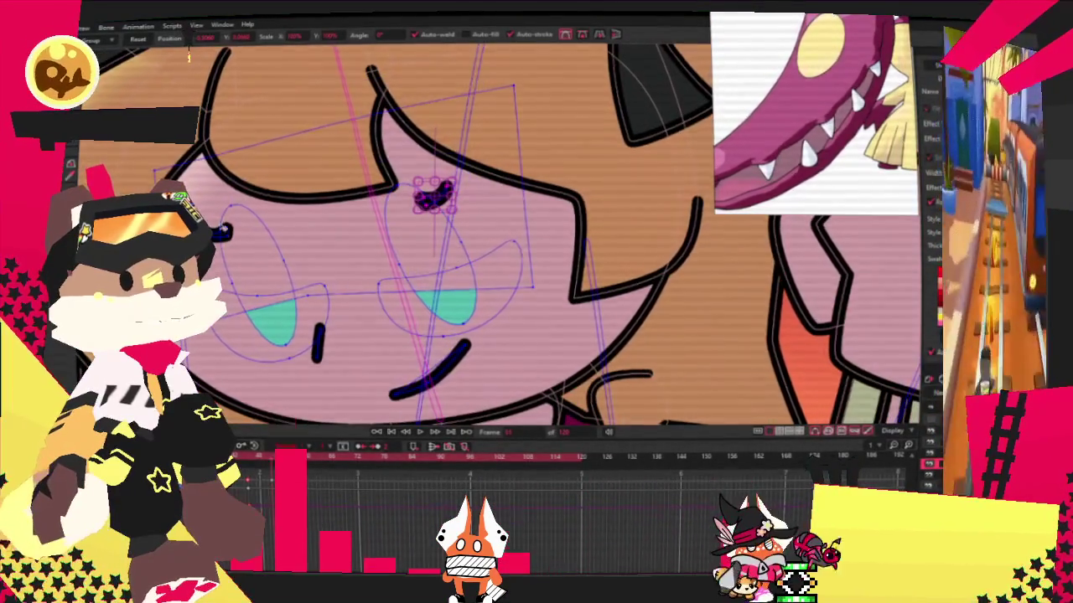
{"action": "scroll", "coordinate": [335, 210], "scroll_direction": "up", "scroll_amount": 2}
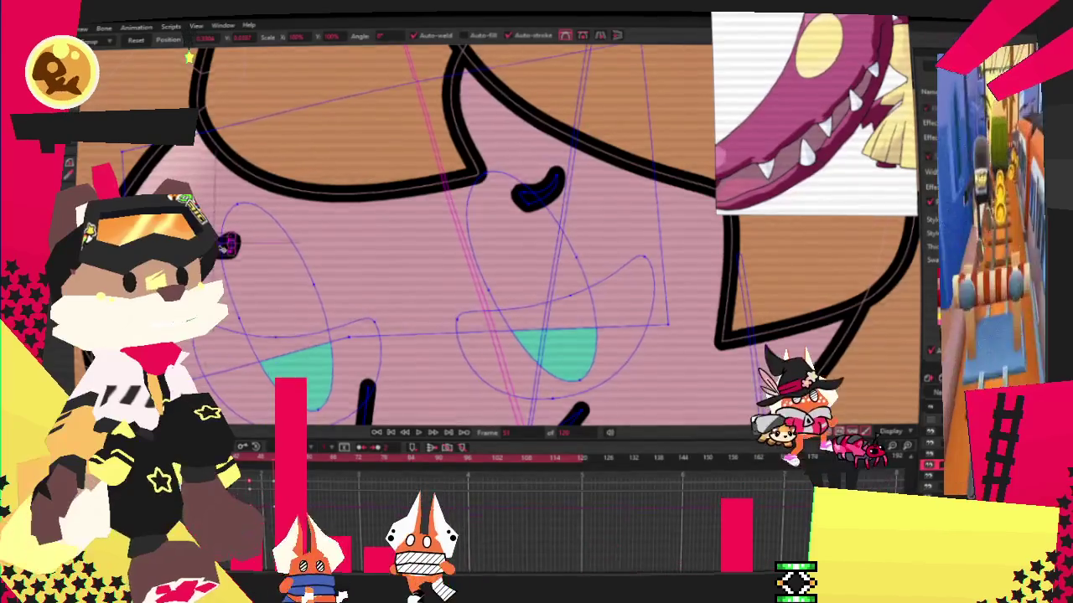
{"action": "scroll", "coordinate": [224, 249], "scroll_direction": "up", "scroll_amount": 2}
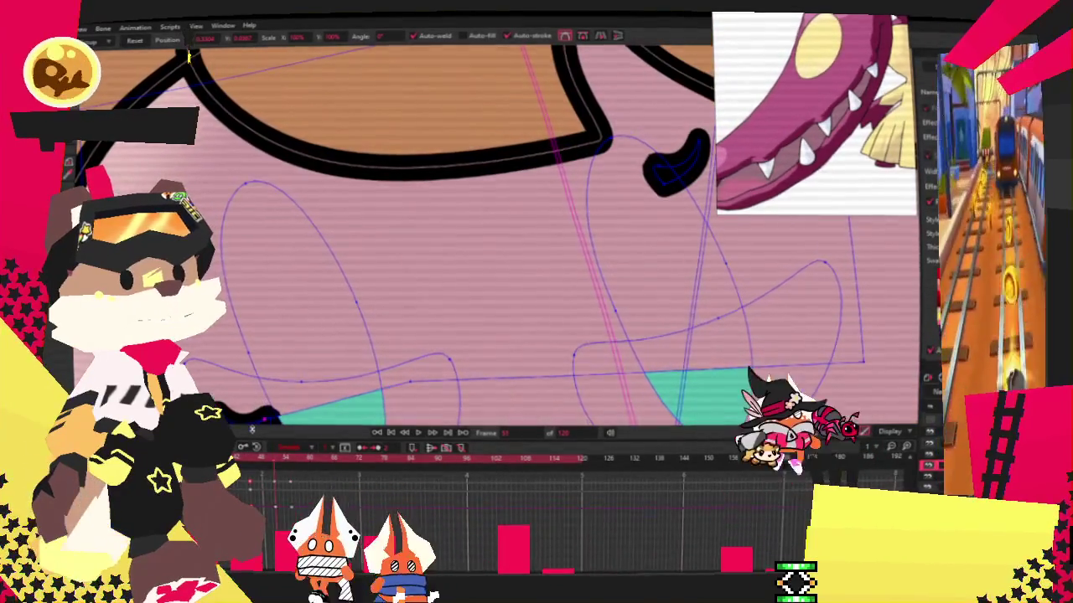
{"action": "scroll", "coordinate": [258, 378], "scroll_direction": "down", "scroll_amount": 2}
{"action": "scroll", "coordinate": [469, 251], "scroll_direction": "up", "scroll_amount": 2}
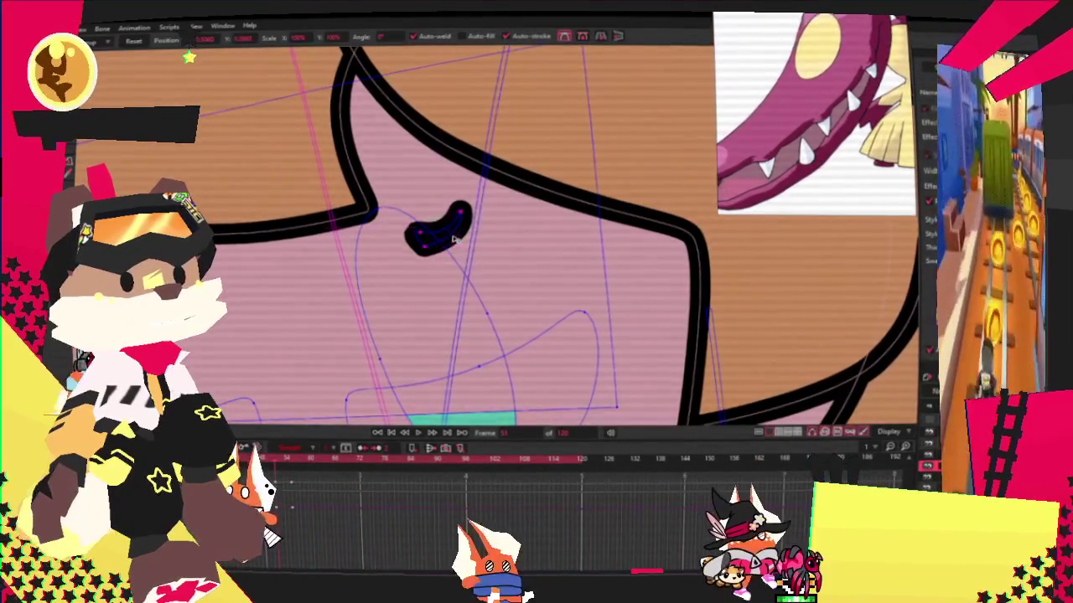
{"action": "left_click_drag", "start_coordinate": [438, 232], "coordinate": [528, 394]}
Jump to another frame and play the animation to review the eyes.
{"action": "scroll", "coordinate": [495, 377], "scroll_direction": "down", "scroll_amount": 1}
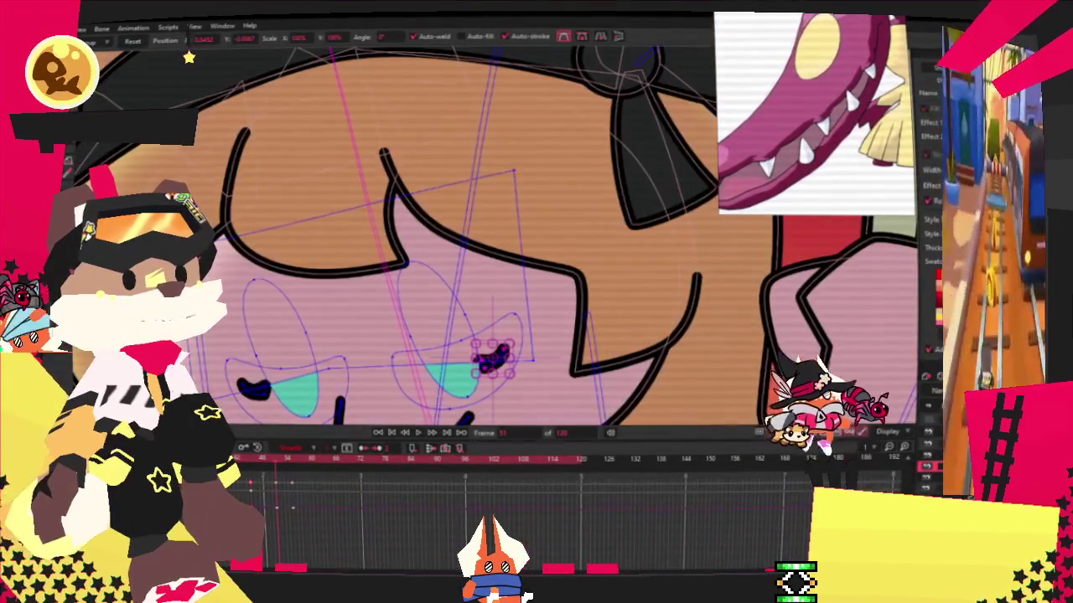
{"action": "left_click", "coordinate": [263, 459]}
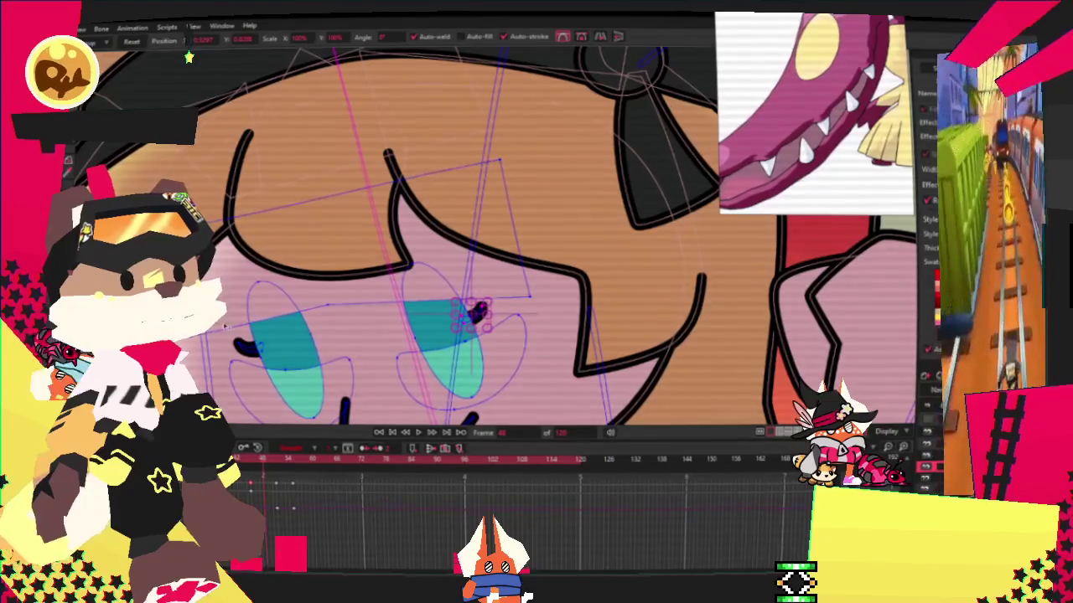
{"action": "scroll", "coordinate": [462, 419], "scroll_direction": "down", "scroll_amount": 1}
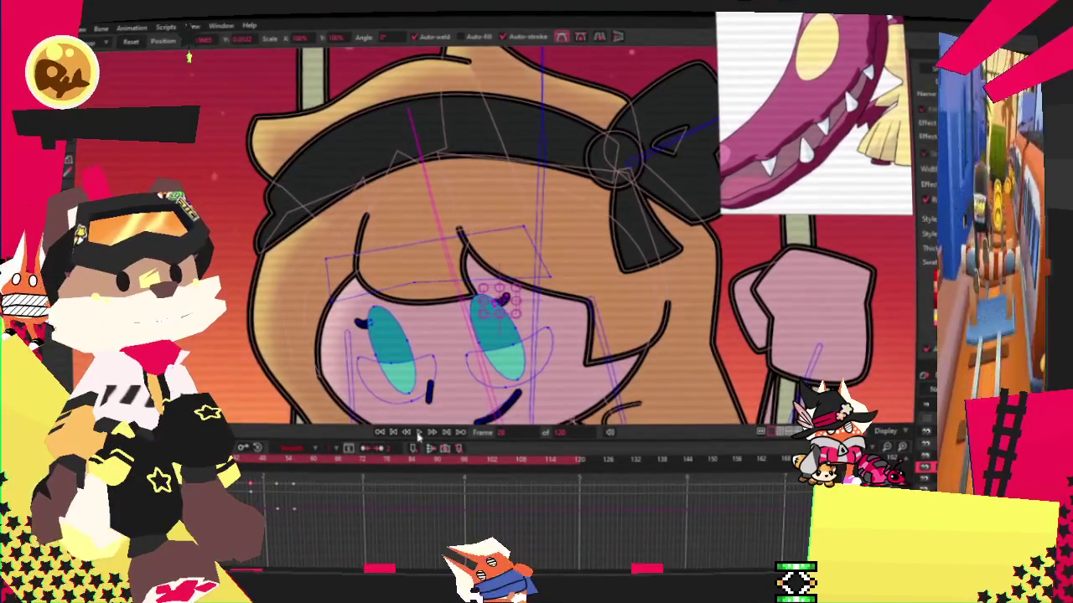
{"action": "left_click", "coordinate": [418, 432]}
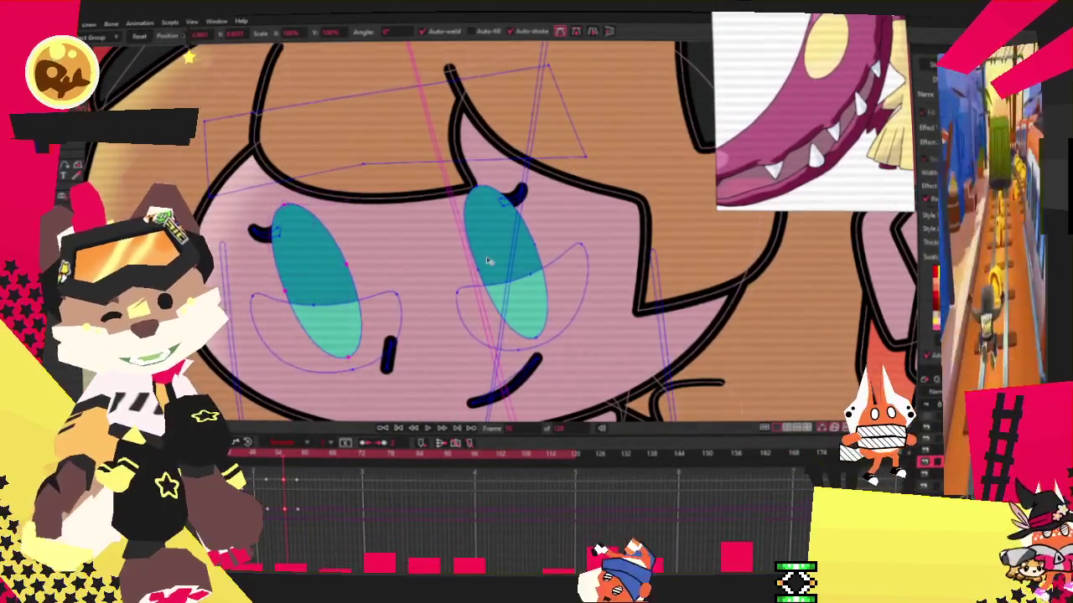
Extend the selection to both eyes and the left eye's dark mark, then deselect.
{"action": "left_click", "coordinate": [489, 262], "text": "ctrl"}
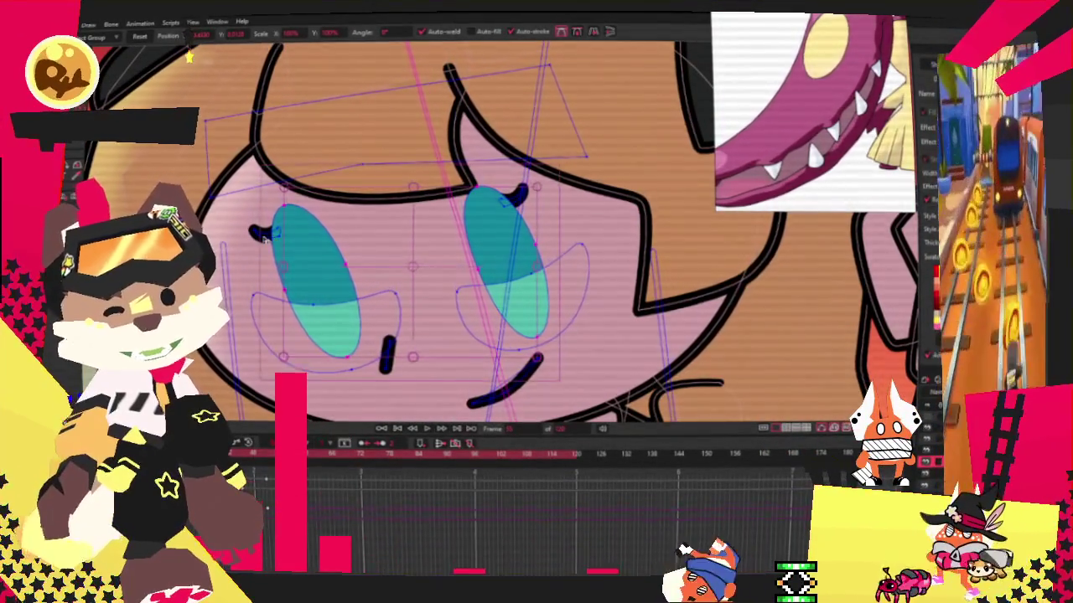
{"action": "left_click", "coordinate": [262, 234], "text": "ctrl"}
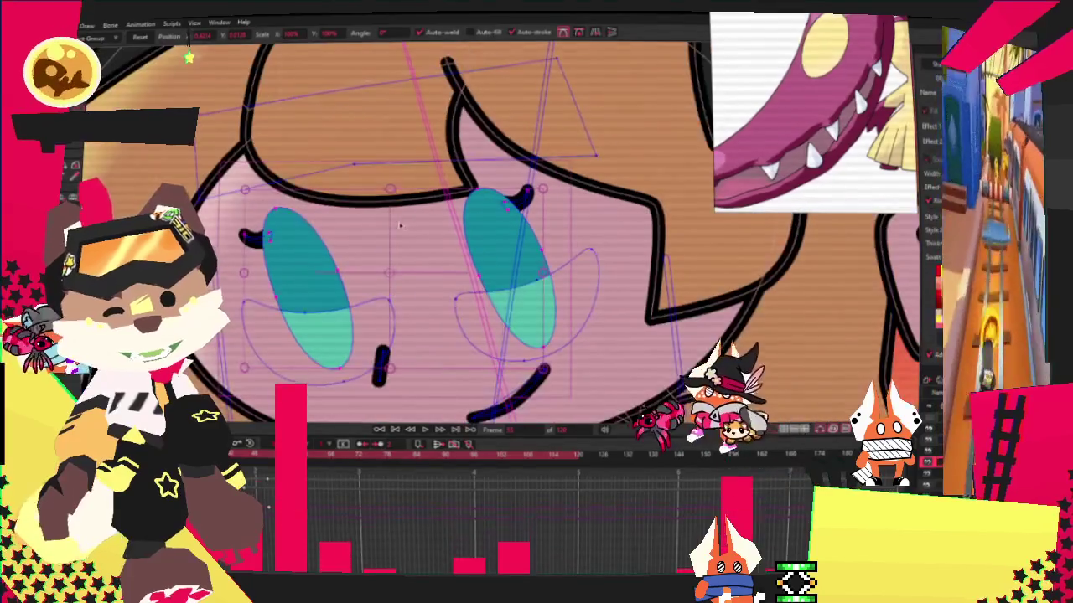
{"action": "left_click", "coordinate": [386, 181]}
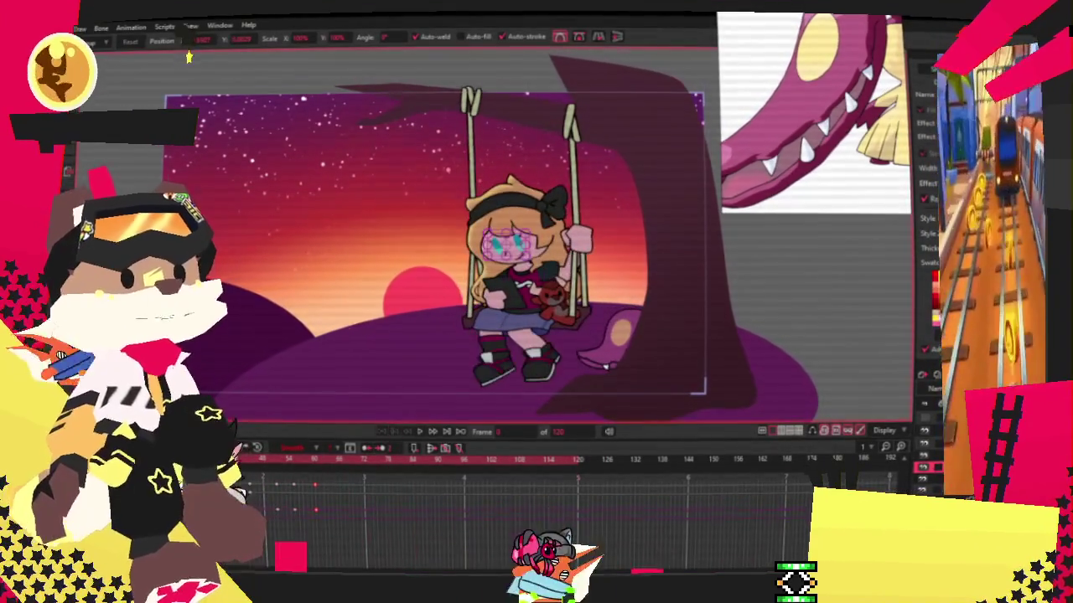
Enable a 2 px outline in the girl's Layer Settings and play the animation.
{"action": "double_click", "coordinate": [922, 101]}
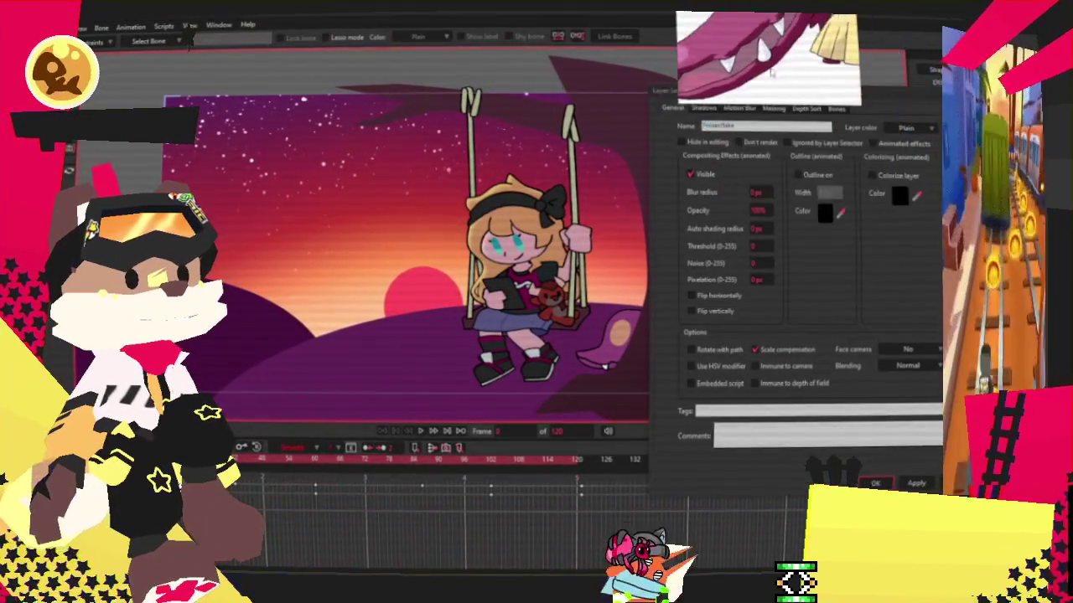
{"action": "left_click", "coordinate": [798, 174]}
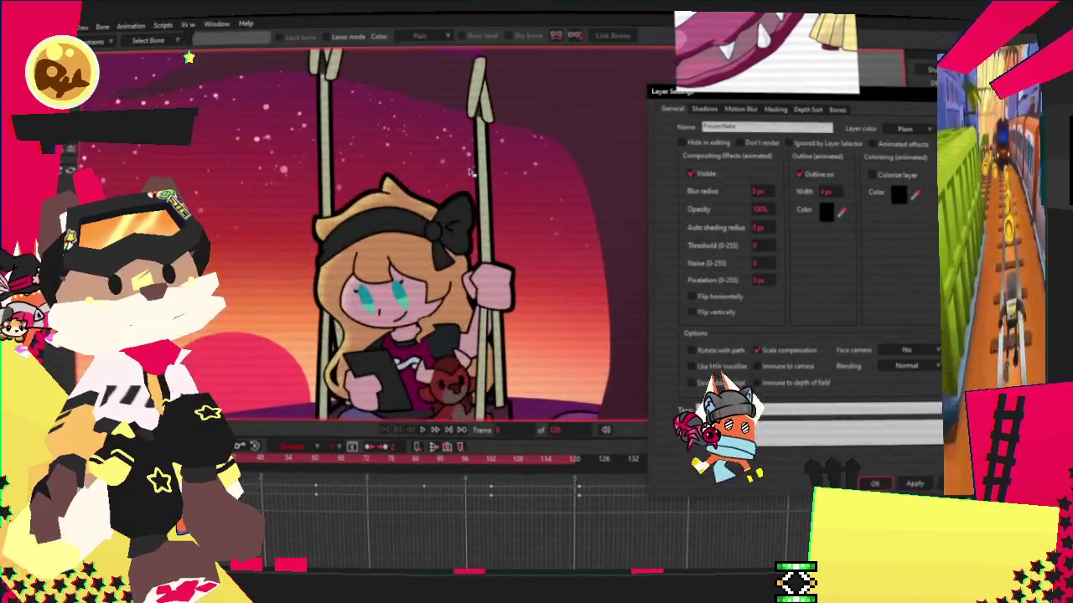
{"action": "scroll", "coordinate": [836, 194], "scroll_direction": "down", "scroll_amount": 2}
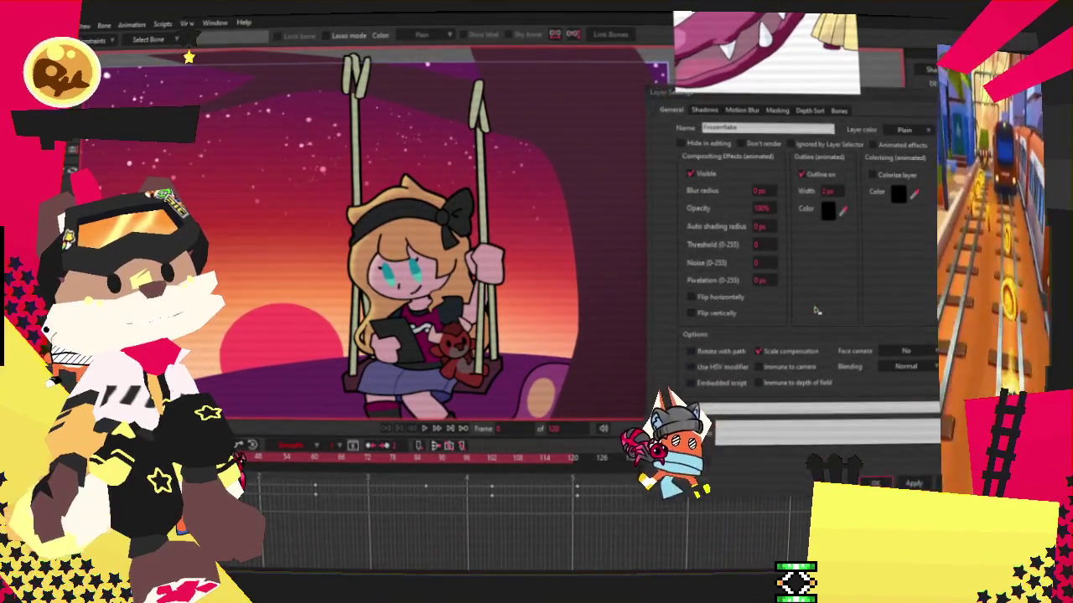
{"action": "key", "text": "Return"}
{"action": "left_click", "coordinate": [433, 435]}
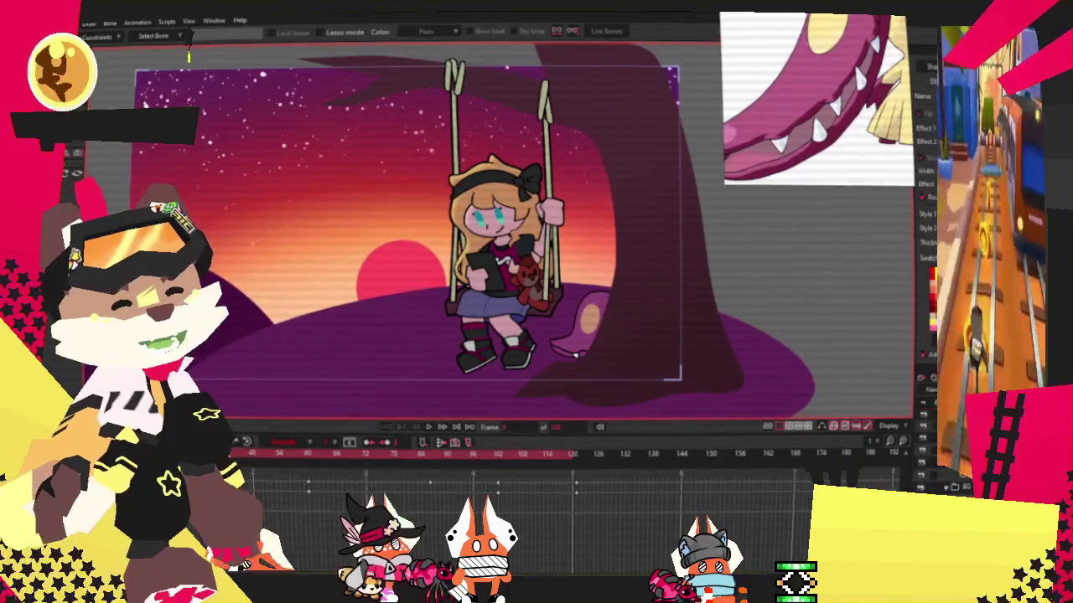
Hide and restore the tree trunk twice to compare, then open the tree layer's settings.
{"action": "key", "text": "t"}
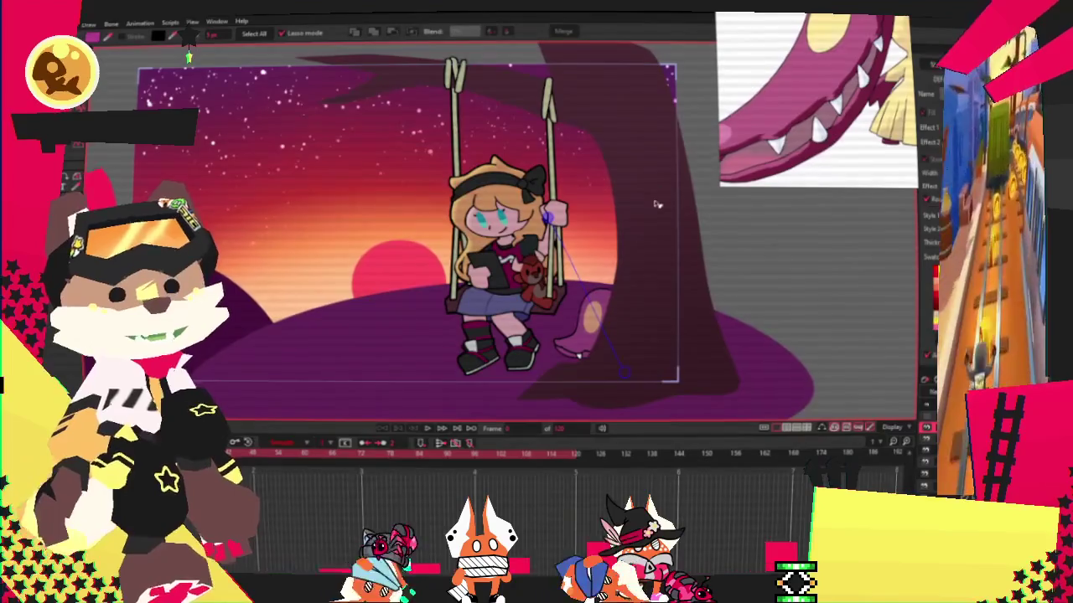
{"action": "key", "text": "Delete"}
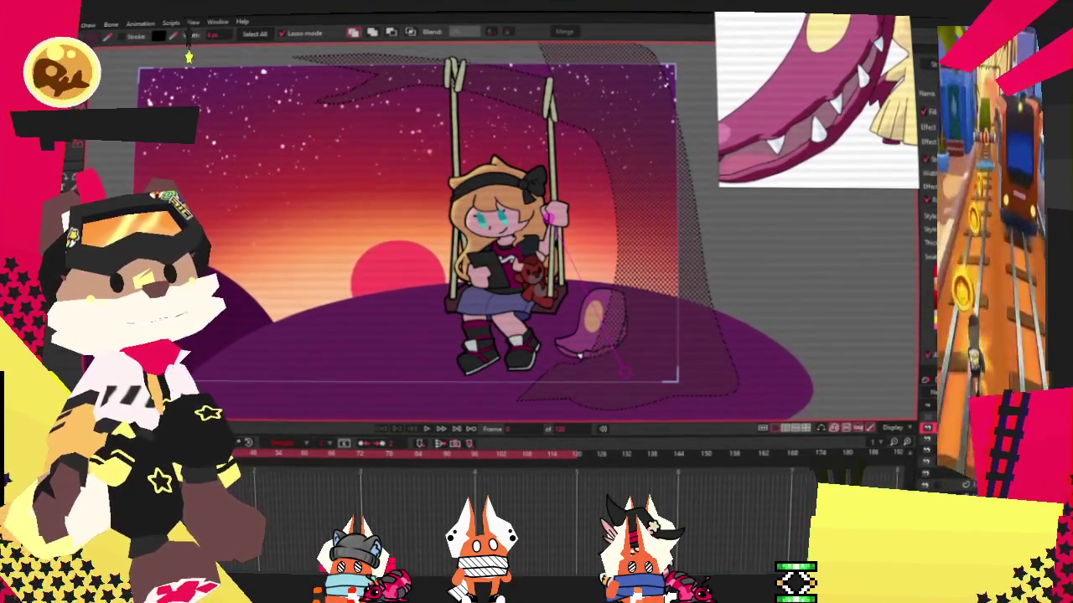
{"action": "key", "text": "ctrl+z"}
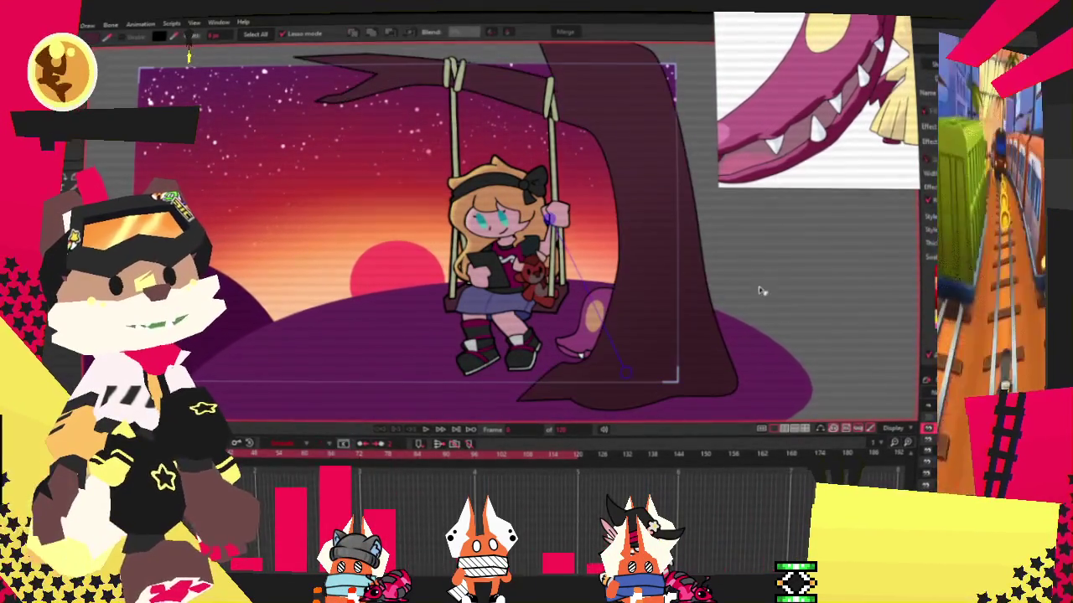
{"action": "key", "text": "Delete"}
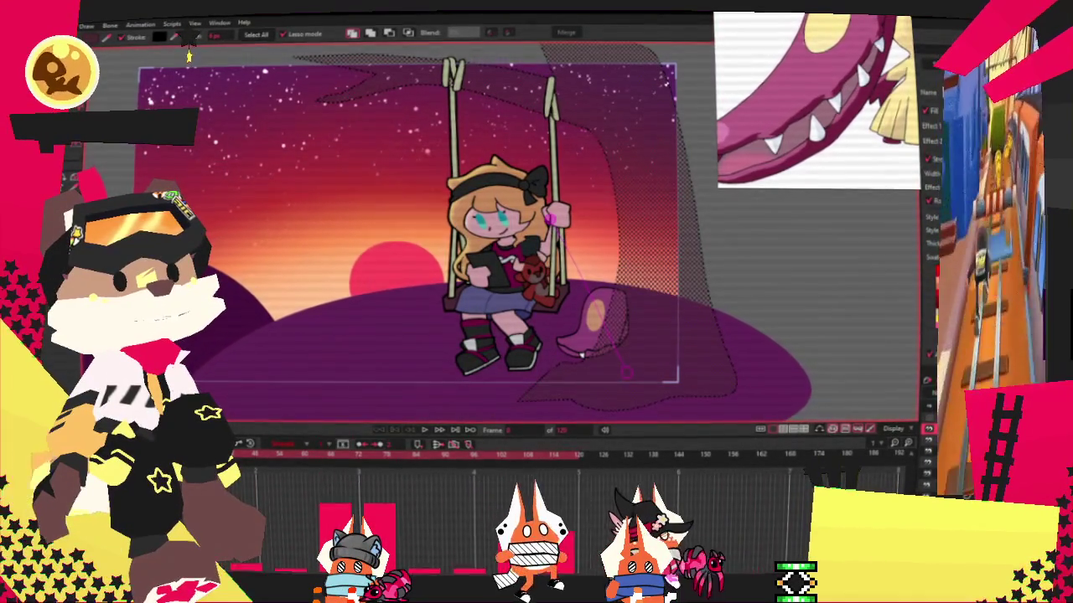
{"action": "key", "text": "ctrl+z"}
{"action": "double_click", "coordinate": [853, 149]}
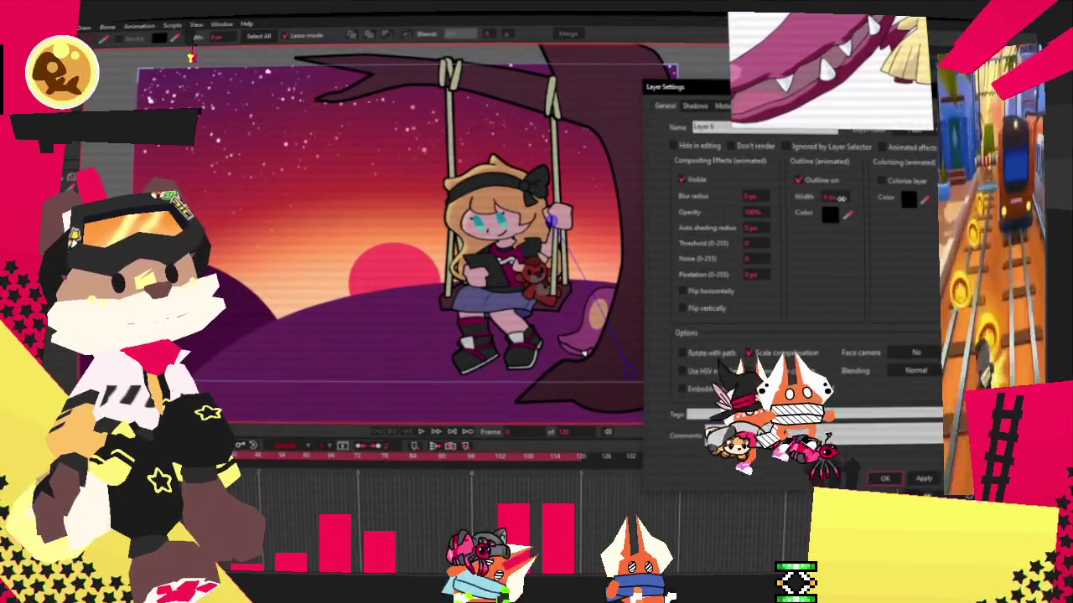
Give the tree layer a 3 px outline, then reopen its settings and settle on 2 px.
{"action": "type", "text": "3"}
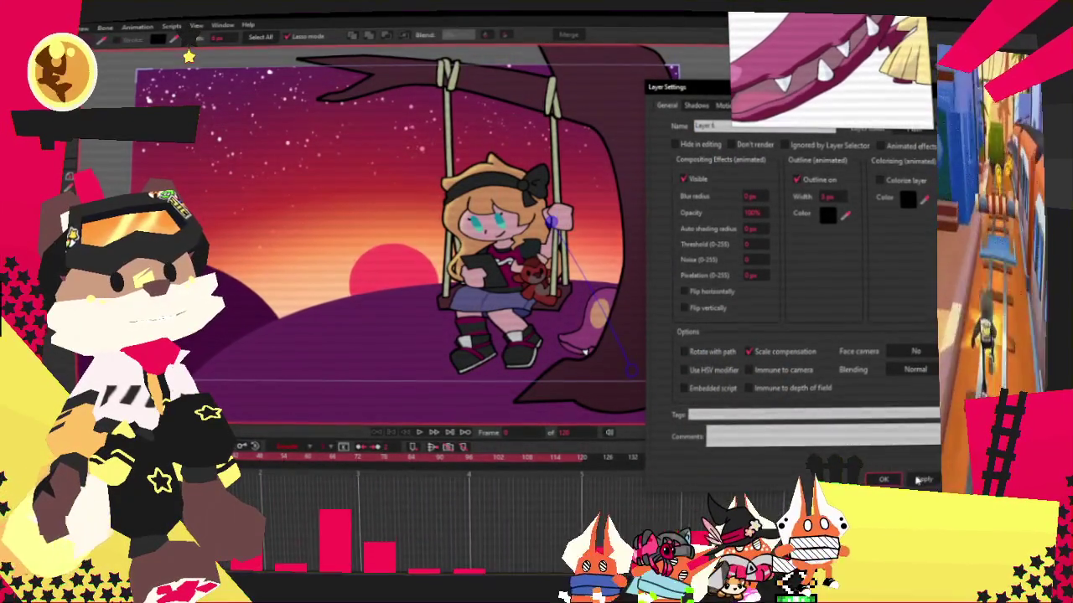
{"action": "left_click", "coordinate": [884, 477]}
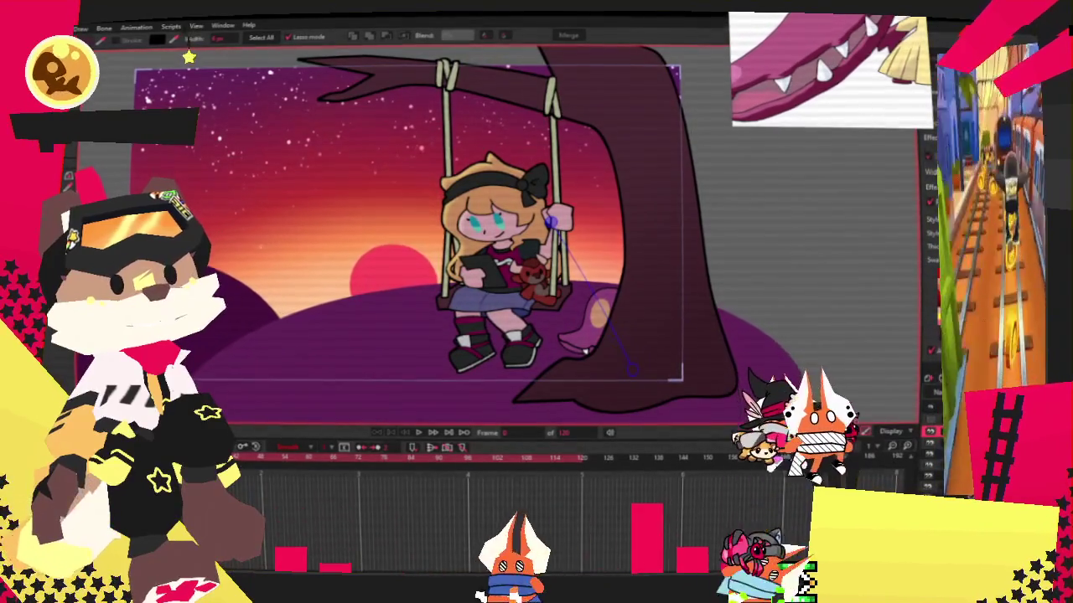
{"action": "double_click", "coordinate": [662, 495]}
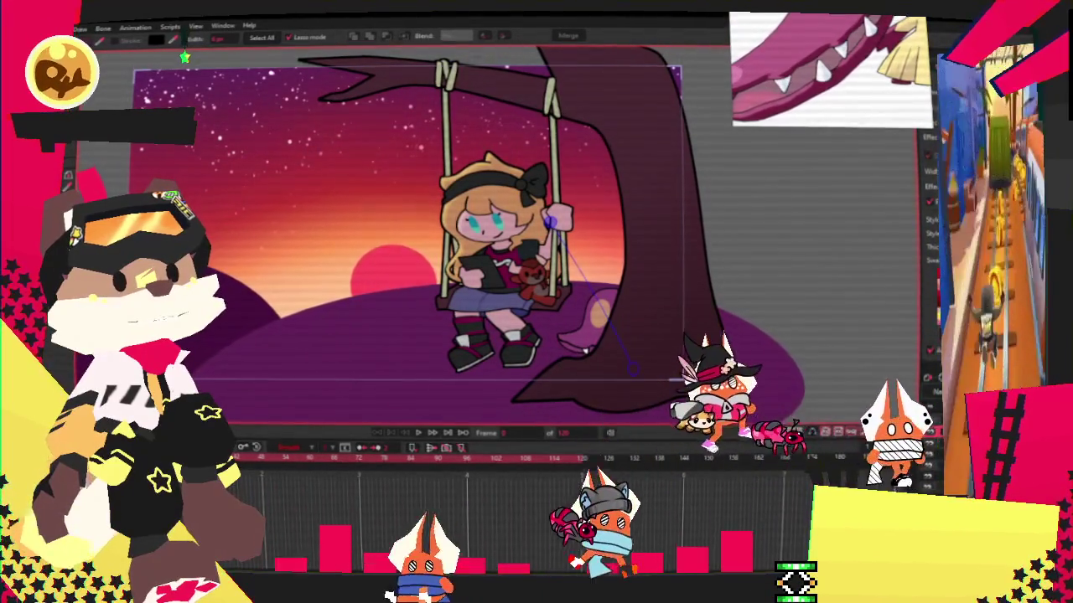
{"action": "double_click", "coordinate": [930, 378]}
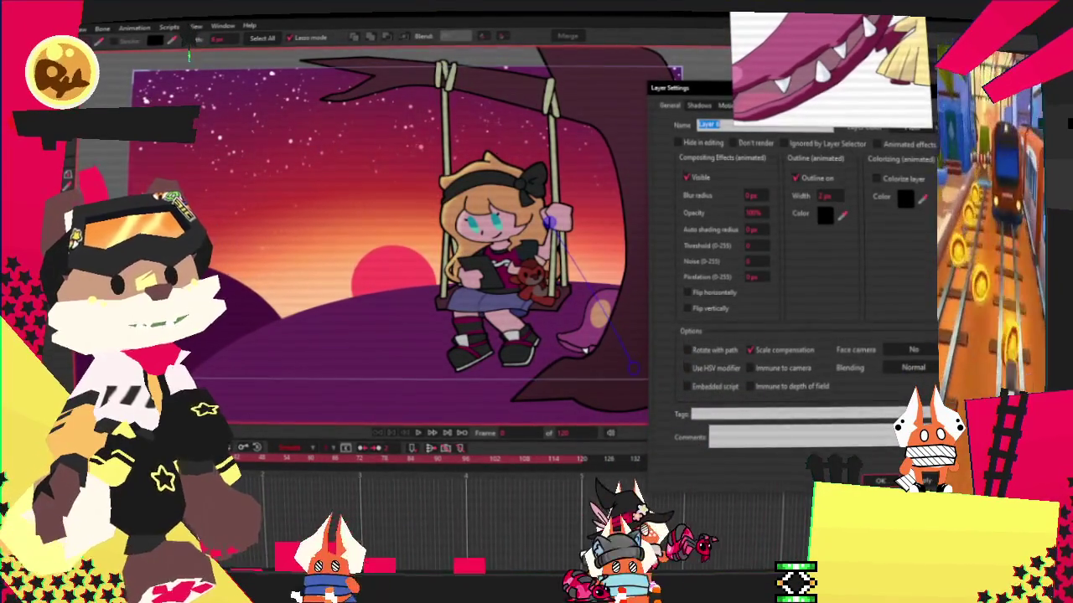
{"action": "key", "text": "Return"}
Play the scene and zoom around to check the tree and girl outlines.
{"action": "scroll", "coordinate": [605, 137], "scroll_direction": "up", "scroll_amount": 2}
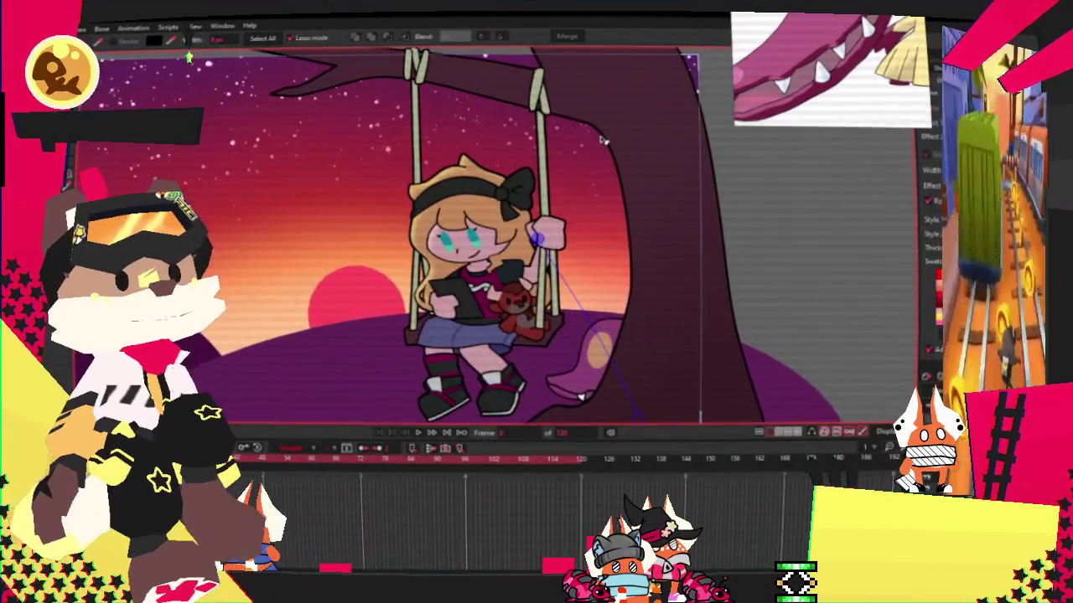
{"action": "scroll", "coordinate": [501, 402], "scroll_direction": "up", "scroll_amount": 2}
{"action": "left_click", "coordinate": [419, 433]}
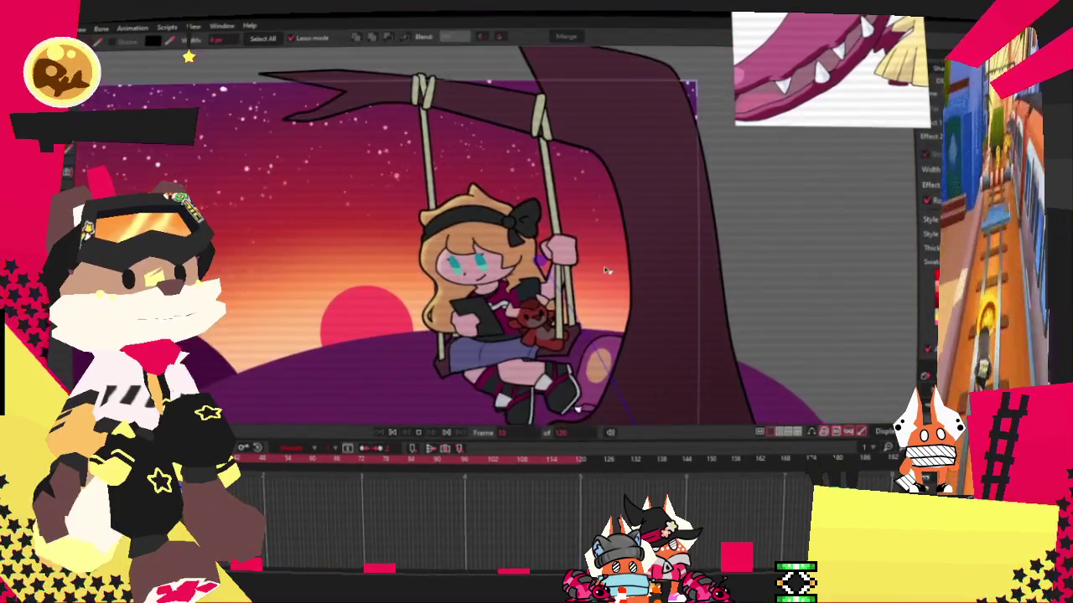
{"action": "scroll", "coordinate": [452, 252], "scroll_direction": "down", "scroll_amount": 2}
{"action": "scroll", "coordinate": [453, 252], "scroll_direction": "down", "scroll_amount": 1}
{"action": "scroll", "coordinate": [453, 251], "scroll_direction": "up", "scroll_amount": 1}
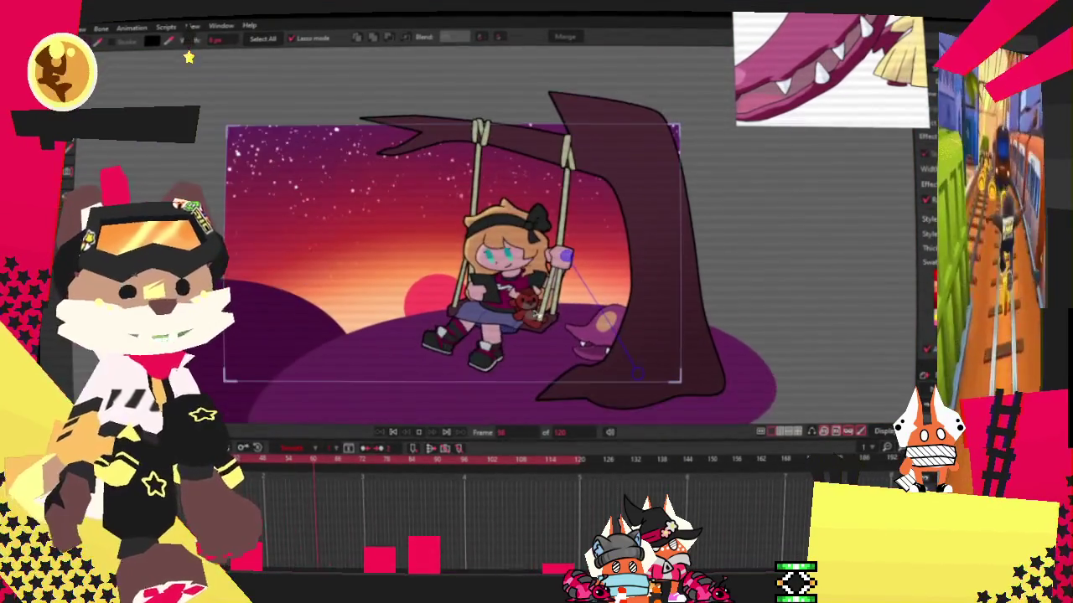
{"action": "scroll", "coordinate": [436, 313], "scroll_direction": "up", "scroll_amount": 2}
{"action": "scroll", "coordinate": [435, 316], "scroll_direction": "down", "scroll_amount": 1}
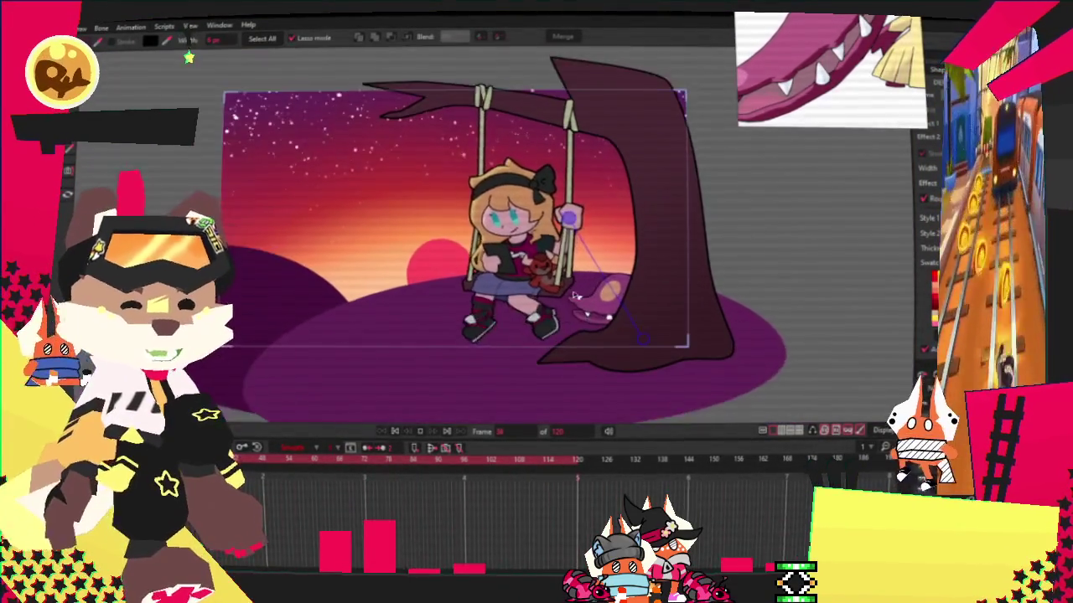
Zoom the canvas in and out, then switch to the Select Bone tool.
{"action": "scroll", "coordinate": [600, 311], "scroll_direction": "up", "scroll_amount": 1}
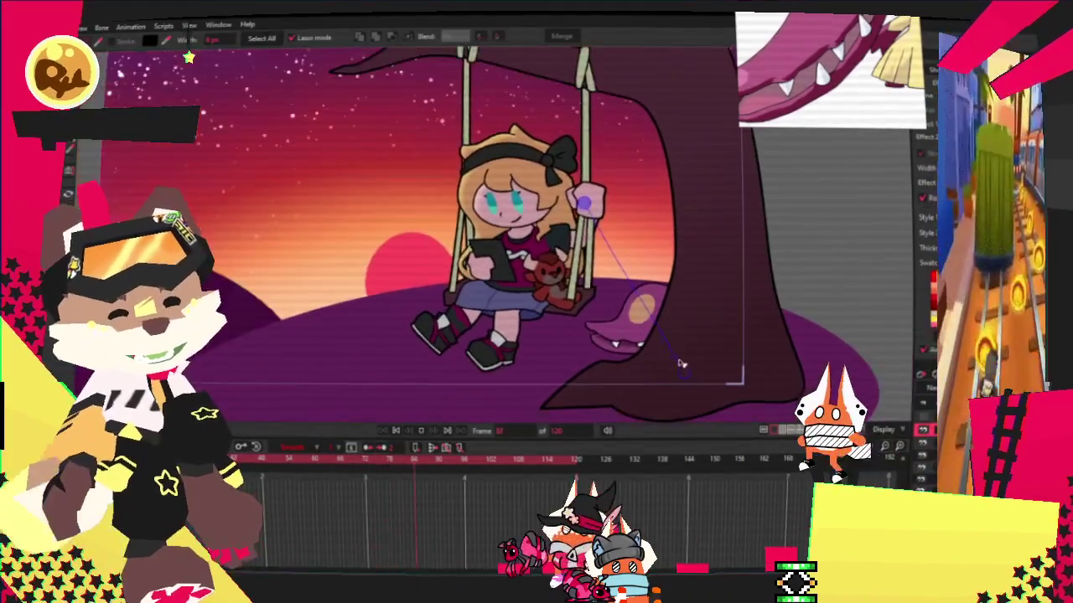
{"action": "scroll", "coordinate": [578, 293], "scroll_direction": "up", "scroll_amount": 1}
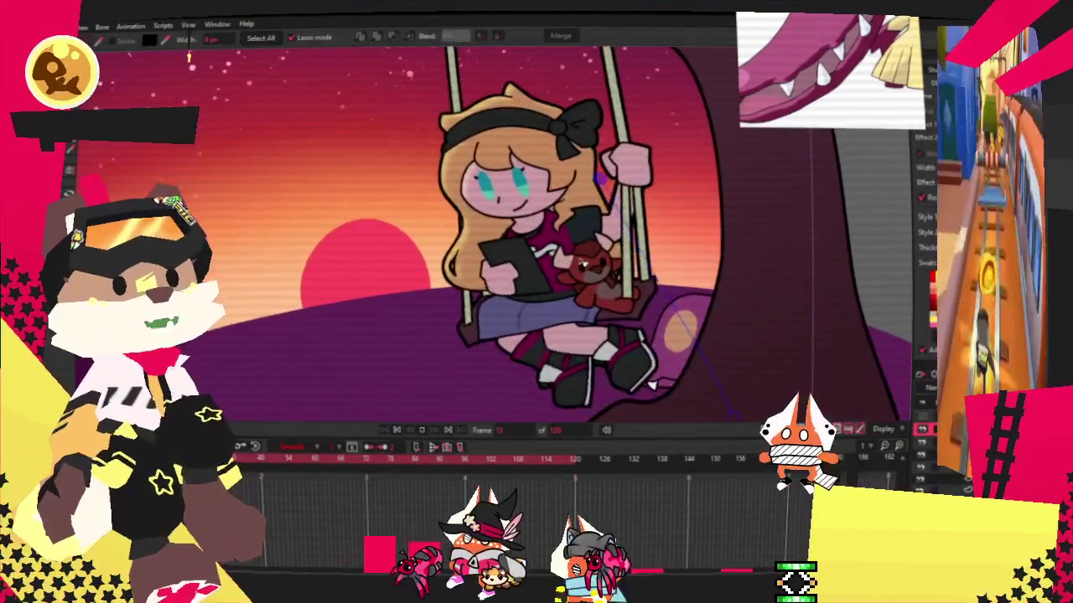
{"action": "scroll", "coordinate": [587, 195], "scroll_direction": "down", "scroll_amount": 1}
{"action": "scroll", "coordinate": [585, 193], "scroll_direction": "down", "scroll_amount": 1}
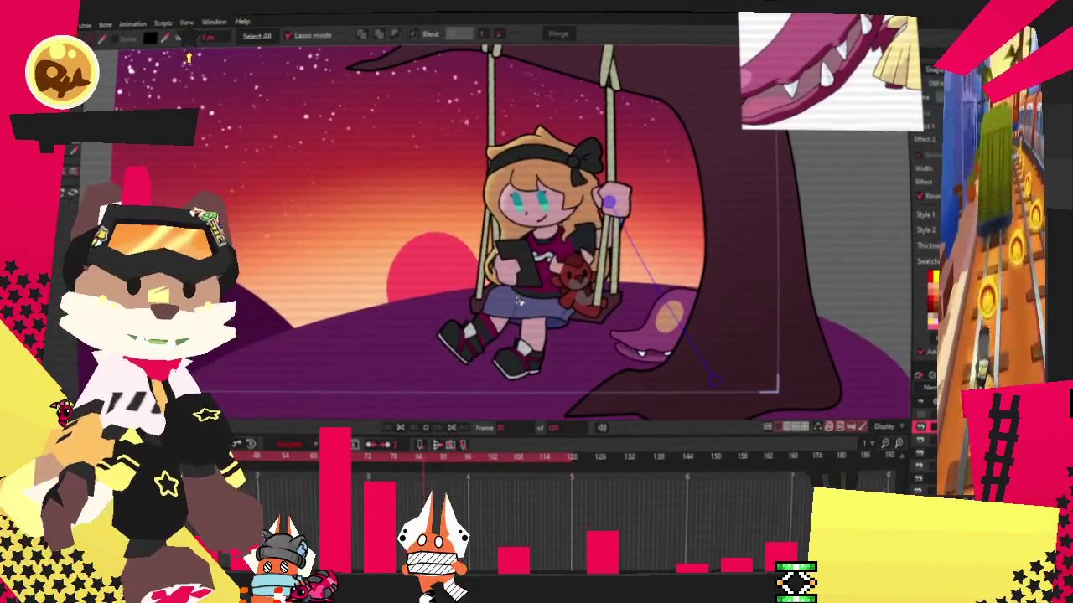
{"action": "key", "text": "b"}
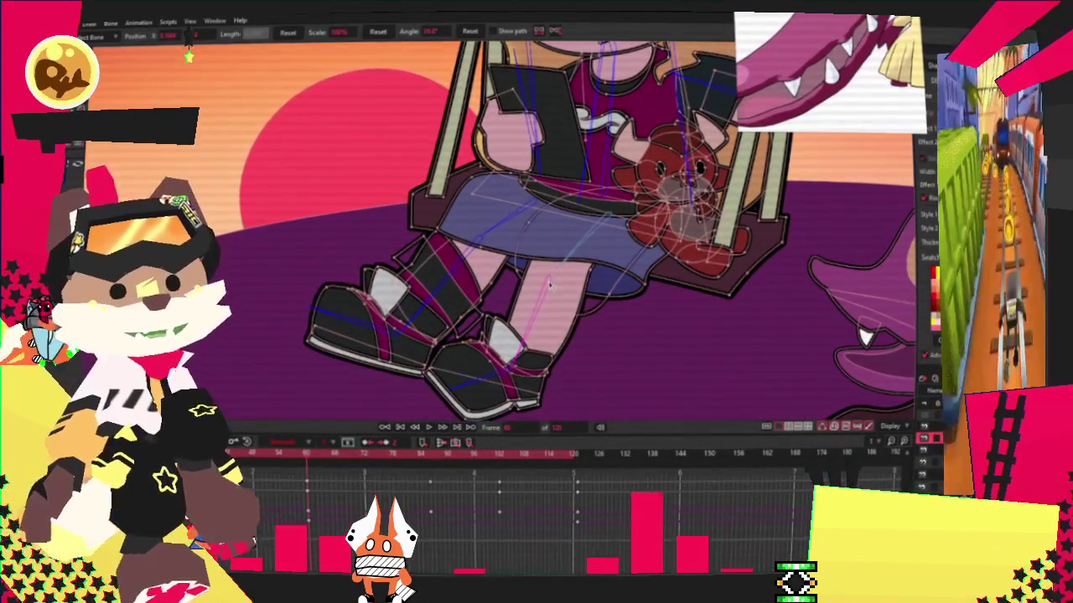
Rotate the girl's leg bone so her lower leg and foot lift up.
{"action": "left_click", "coordinate": [547, 291]}
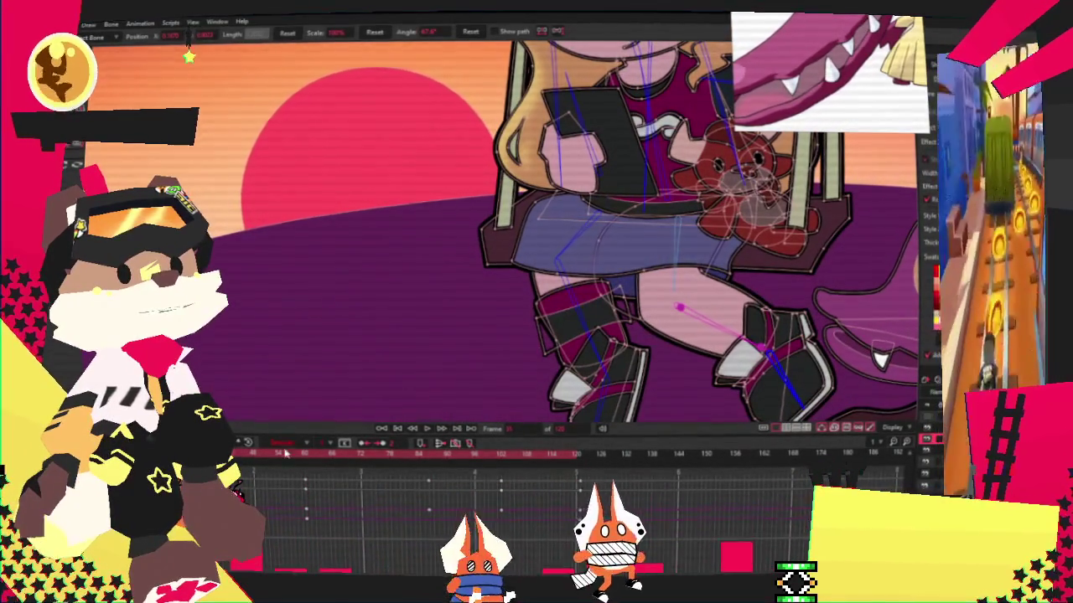
{"action": "left_click_drag", "start_coordinate": [684, 308], "coordinate": [692, 296]}
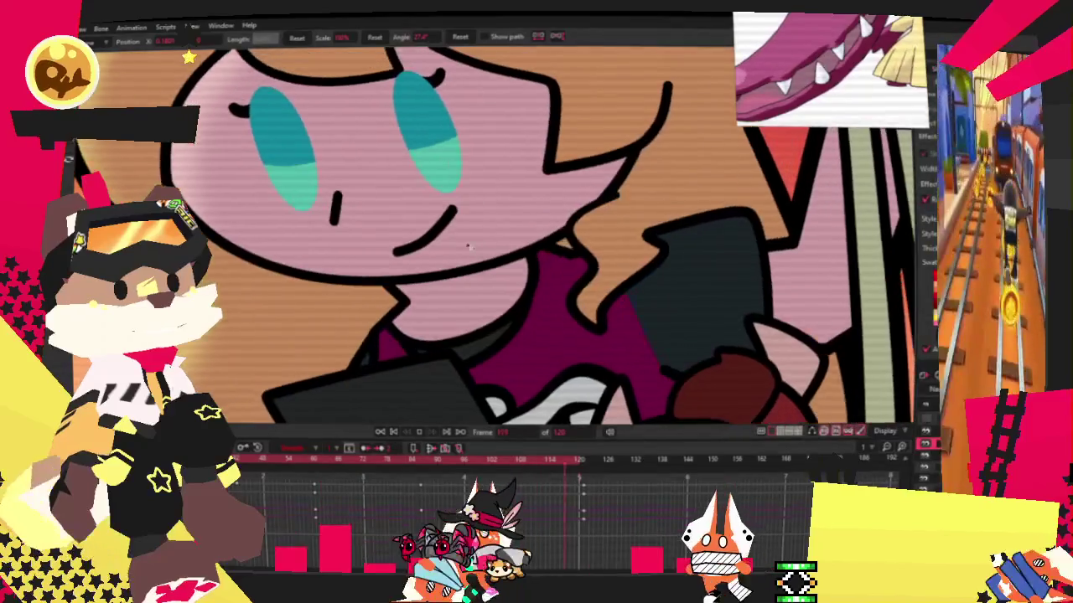
{"action": "key", "text": "e"}
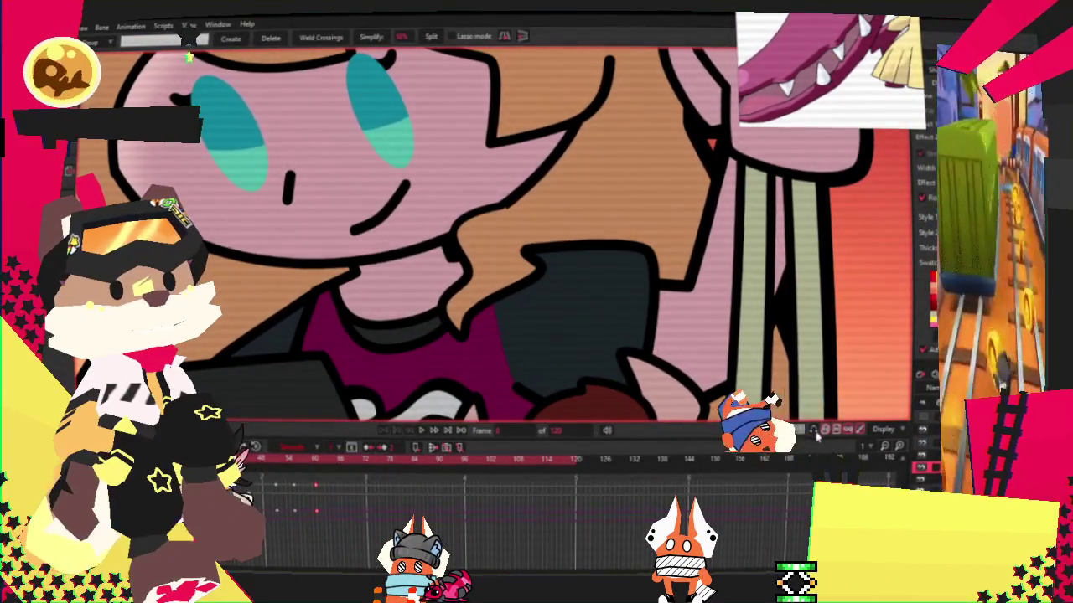
Turn on the vector outline display and zoom in on the girl's mouth.
{"action": "left_click", "coordinate": [816, 433]}
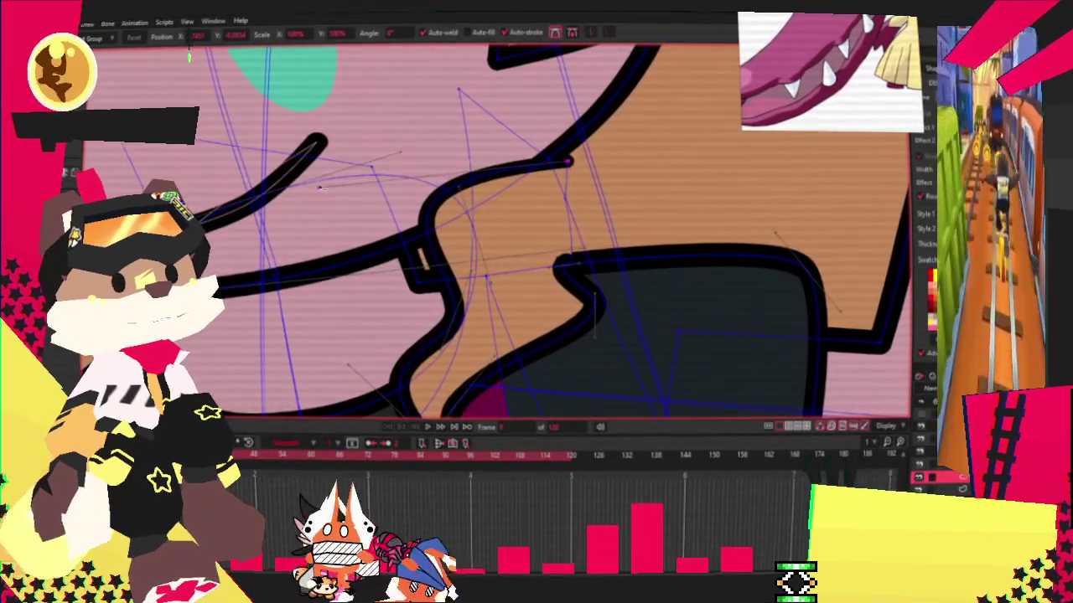
{"action": "scroll", "coordinate": [558, 337], "scroll_direction": "down", "scroll_amount": 6}
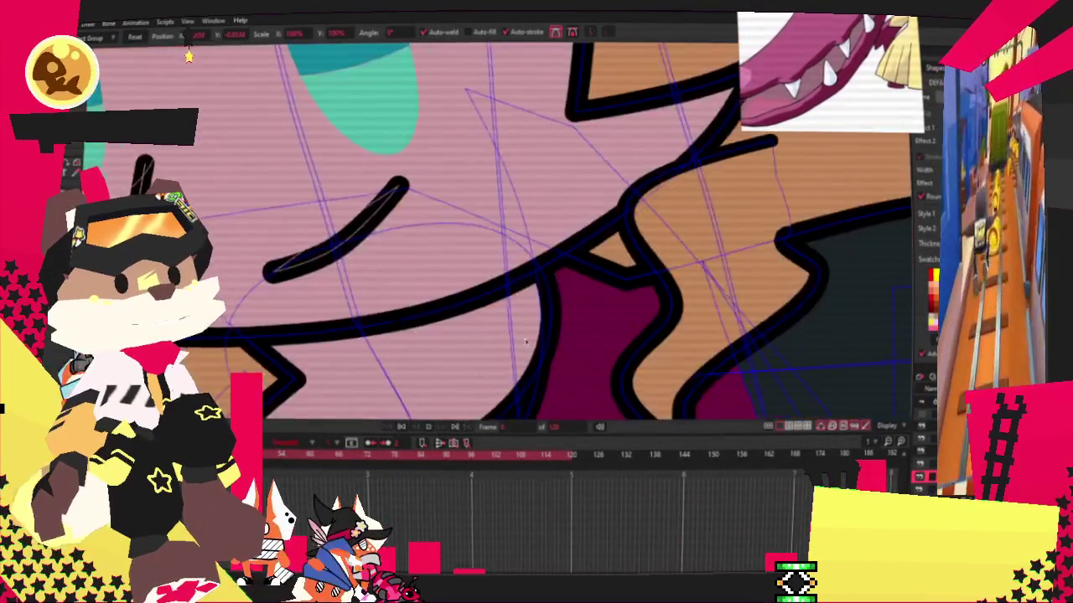
{"action": "scroll", "coordinate": [559, 337], "scroll_direction": "down", "scroll_amount": 2}
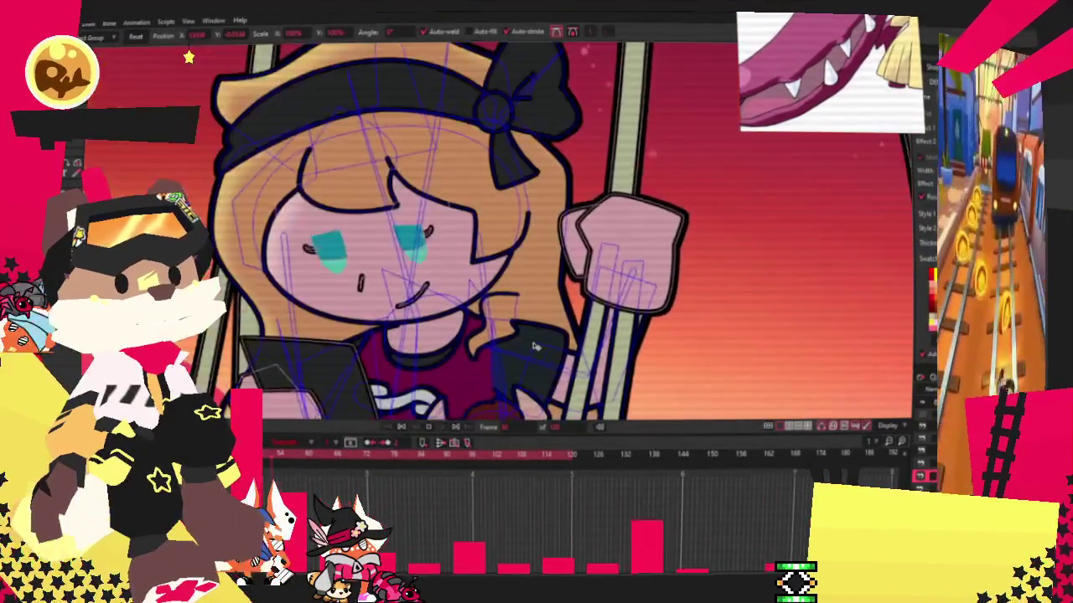
{"action": "scroll", "coordinate": [604, 301], "scroll_direction": "up", "scroll_amount": 3}
{"action": "scroll", "coordinate": [637, 280], "scroll_direction": "up", "scroll_amount": 1}
{"action": "scroll", "coordinate": [655, 271], "scroll_direction": "up", "scroll_amount": 1}
{"action": "scroll", "coordinate": [655, 271], "scroll_direction": "up", "scroll_amount": 1}
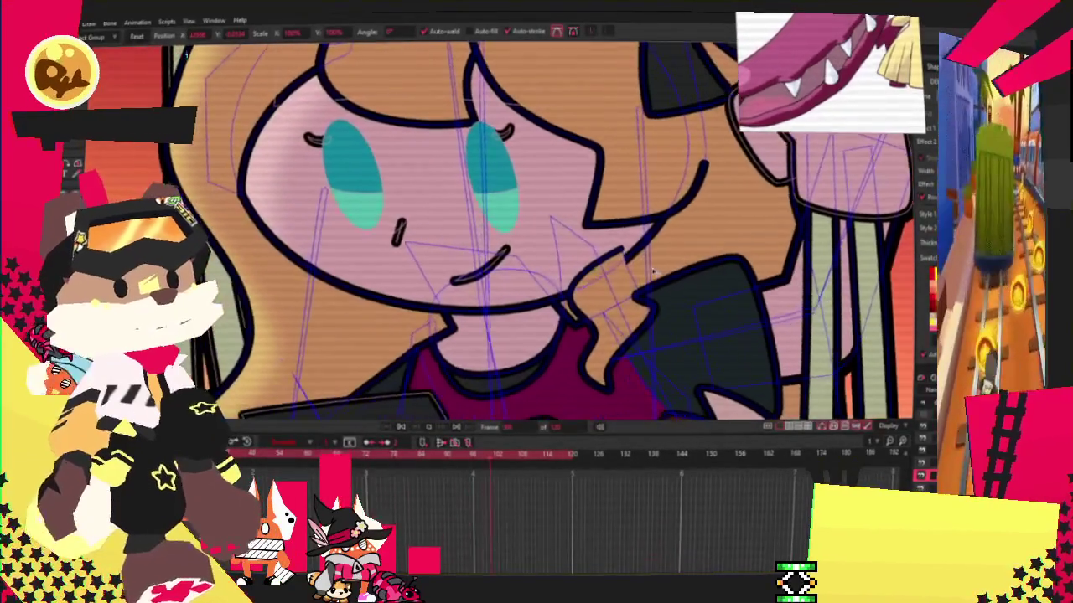
{"action": "scroll", "coordinate": [645, 272], "scroll_direction": "up", "scroll_amount": 1}
{"action": "scroll", "coordinate": [629, 272], "scroll_direction": "up", "scroll_amount": 2}
{"action": "scroll", "coordinate": [611, 274], "scroll_direction": "up", "scroll_amount": 1}
{"action": "scroll", "coordinate": [612, 275], "scroll_direction": "right", "scroll_amount": 3}
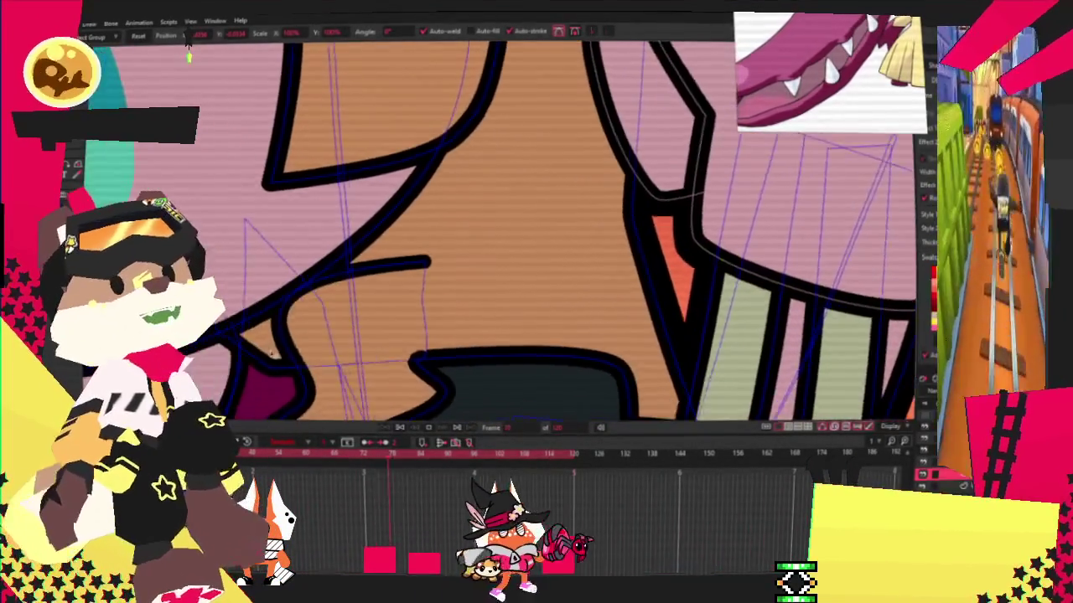
Delete the stray black stroke near the mouth and play the animation to check.
{"action": "scroll", "coordinate": [419, 219], "scroll_direction": "down", "scroll_amount": 2}
{"action": "scroll", "coordinate": [408, 406], "scroll_direction": "up", "scroll_amount": 2}
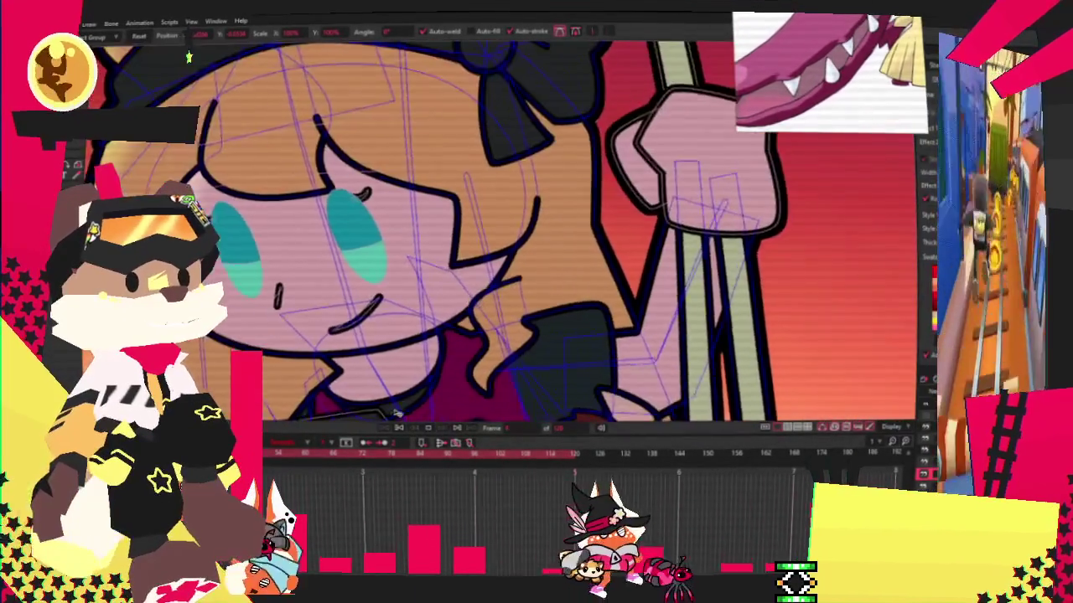
{"action": "scroll", "coordinate": [401, 369], "scroll_direction": "down", "scroll_amount": 1}
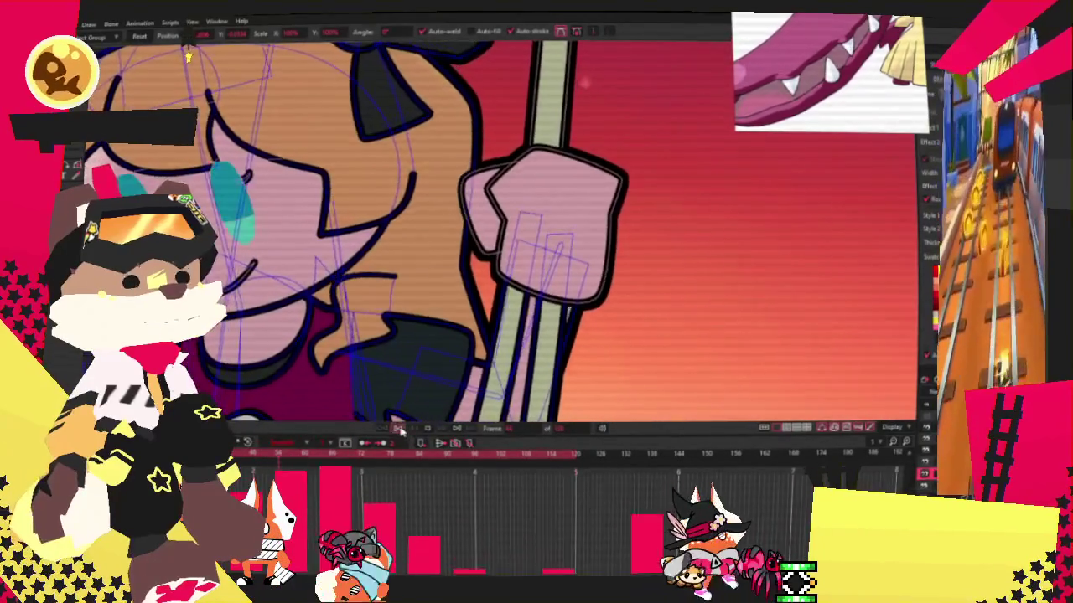
{"action": "scroll", "coordinate": [460, 314], "scroll_direction": "up", "scroll_amount": 3}
{"action": "key", "text": "Delete"}
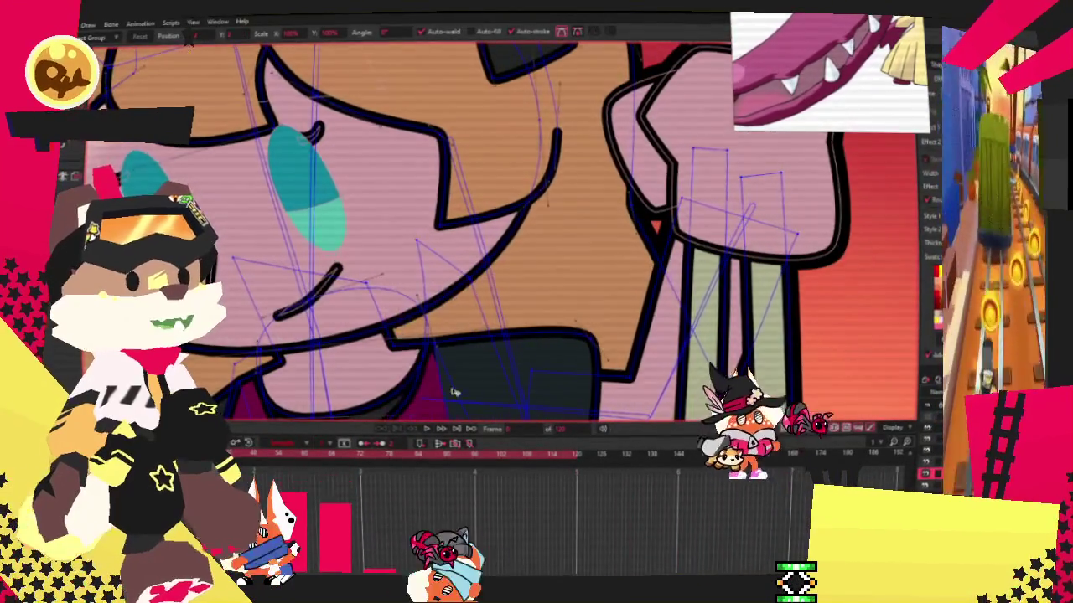
{"action": "left_click", "coordinate": [421, 430]}
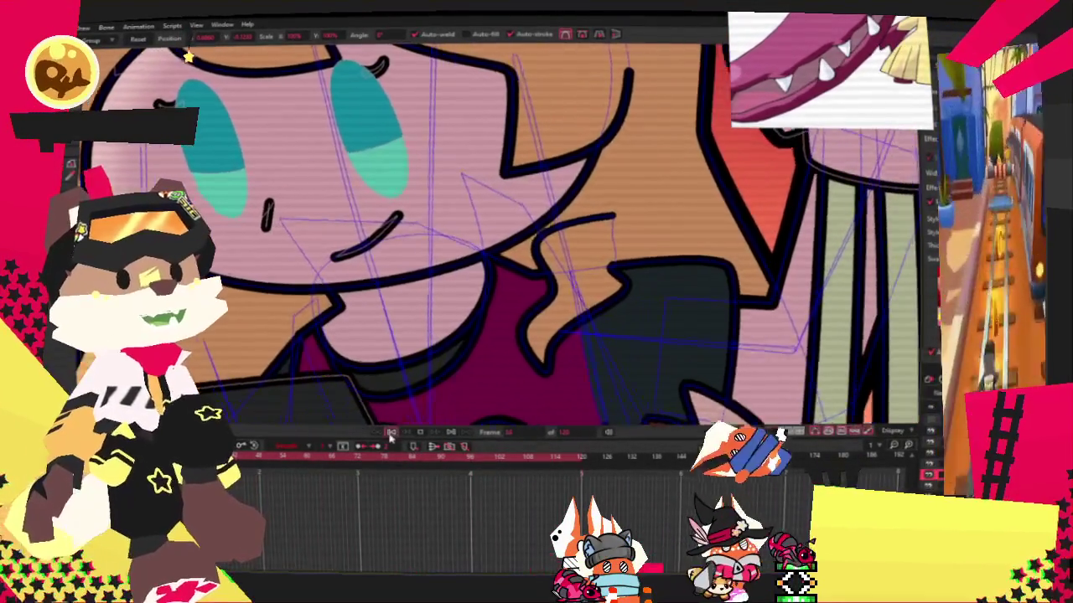
Stop playback and drag the hair-cheek outline corner points up and left.
{"action": "left_click", "coordinate": [387, 433]}
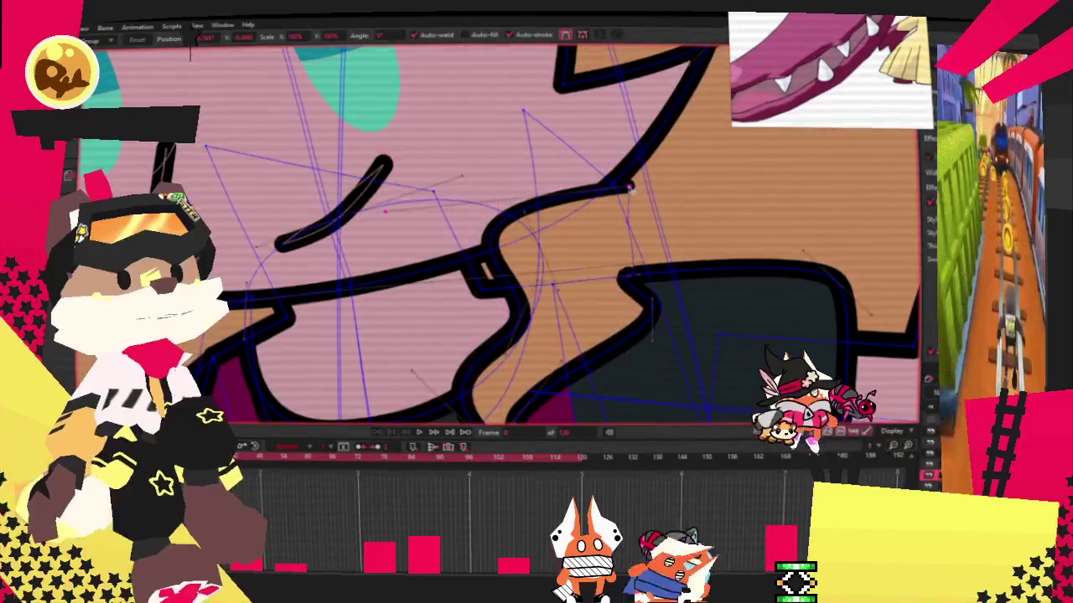
{"action": "scroll", "coordinate": [507, 298], "scroll_direction": "up", "scroll_amount": 2}
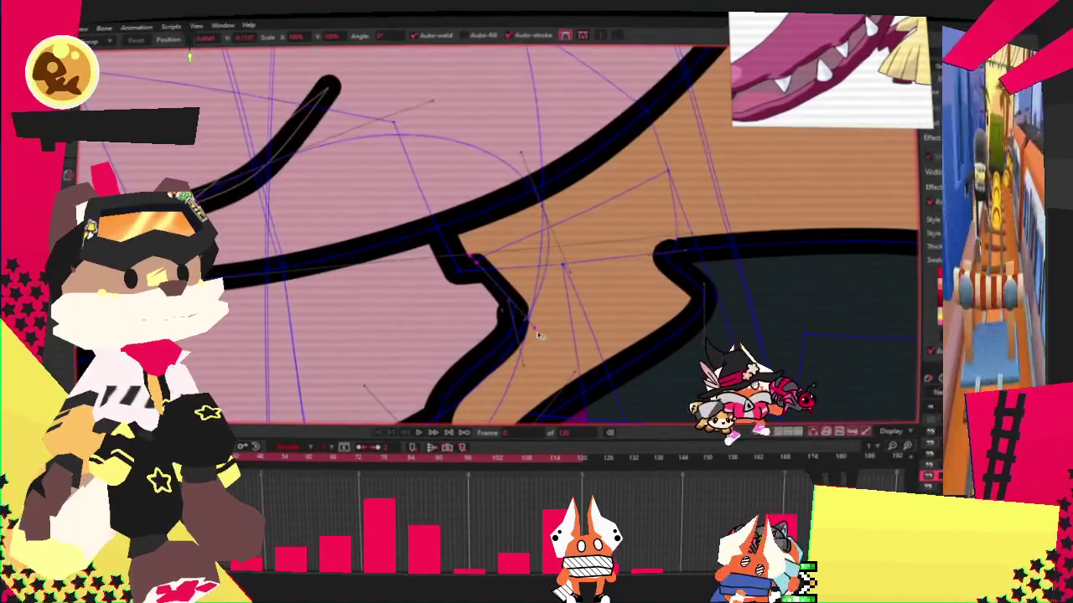
{"action": "left_click_drag", "start_coordinate": [474, 267], "coordinate": [465, 252]}
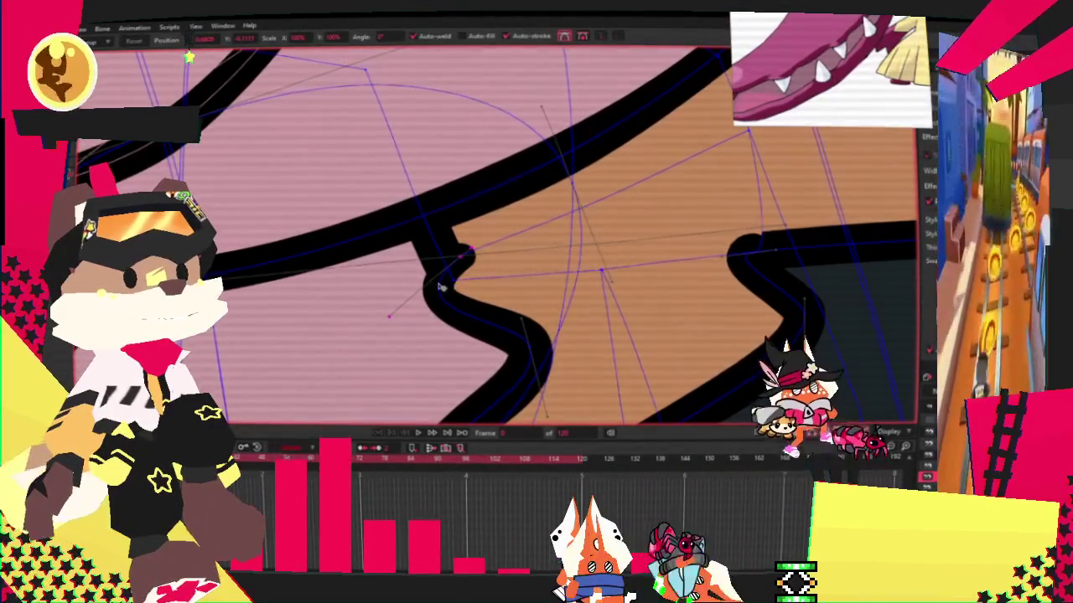
{"action": "left_click_drag", "start_coordinate": [471, 290], "coordinate": [458, 269]}
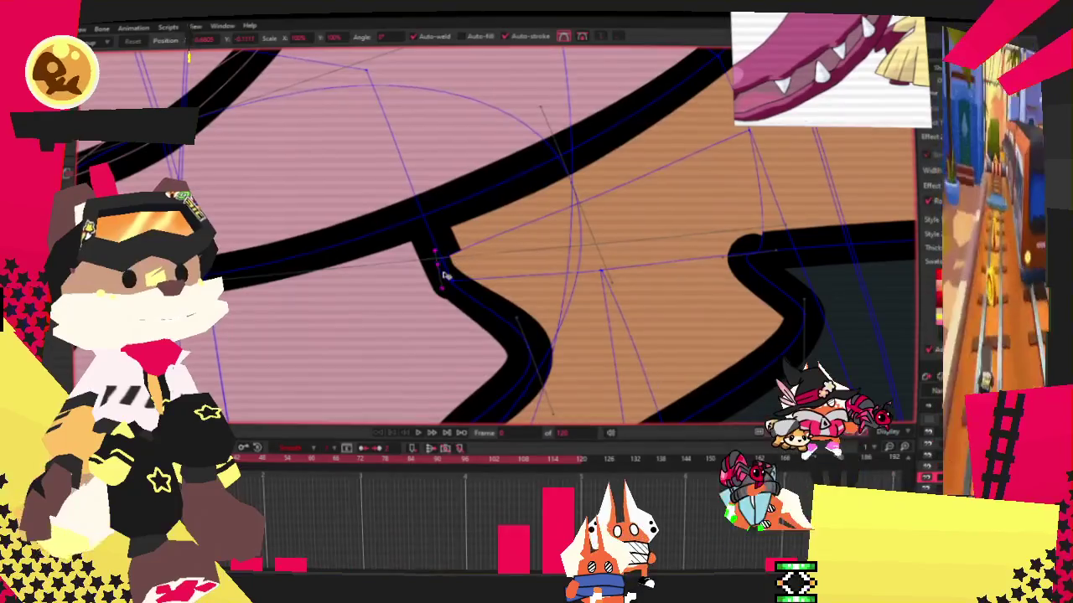
{"action": "scroll", "coordinate": [475, 247], "scroll_direction": "down", "scroll_amount": 2}
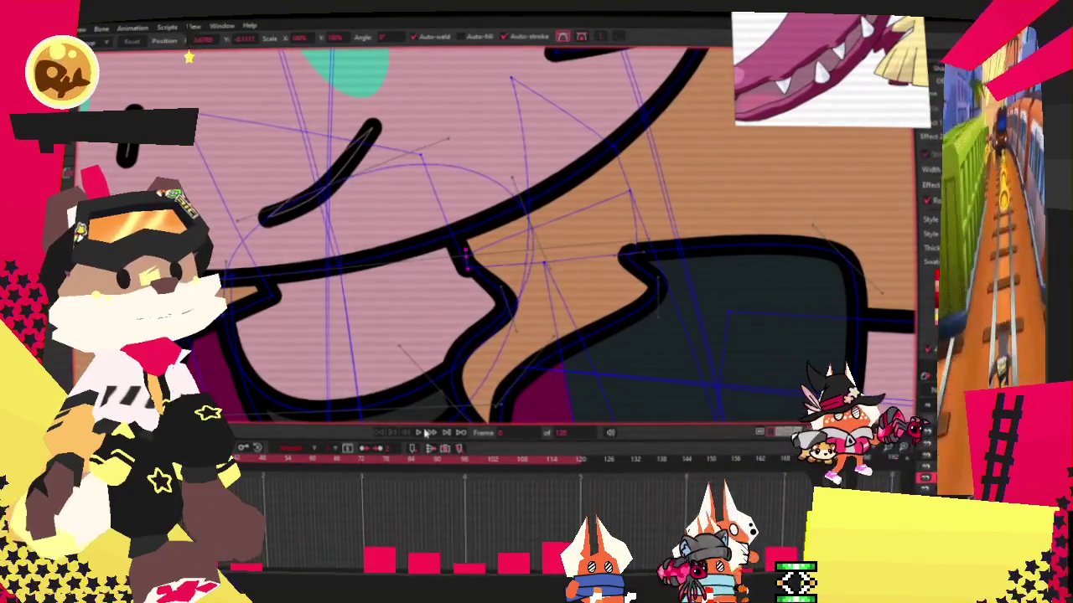
Play, stop and replay the animation to preview the reshaped corner.
{"action": "left_click", "coordinate": [421, 432]}
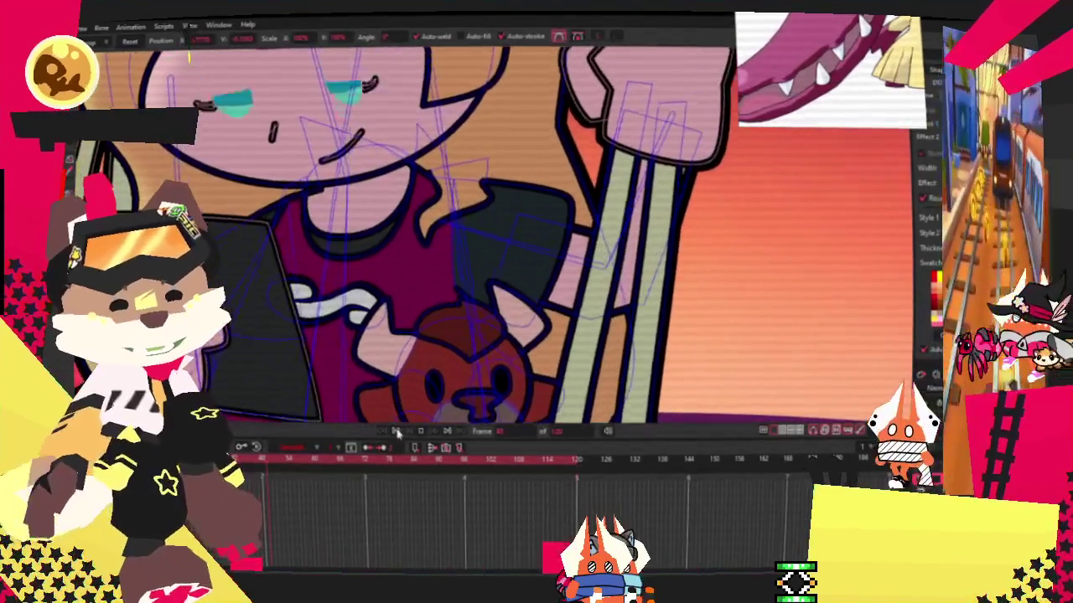
{"action": "left_click", "coordinate": [397, 433]}
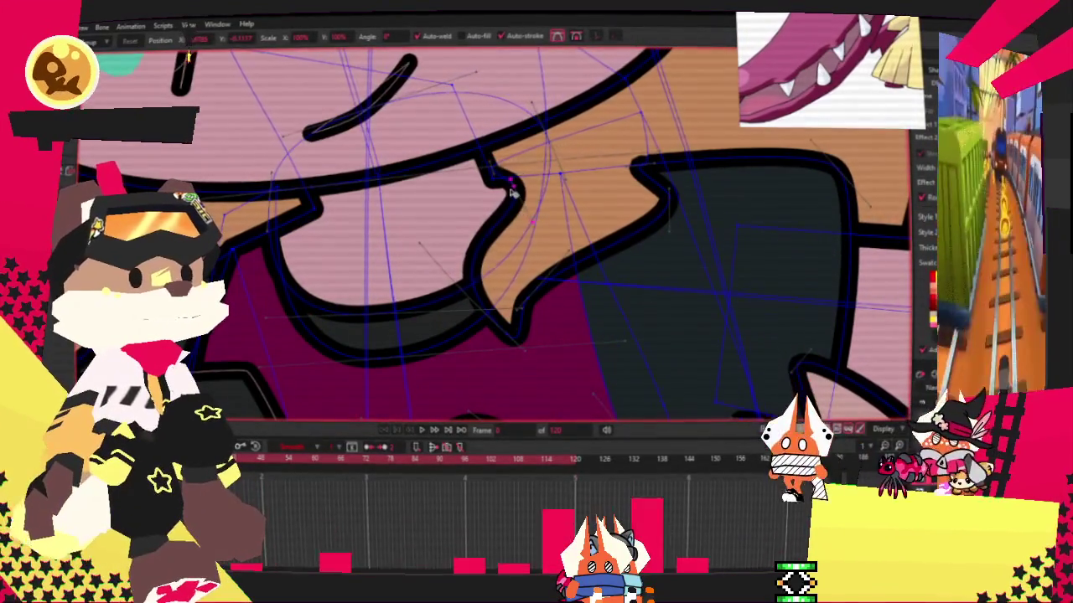
{"action": "left_click", "coordinate": [423, 430]}
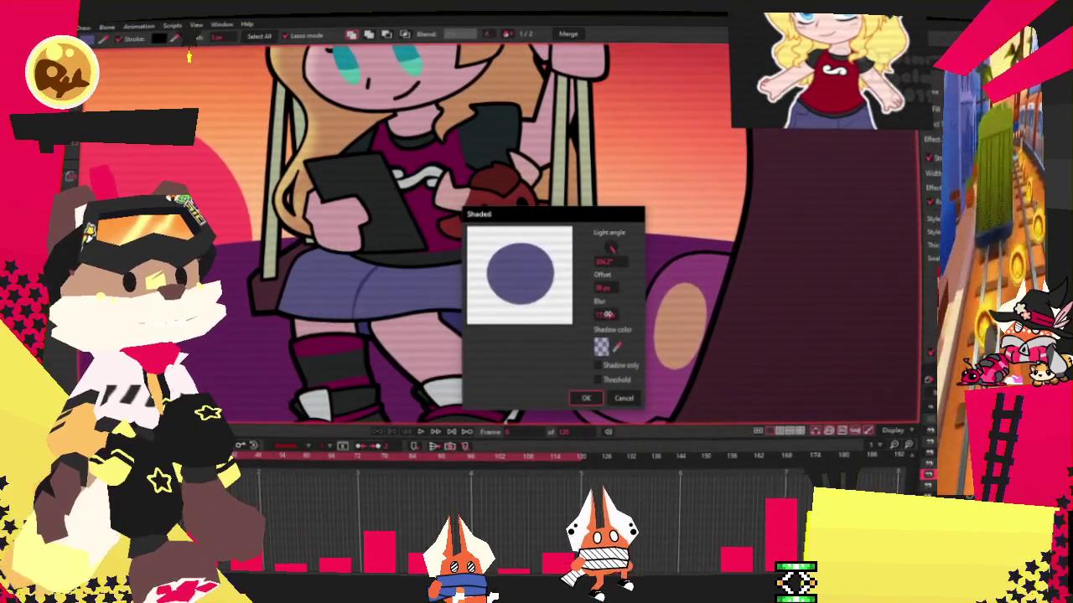
Confirm the Shaded effect's blur, pick a shadow colour, and apply the shading.
{"action": "left_click", "coordinate": [610, 286]}
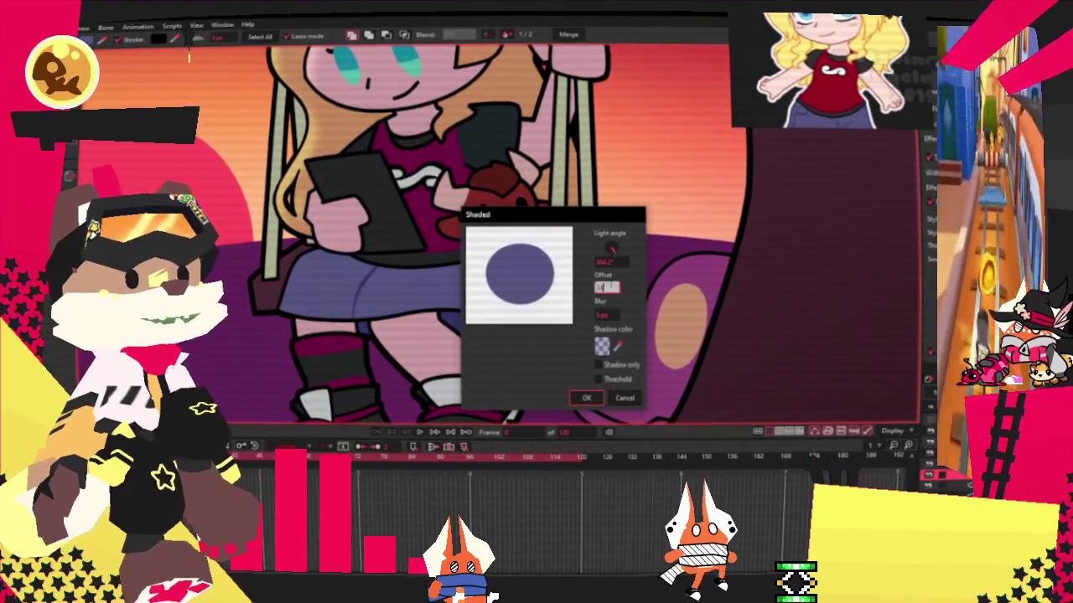
{"action": "left_click", "coordinate": [608, 347]}
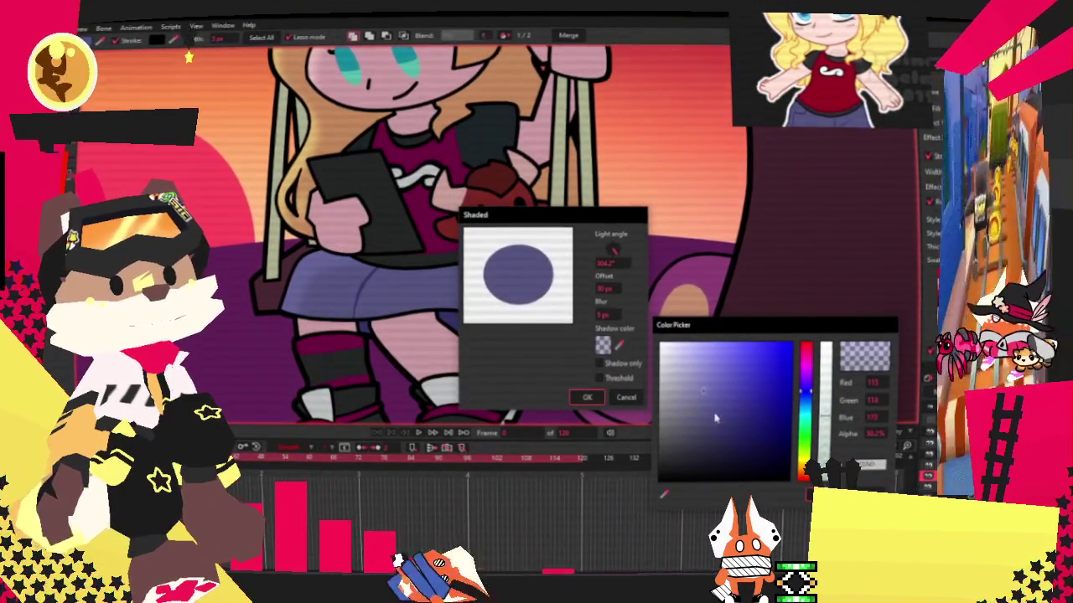
{"action": "left_click", "coordinate": [592, 381]}
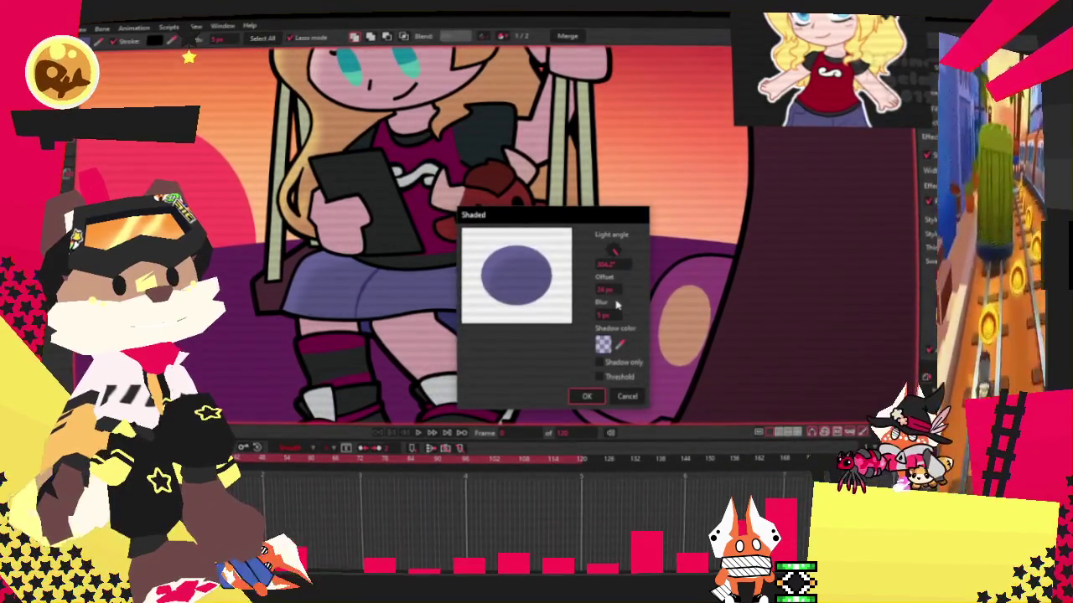
{"action": "left_click", "coordinate": [588, 397]}
Play the shaded animation, then switch to the rectangle shape tool for the sky.
{"action": "scroll", "coordinate": [589, 408], "scroll_direction": "down", "scroll_amount": 5}
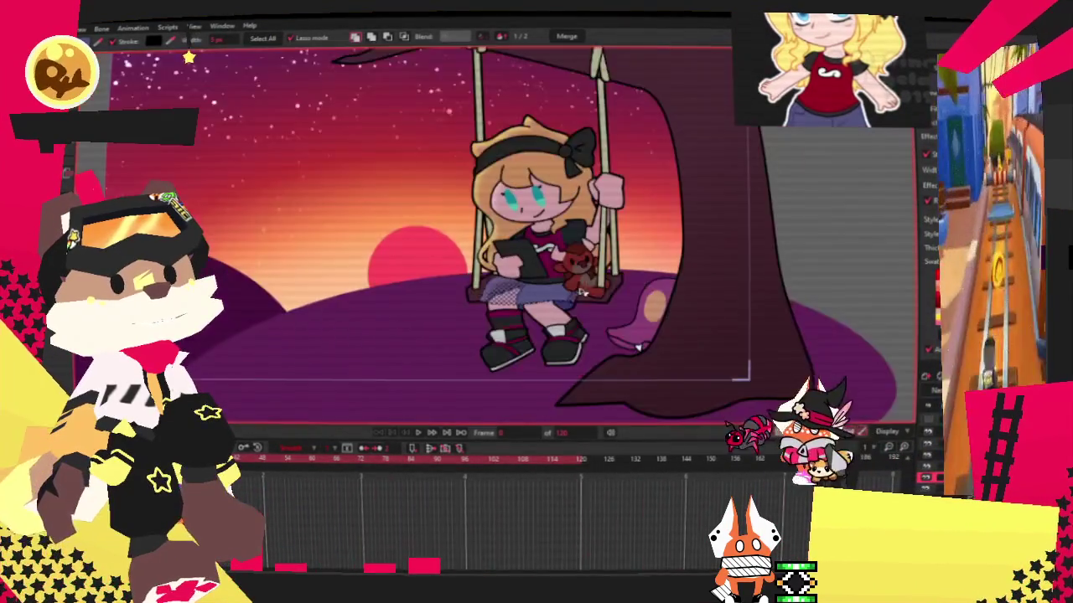
{"action": "scroll", "coordinate": [564, 357], "scroll_direction": "up", "scroll_amount": 3}
{"action": "left_click", "coordinate": [425, 437]}
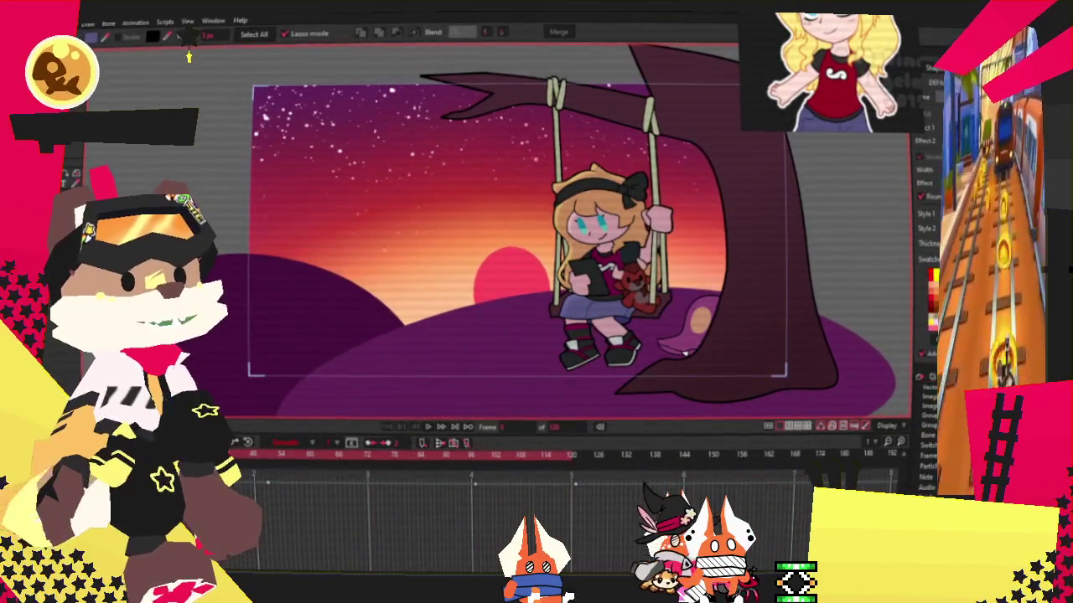
{"action": "key", "text": "g"}
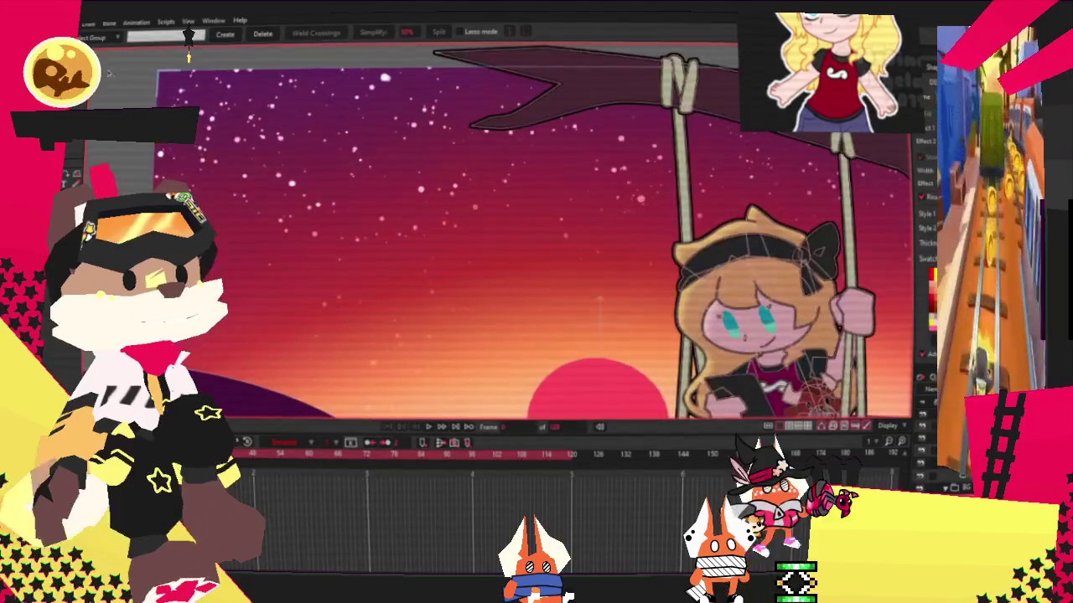
{"action": "key", "text": "r"}
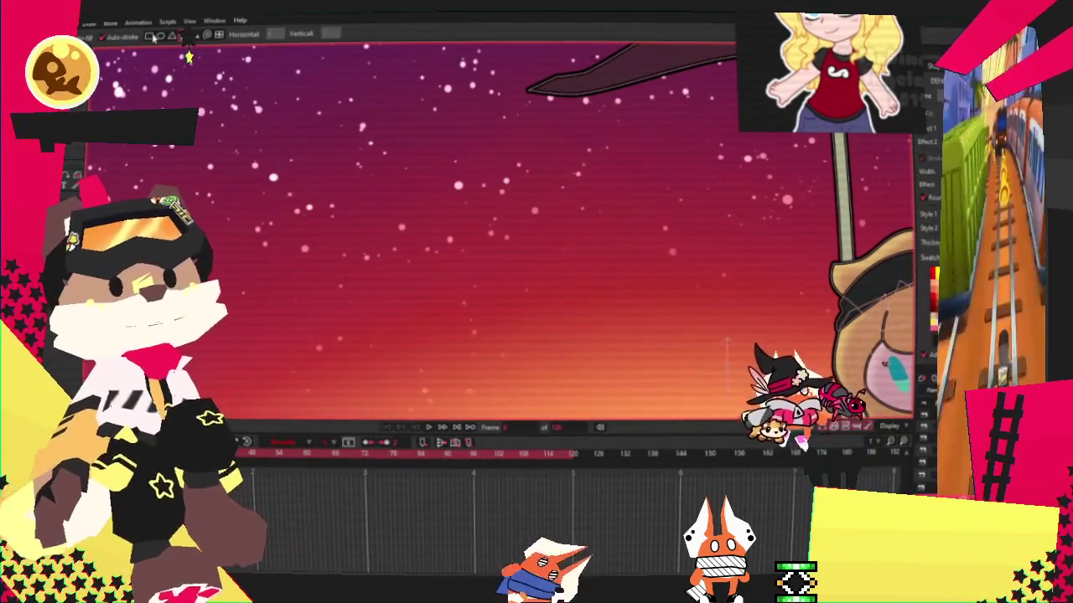
Draw a small square in the sky, enlarge it, and rotate it 45° into a pink diamond.
{"action": "left_click_drag", "start_coordinate": [263, 205], "coordinate": [326, 265]}
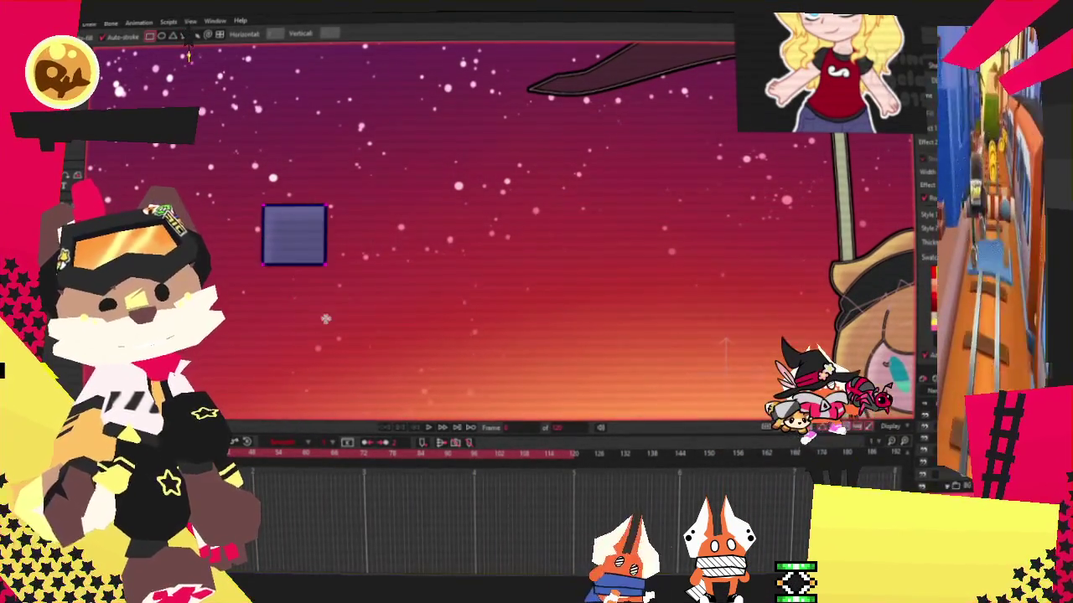
{"action": "key", "text": "t"}
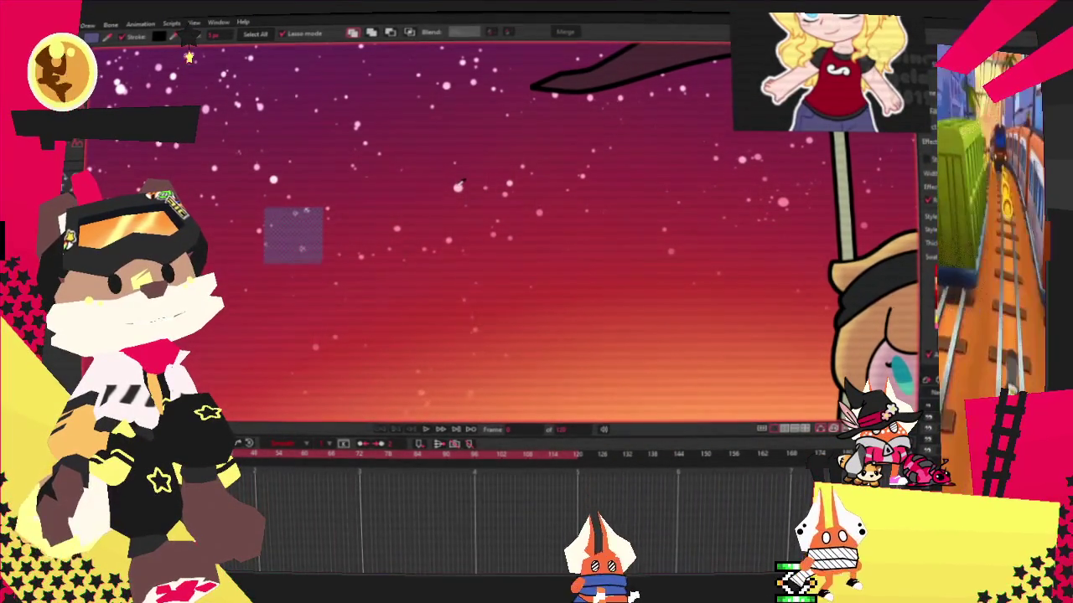
{"action": "scroll", "coordinate": [136, 89], "scroll_direction": "up", "scroll_amount": 2}
{"action": "key", "text": "t"}
{"action": "mouse_move", "coordinate": [378, 323]}
{"action": "left_mouse_down"}
{"action": "mouse_move", "coordinate": [408, 353]}
{"action": "mouse_move", "coordinate": [328, 384]}
{"action": "left_mouse_up"}
{"action": "key", "text": "r"}
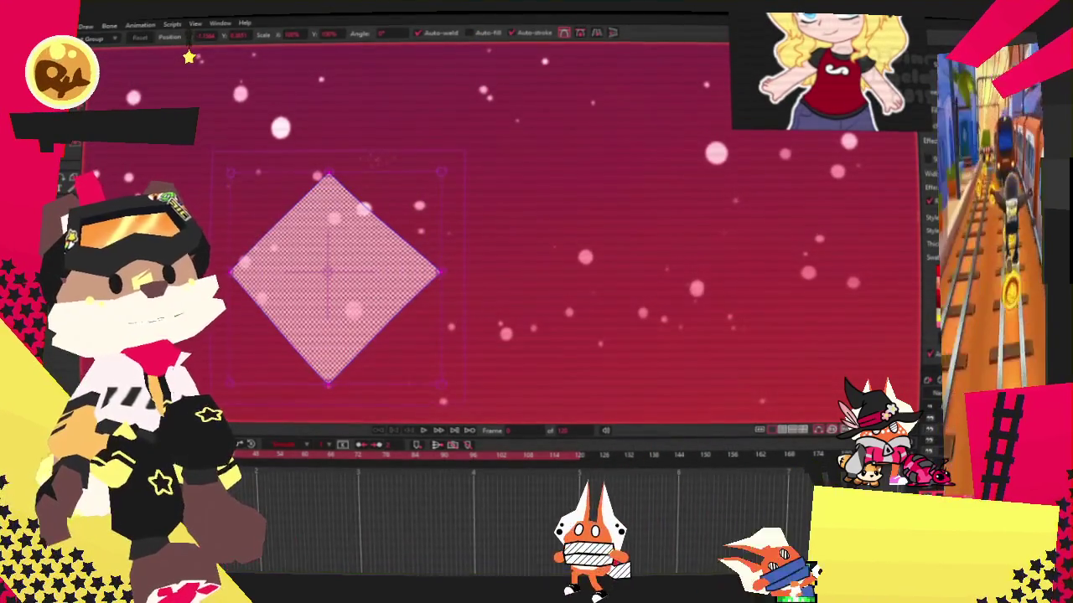
{"action": "key", "text": "Escape"}
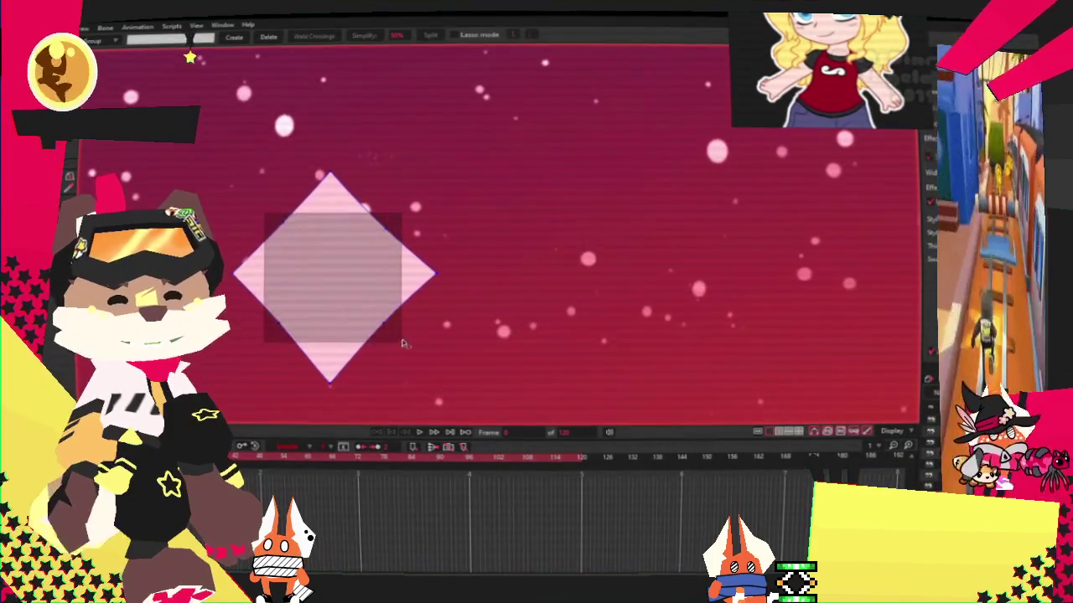
{"action": "key", "text": "t"}
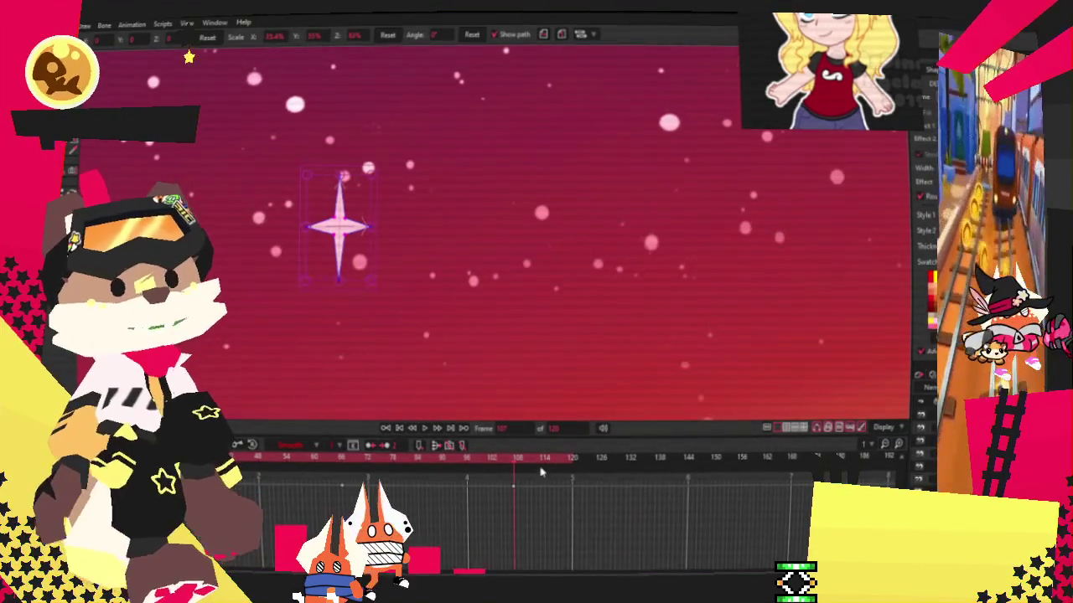
At a later frame, select the sparkle star and enlarge it to key its size.
{"action": "left_click", "coordinate": [577, 459]}
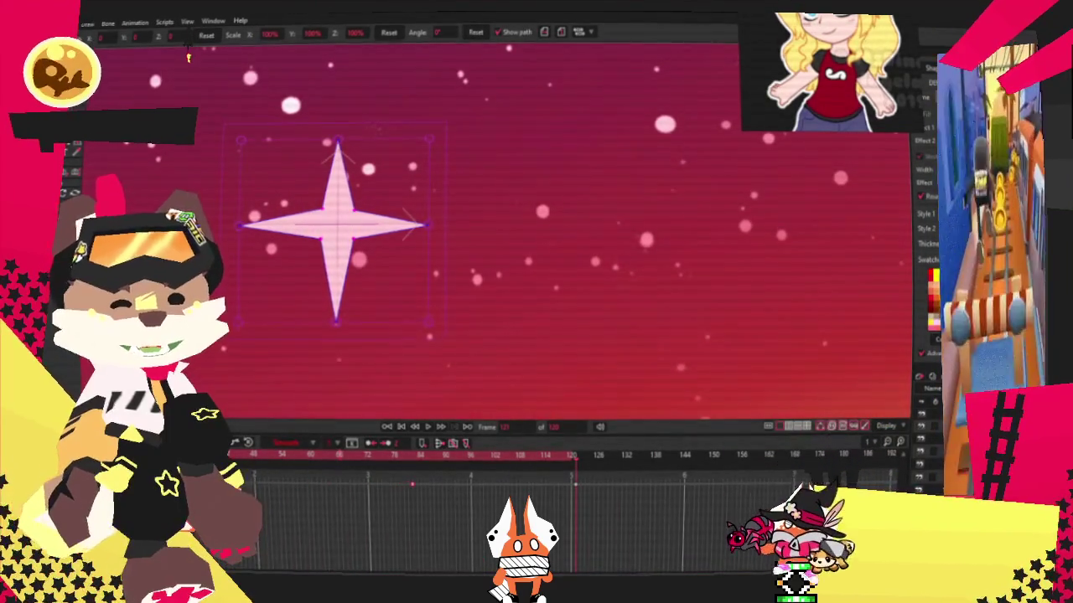
{"action": "left_click", "coordinate": [426, 427]}
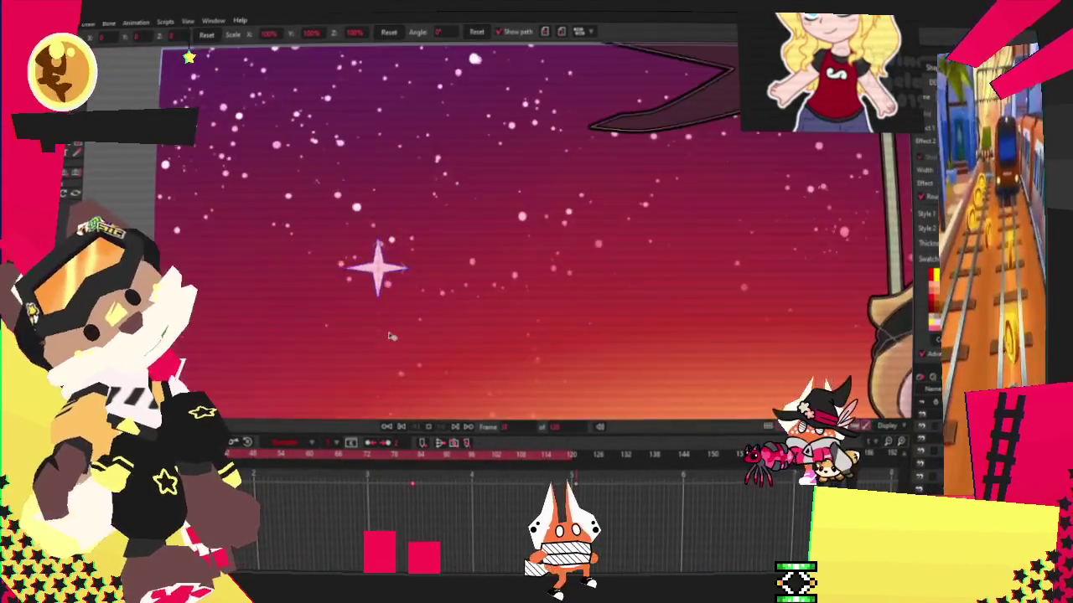
{"action": "left_click", "coordinate": [377, 267]}
{"action": "mouse_move", "coordinate": [431, 266]}
{"action": "left_mouse_down"}
{"action": "mouse_move", "coordinate": [458, 256]}
{"action": "mouse_move", "coordinate": [404, 256]}
{"action": "left_mouse_up"}
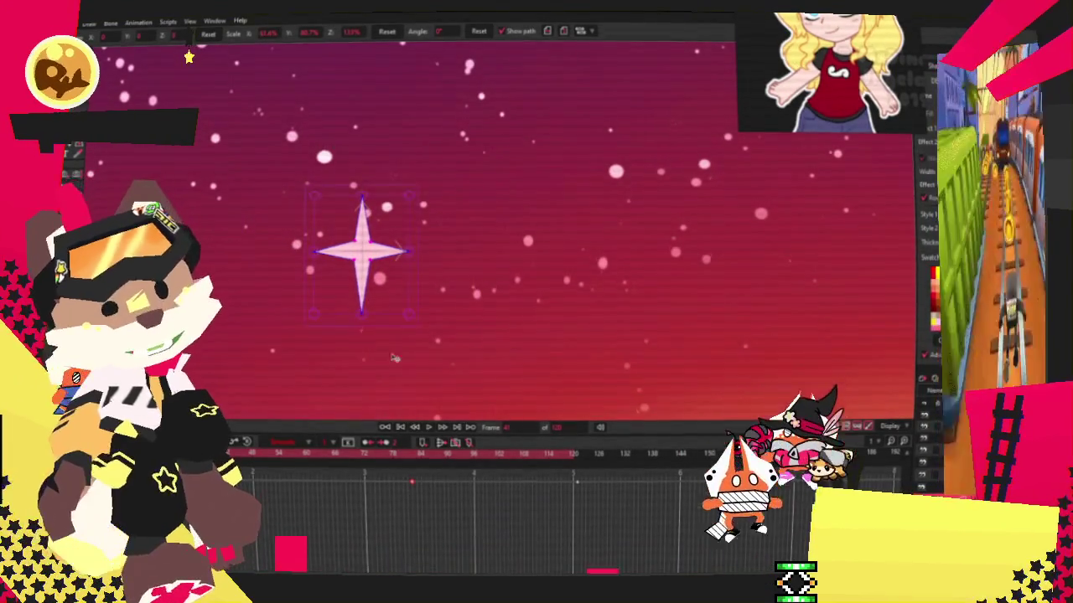
Shrink the star, then grow it to about twice its size so it twinkles.
{"action": "left_click_drag", "start_coordinate": [405, 299], "coordinate": [366, 293]}
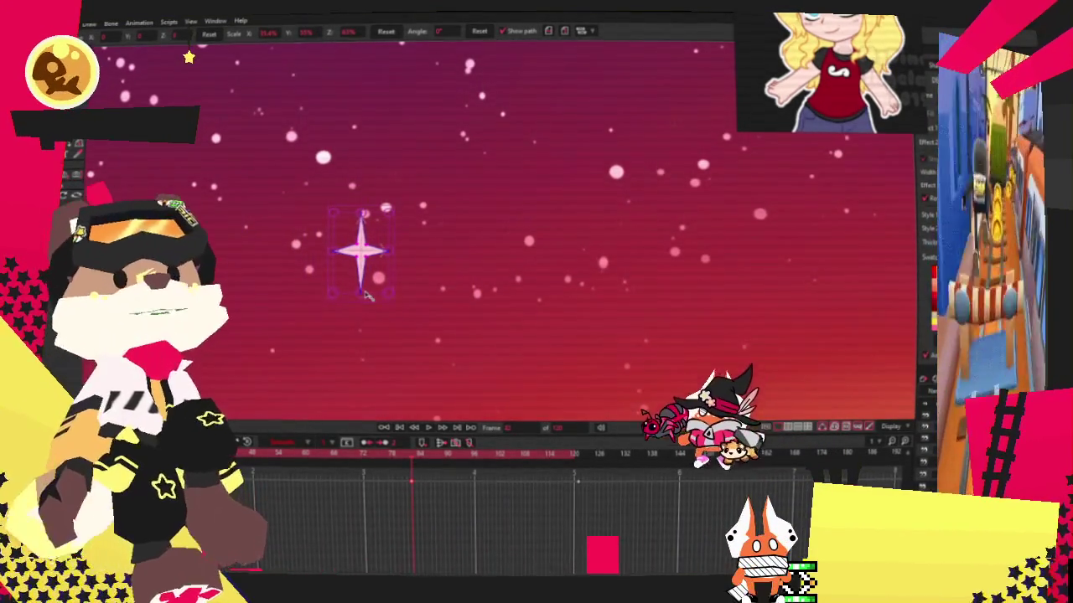
{"action": "left_click_drag", "start_coordinate": [366, 294], "coordinate": [371, 327]}
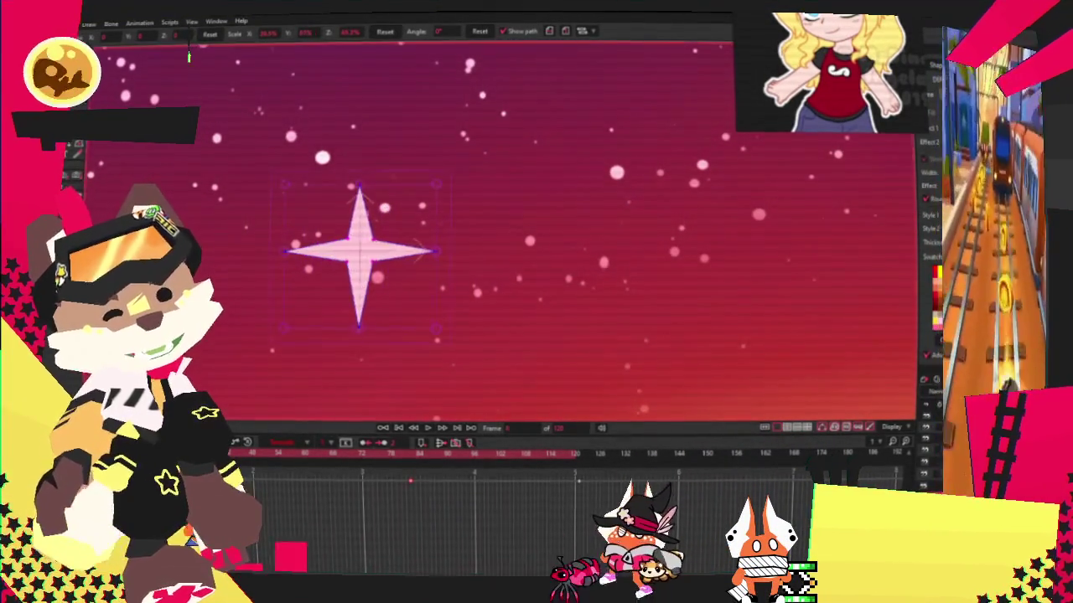
{"action": "scroll", "coordinate": [425, 276], "scroll_direction": "down", "scroll_amount": 4}
{"action": "scroll", "coordinate": [426, 277], "scroll_direction": "up", "scroll_amount": 3}
{"action": "scroll", "coordinate": [576, 370], "scroll_direction": "down", "scroll_amount": 3}
{"action": "scroll", "coordinate": [577, 370], "scroll_direction": "up", "scroll_amount": 3}
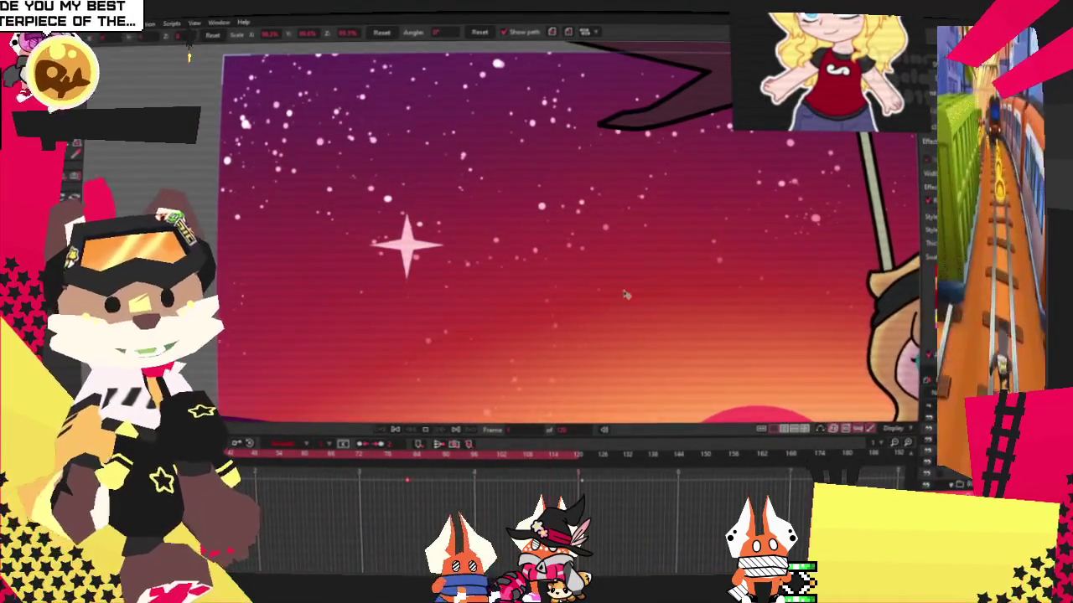
{"action": "scroll", "coordinate": [532, 279], "scroll_direction": "down", "scroll_amount": 3}
{"action": "scroll", "coordinate": [532, 279], "scroll_direction": "up", "scroll_amount": 2}
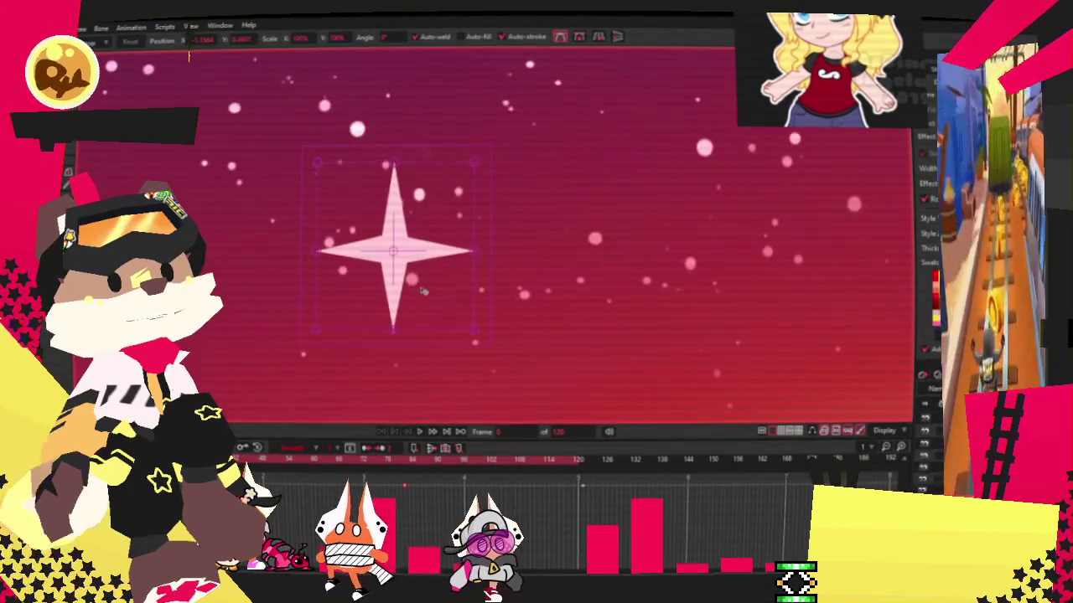
Play, stop and replay the animation to preview the star's twinkle.
{"action": "left_click", "coordinate": [419, 432]}
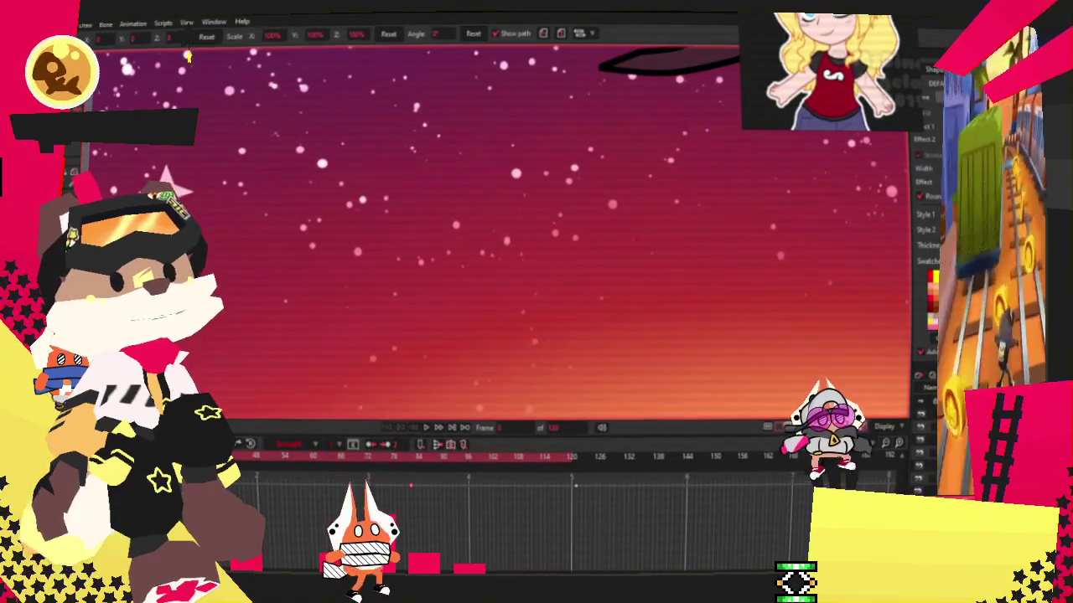
{"action": "left_click", "coordinate": [426, 428]}
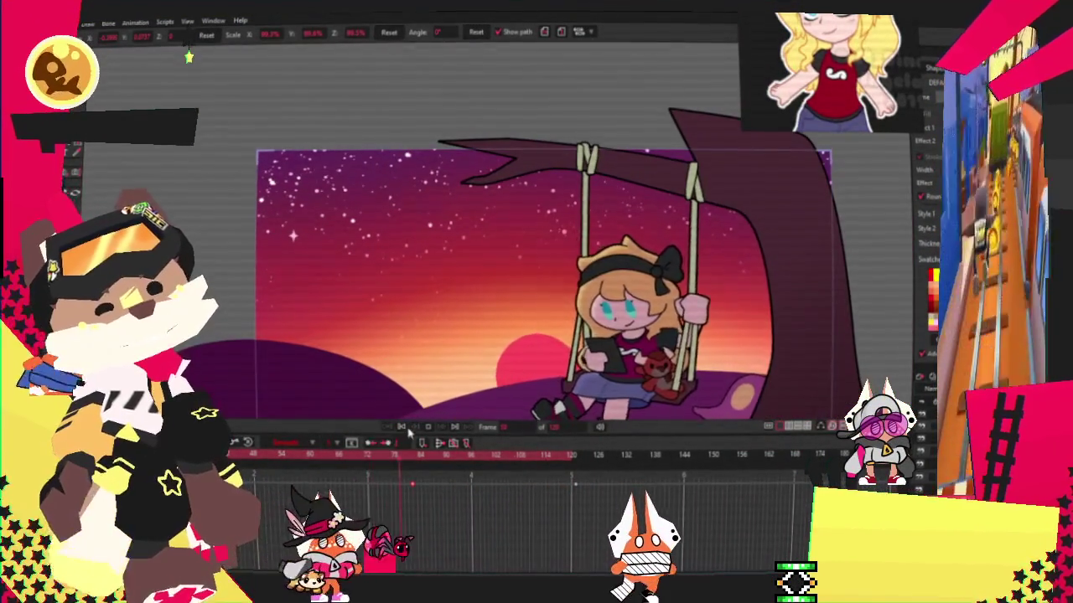
{"action": "left_click", "coordinate": [417, 428]}
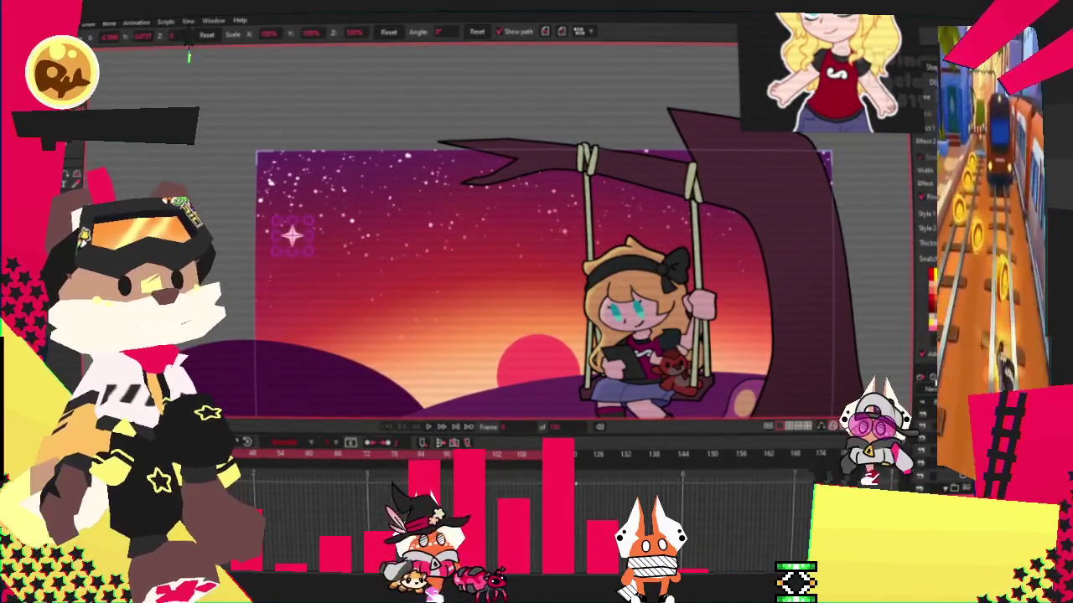
{"action": "scroll", "coordinate": [312, 257], "scroll_direction": "up", "scroll_amount": 1}
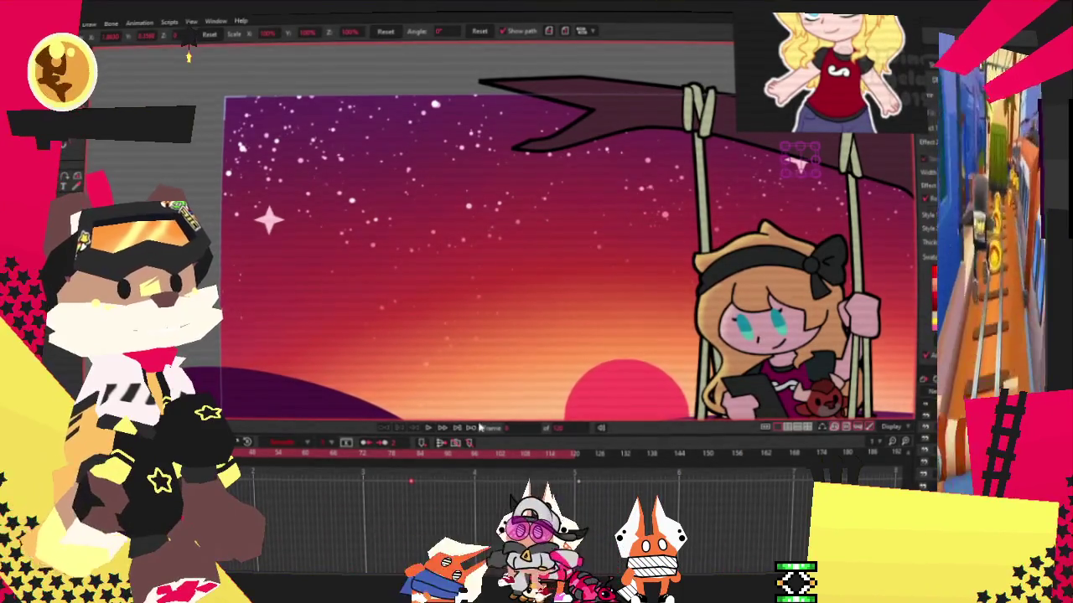
{"action": "left_click", "coordinate": [425, 427]}
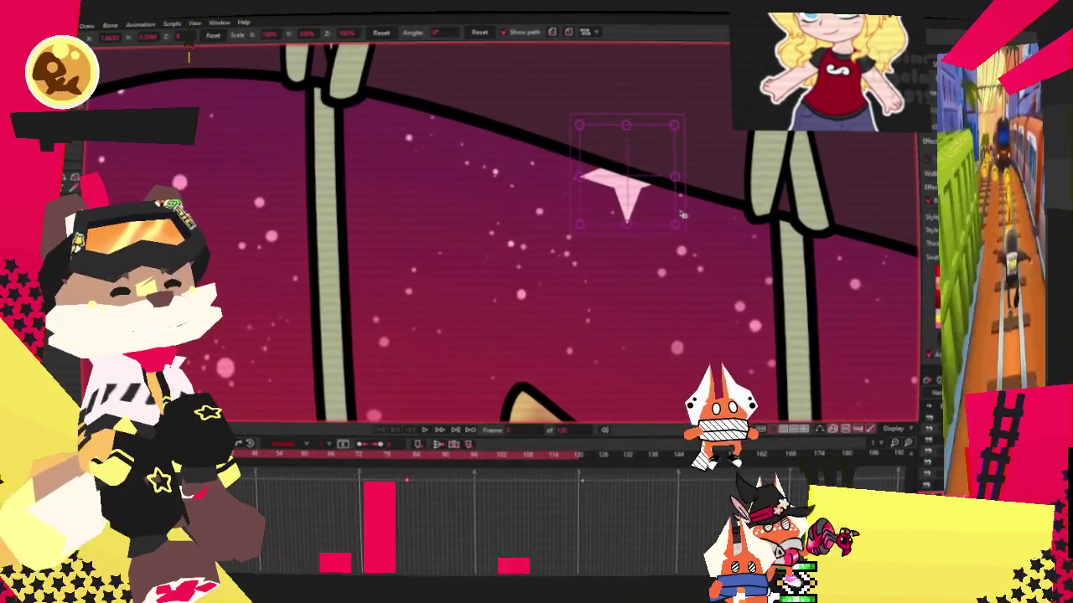
Play the animation to preview the second star's flight across the sky.
{"action": "left_click", "coordinate": [432, 432]}
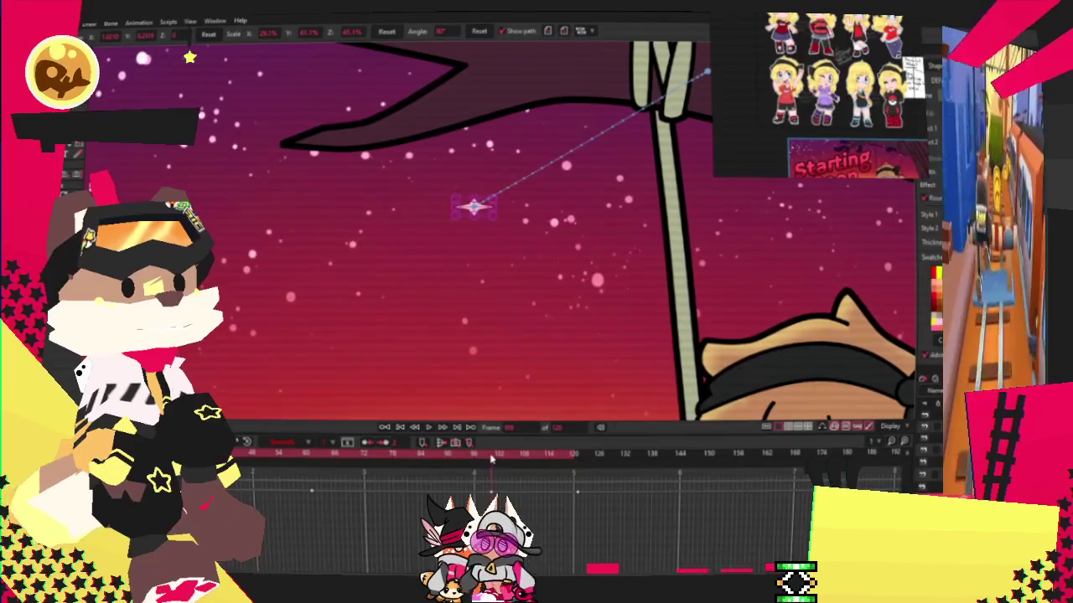
Scrub through the shooting star's motion and play it back to check the path.
{"action": "left_click", "coordinate": [312, 453]}
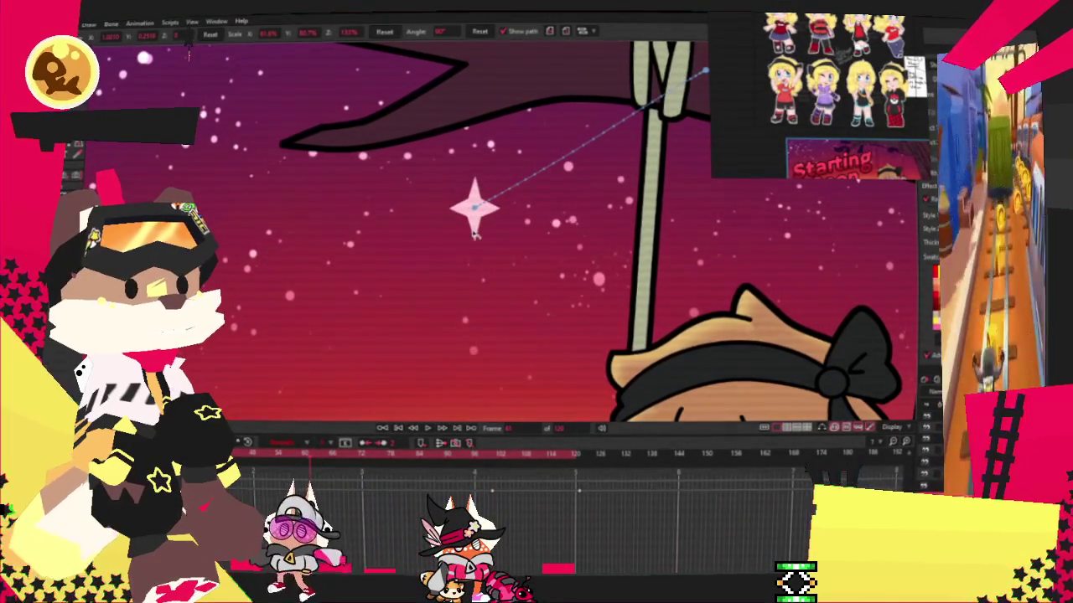
{"action": "left_click_drag", "start_coordinate": [323, 478], "coordinate": [491, 455]}
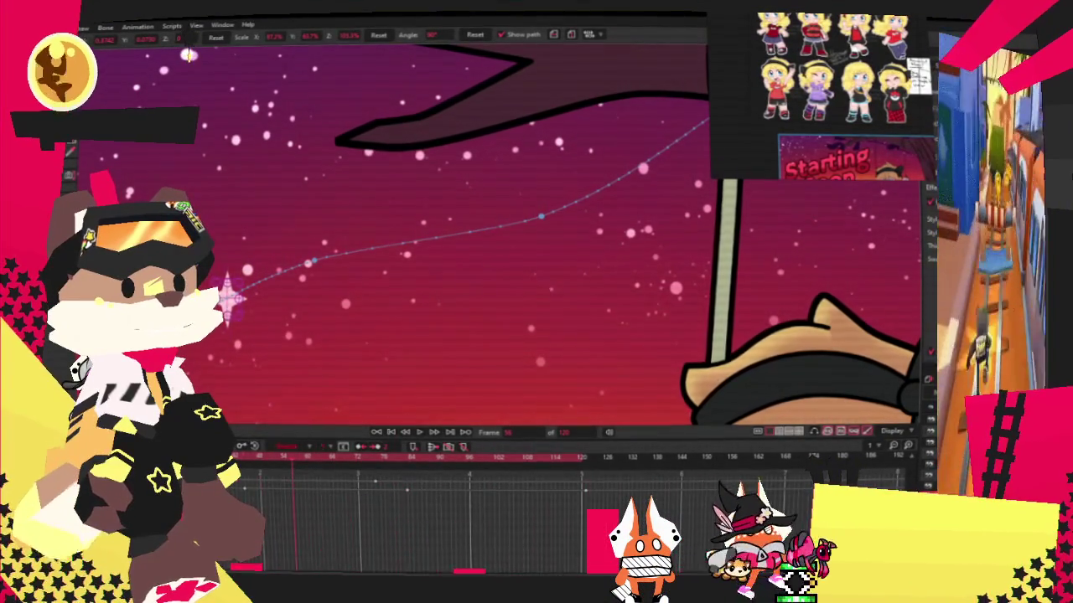
{"action": "left_click", "coordinate": [421, 433]}
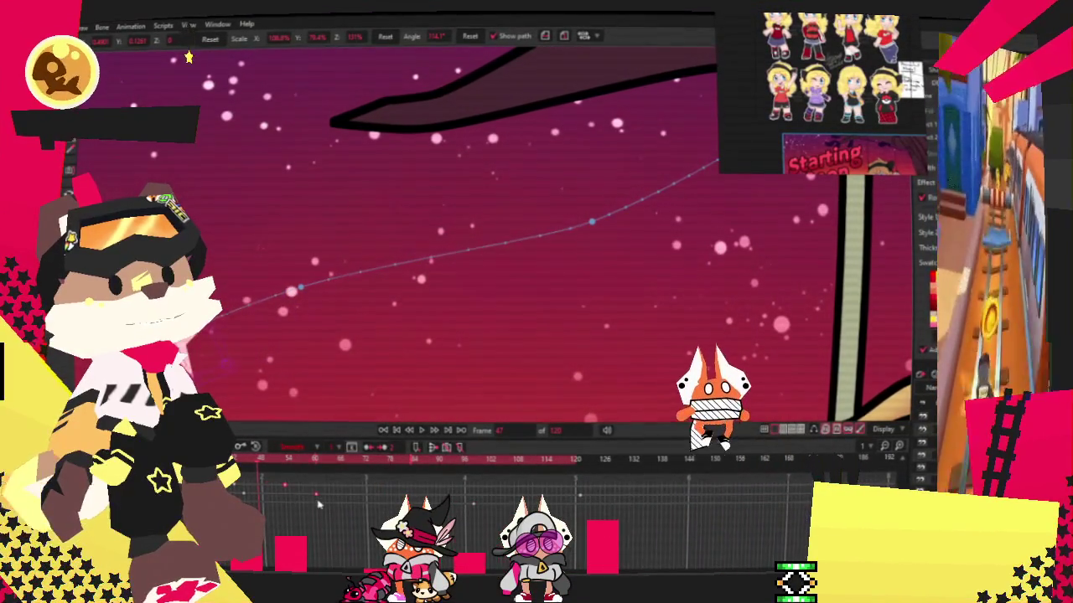
{"action": "left_click_drag", "start_coordinate": [331, 464], "coordinate": [578, 477]}
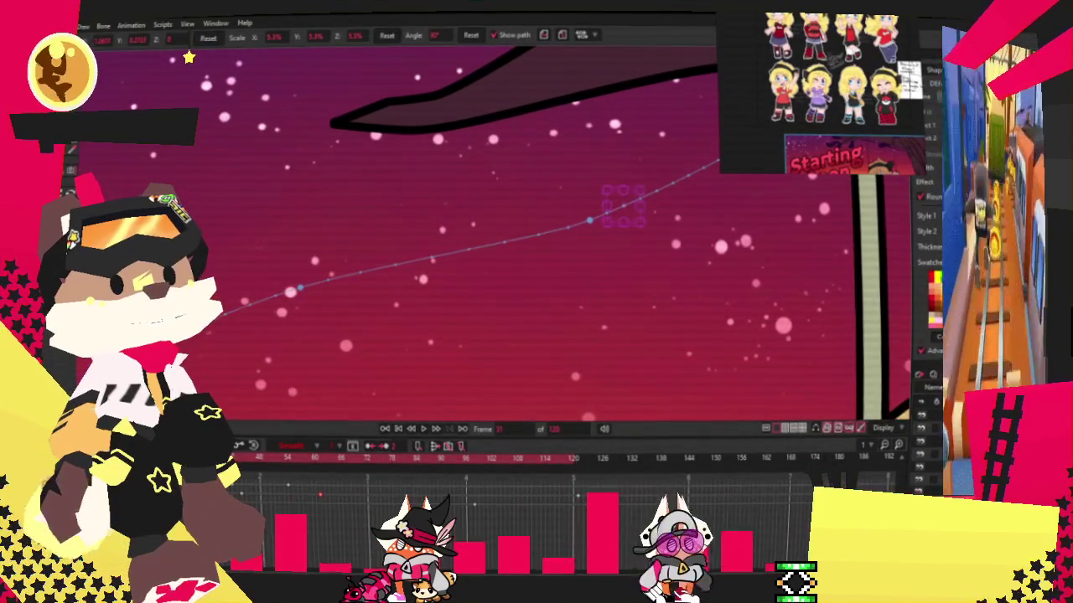
Set the shooting star's motion interpolation to Smooth and play the whole swing scene.
{"action": "left_click", "coordinate": [425, 428]}
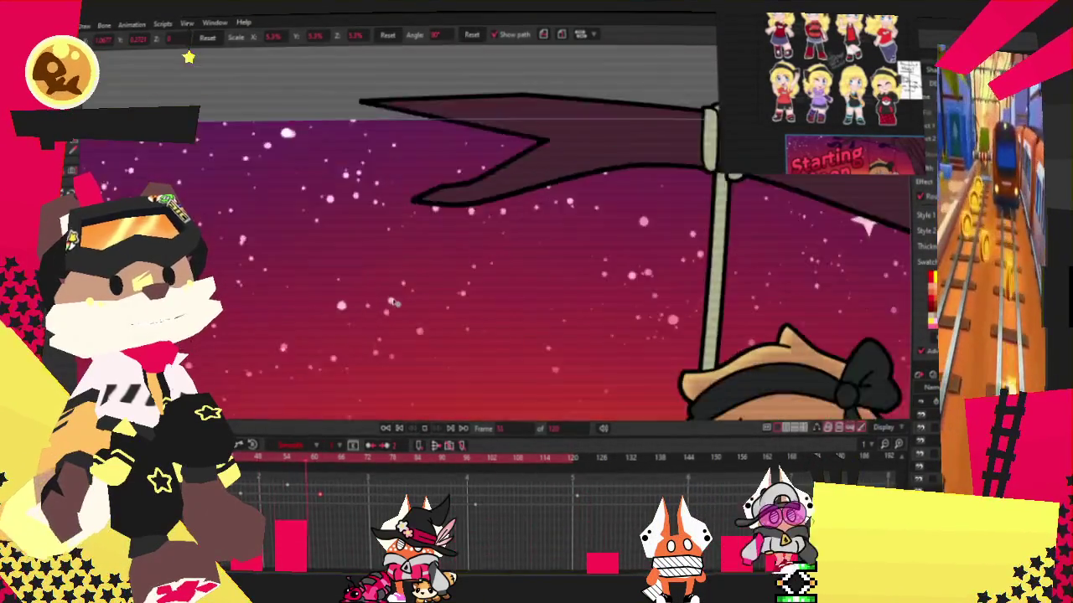
{"action": "scroll", "coordinate": [396, 303], "scroll_direction": "up", "scroll_amount": 3}
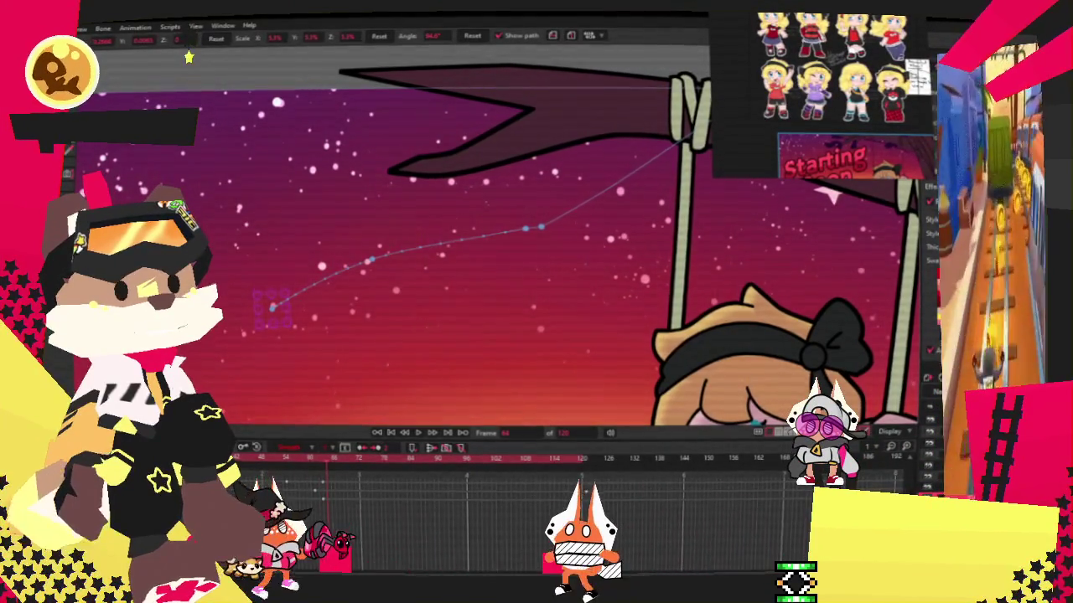
{"action": "left_click", "coordinate": [584, 495]}
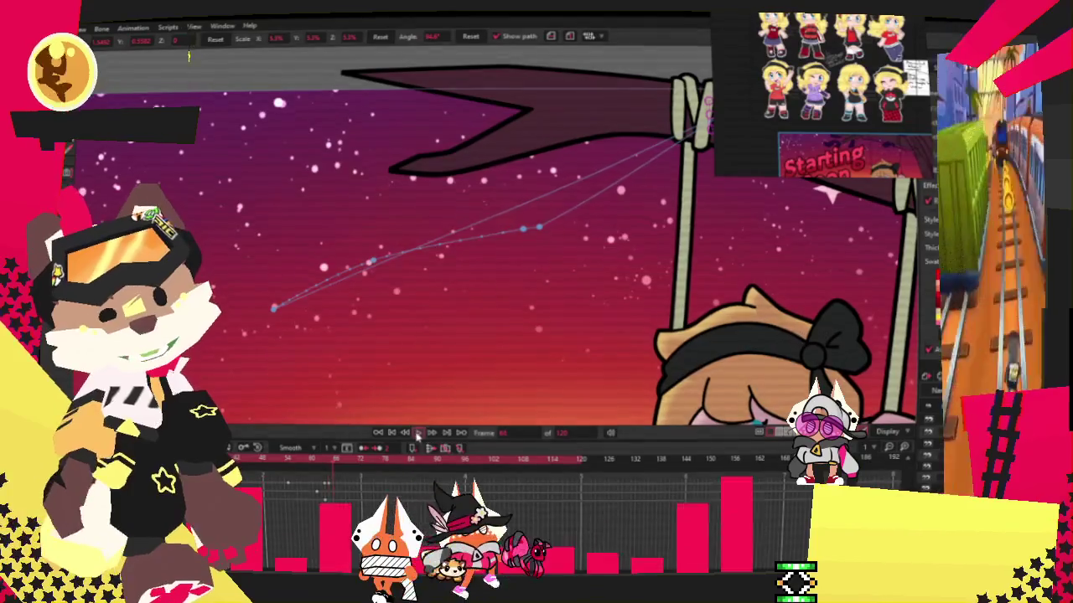
{"action": "left_click", "coordinate": [420, 434]}
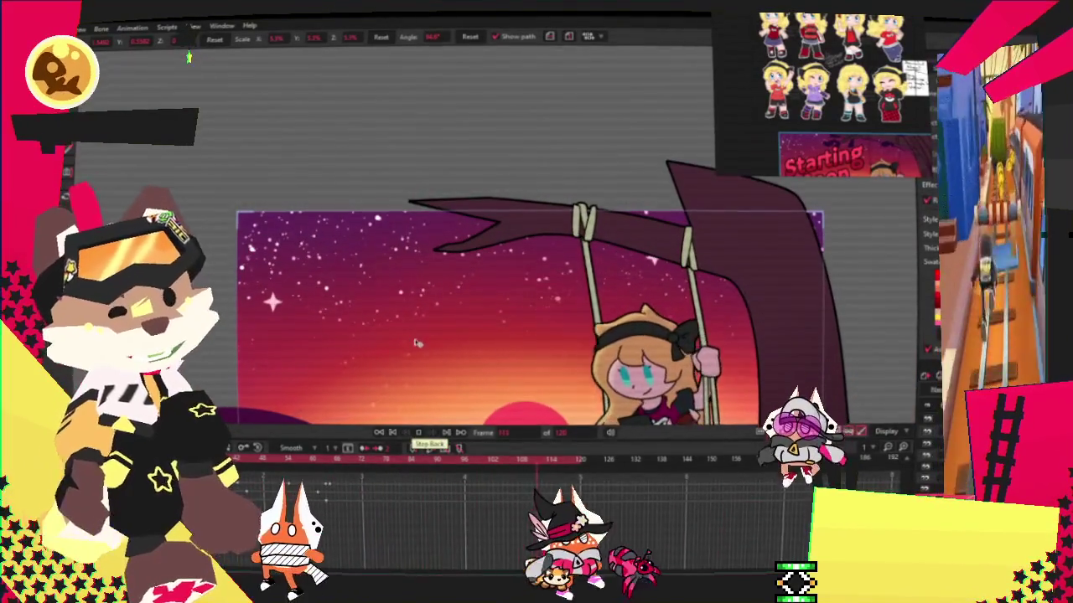